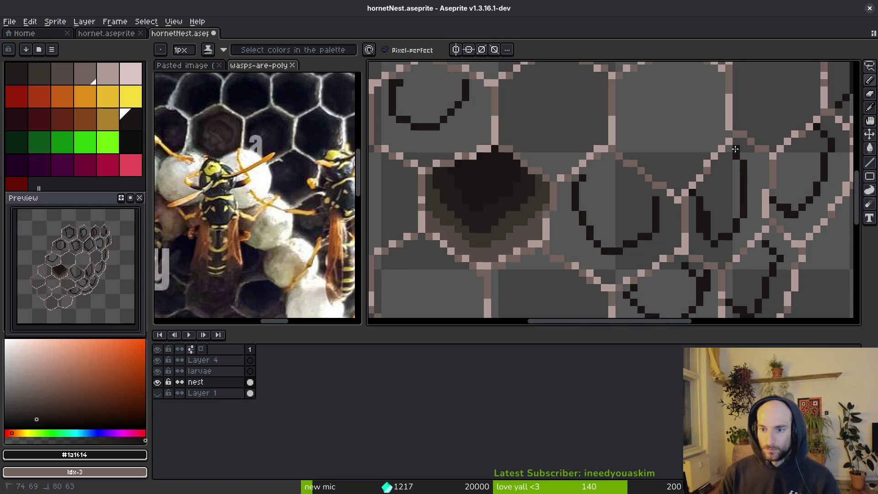
Start the first cell's outline with a dark pixel and a hexagon stroke.
scroll(718, 187, up, 2)
click(688, 202)
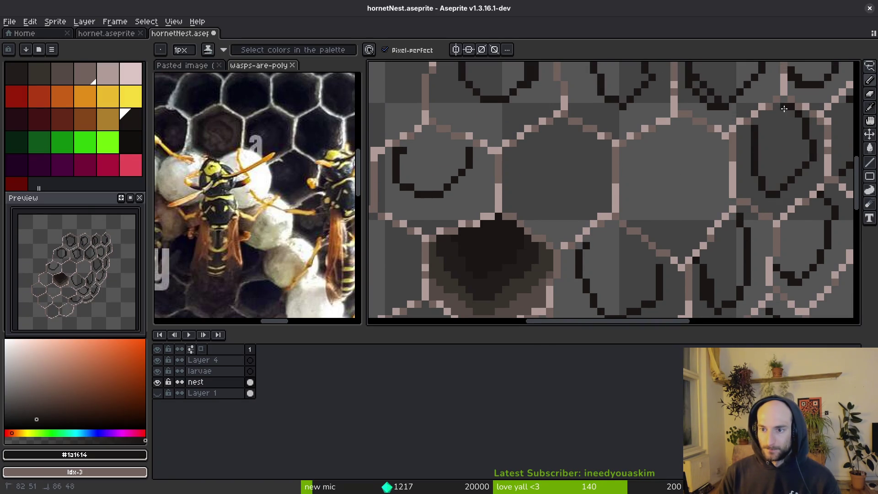
scroll(787, 181, up, 2)
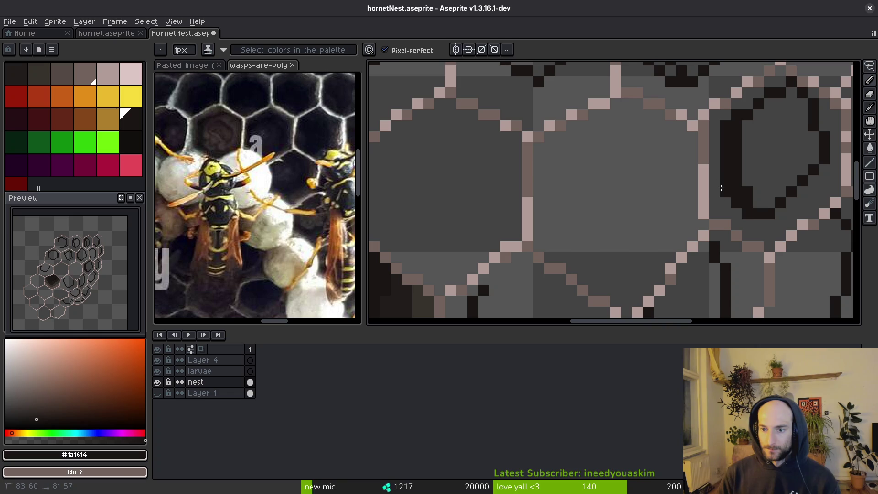
scroll(724, 143, left, 3)
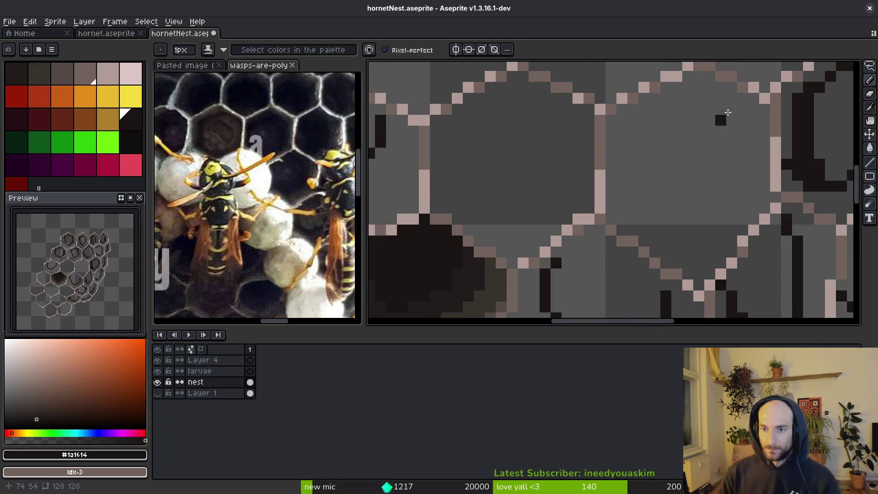
mouse_move(745, 109)
mouse_down()
mouse_move(731, 214)
mouse_move(691, 254)
mouse_move(634, 158)
mouse_move(721, 90)
mouse_up()
scroll(631, 115, left, 3)
mouse_move(632, 112)
mouse_down()
mouse_move(576, 158)
mouse_move(585, 224)
mouse_move(685, 217)
mouse_move(702, 130)
mouse_move(638, 110)
mouse_up()
Outline a cell's top edges, redrawing a misplaced top edge as a stepped diagonal.
scroll(653, 147, down, 4)
scroll(652, 147, up, 6)
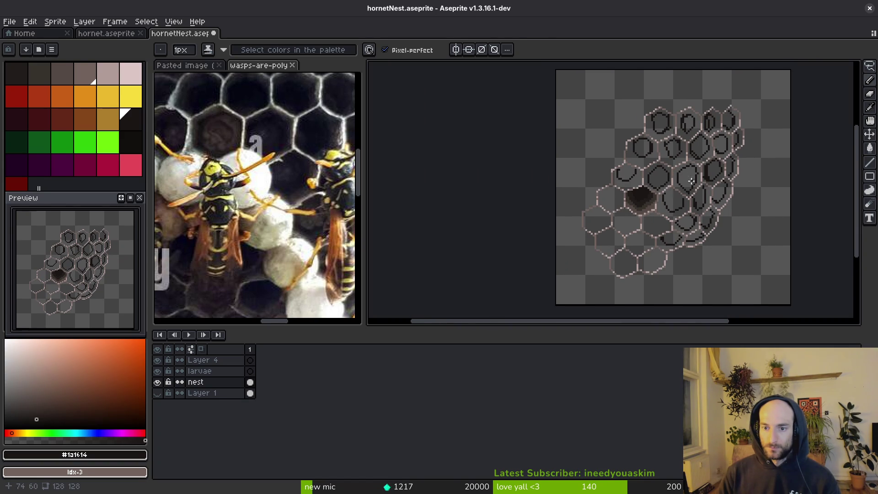
drag(686, 125, 630, 168)
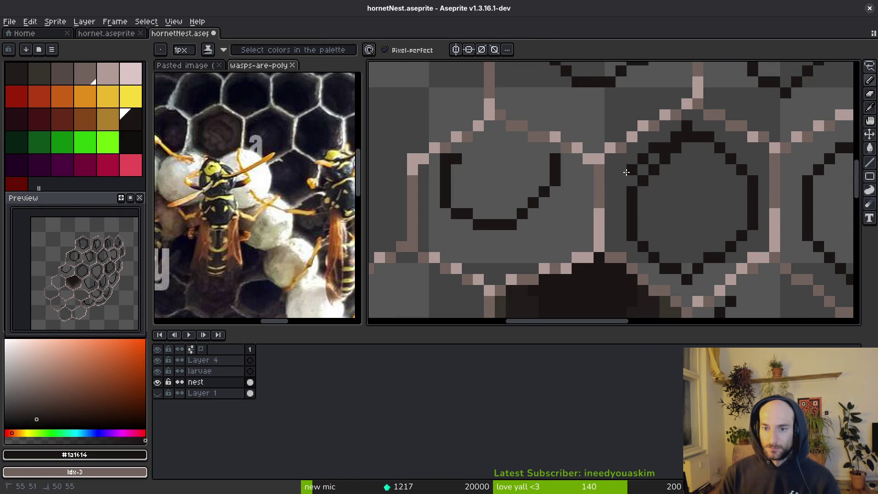
drag(715, 132, 758, 169)
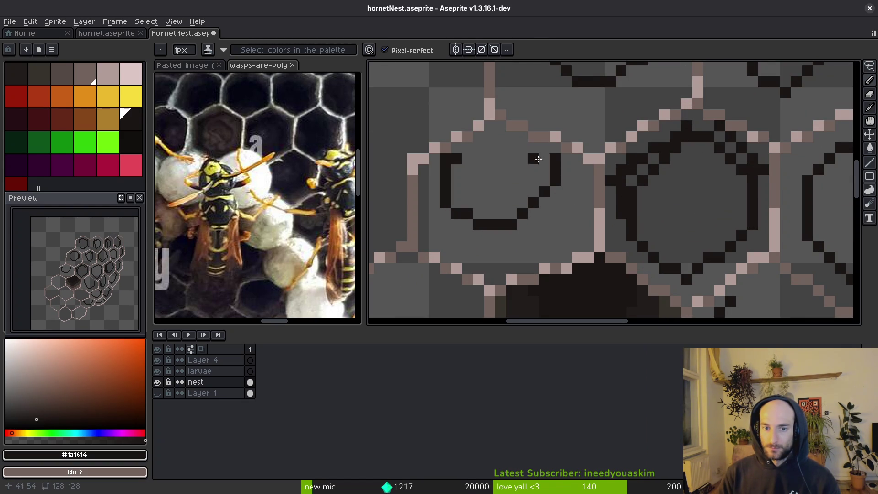
drag(568, 174, 499, 136)
key(ctrl+z)
drag(566, 169, 495, 136)
mouse_move(451, 165)
mouse_down()
mouse_move(464, 227)
mouse_move(526, 235)
mouse_move(554, 194)
mouse_up()
Draw a dark inner ring around the next cell with the Pencil.
key(g)
scroll(555, 247, down, 3)
scroll(556, 248, up, 2)
key(b)
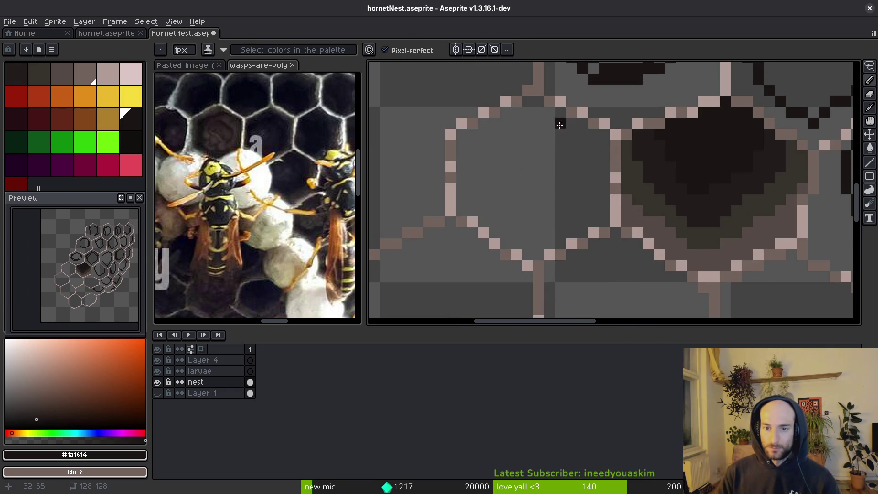
scroll(591, 182, down, 4)
scroll(594, 197, up, 5)
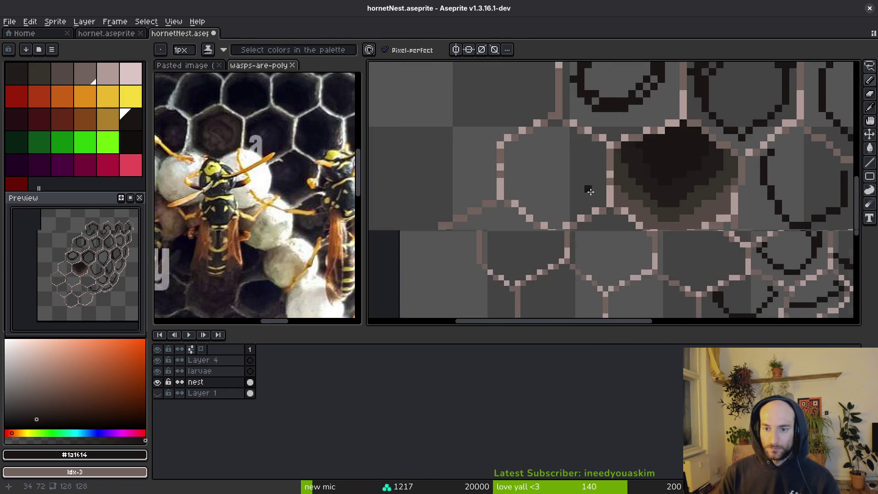
mouse_move(605, 113)
mouse_down()
mouse_move(602, 185)
mouse_move(520, 220)
mouse_move(471, 132)
mouse_move(472, 114)
mouse_up()
Trace dark inner outlines inside two more honeycomb cells.
scroll(535, 148, down, 1)
click(542, 166)
scroll(543, 177, down, 3)
scroll(548, 128, up, 3)
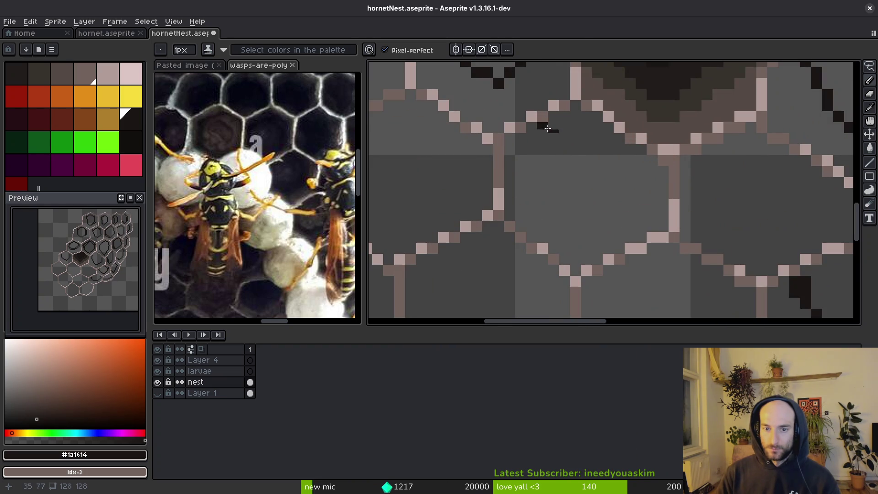
mouse_move(538, 157)
mouse_down()
mouse_move(581, 217)
mouse_move(650, 155)
mouse_move(642, 149)
mouse_up()
scroll(642, 149, down, 3)
scroll(600, 169, up, 3)
click(599, 169)
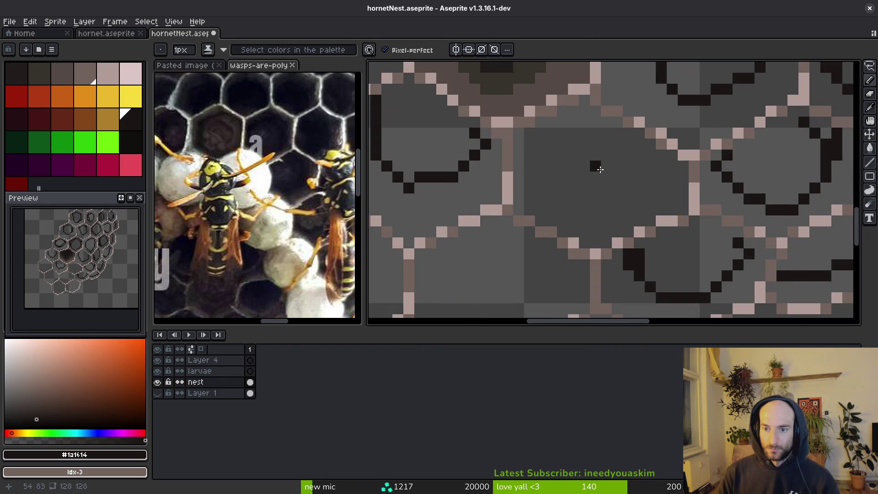
mouse_move(545, 149)
mouse_down()
mouse_move(588, 196)
mouse_move(649, 151)
mouse_up()
Outline three more cells, tracing their lower edges, V-shaped bottoms and right sides.
scroll(649, 151, down, 3)
scroll(659, 117, up, 3)
click(582, 193)
mouse_move(583, 192)
mouse_down()
mouse_move(551, 223)
mouse_move(471, 220)
mouse_up()
scroll(466, 187, down, 3)
scroll(594, 143, up, 3)
click(595, 149)
mouse_move(597, 124)
mouse_down()
mouse_move(501, 181)
mouse_move(485, 114)
mouse_up()
scroll(485, 114, down, 3)
scroll(523, 156, up, 3)
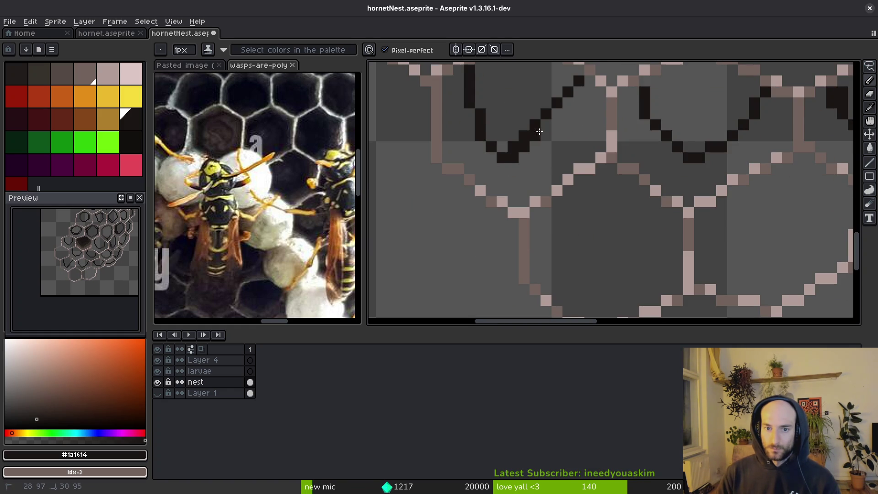
mouse_move(563, 208)
mouse_down()
mouse_move(556, 251)
mouse_move(659, 249)
mouse_move(662, 215)
mouse_up()
Outline the left, bottom and right edges of two further cells.
scroll(663, 215, down, 3)
scroll(620, 181, up, 3)
mouse_move(617, 173)
mouse_down()
mouse_move(611, 208)
mouse_move(701, 210)
mouse_move(710, 156)
mouse_up()
scroll(709, 156, down, 3)
scroll(567, 188, up, 3)
scroll(567, 187, down, 3)
scroll(457, 137, up, 3)
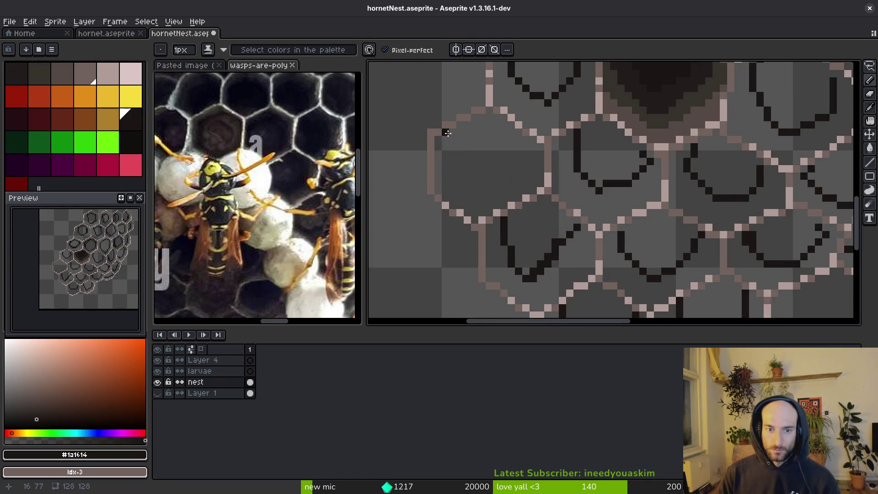
mouse_move(454, 129)
mouse_down()
mouse_move(477, 216)
mouse_move(562, 183)
mouse_move(563, 137)
mouse_up()
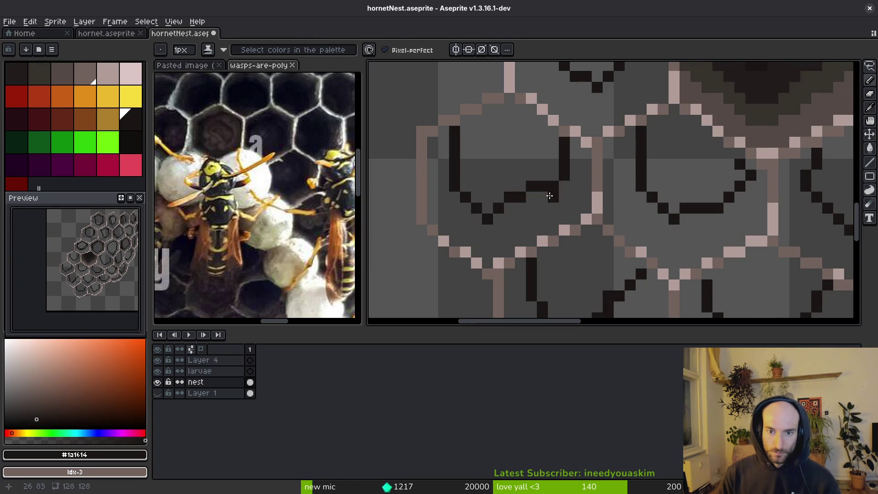
Finish the last outline and fill a cell interior dark with the Paint Bucket.
key(g)
click(526, 183)
click(695, 160)
scroll(637, 258, down, 2)
Fill seven outlined cell interiors dark with the Paint Bucket.
click(636, 259)
click(656, 289)
click(685, 254)
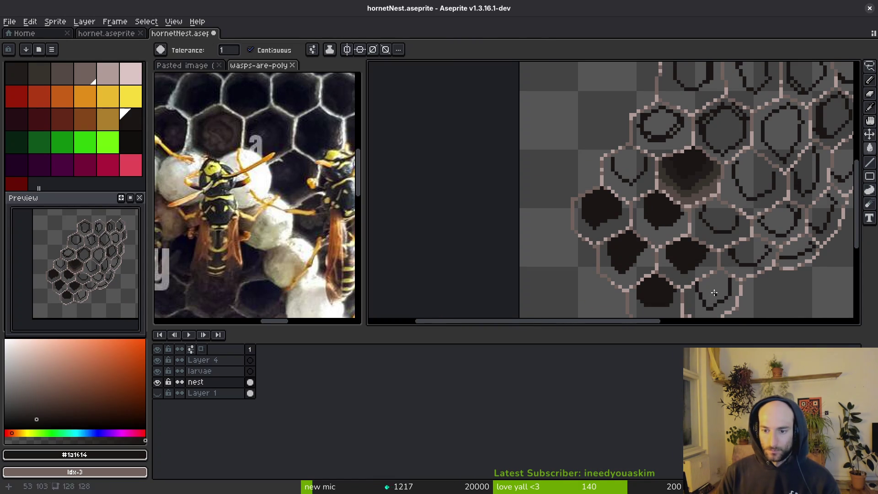
click(714, 288)
click(750, 250)
click(721, 213)
click(762, 170)
Undo a leaking fill, patch the outline gap, and refill that cell dark.
key(ctrl+z)
scroll(732, 174, up, 2)
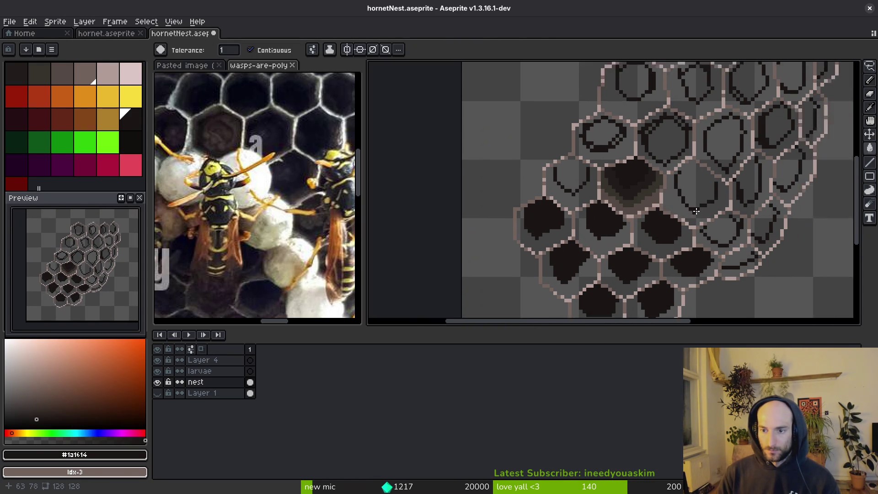
key(b)
key(g)
click(700, 189)
click(730, 112)
Fill several more top, left and right cells dark.
click(643, 112)
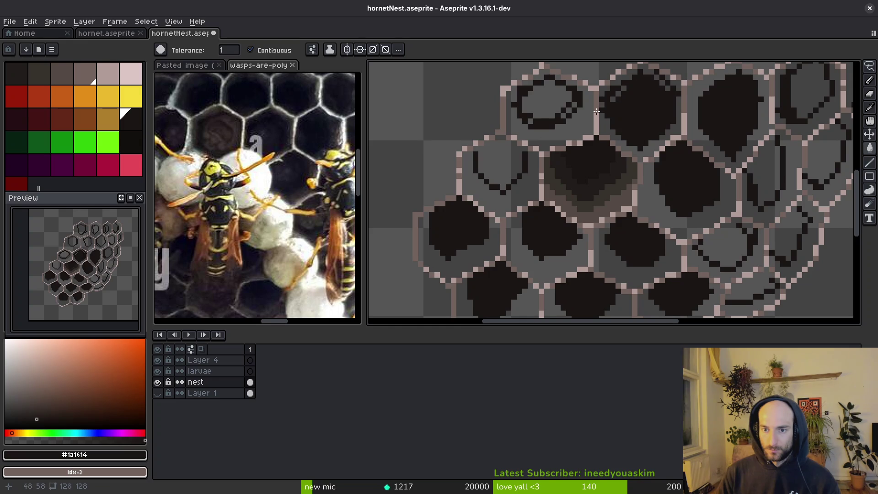
click(546, 98)
click(510, 161)
click(722, 243)
click(755, 285)
click(787, 233)
click(763, 172)
Fill the remaining right-side and middle-row cells dark.
drag(812, 167, 757, 218)
click(757, 218)
click(750, 146)
click(793, 137)
drag(793, 138, 727, 258)
click(700, 201)
click(640, 209)
click(560, 215)
click(470, 211)
Fill the top-row cells and leftover grey patches, then save hornetNest.aseprite.
click(526, 137)
click(604, 135)
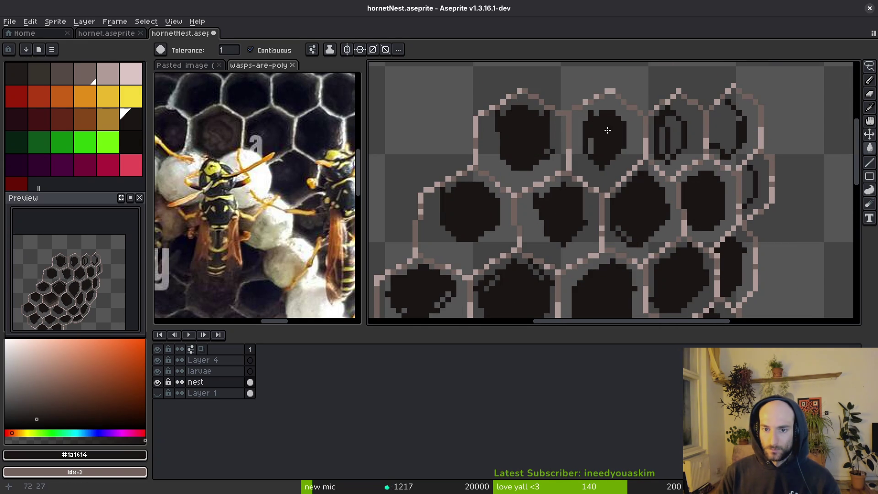
click(670, 135)
click(732, 131)
click(731, 184)
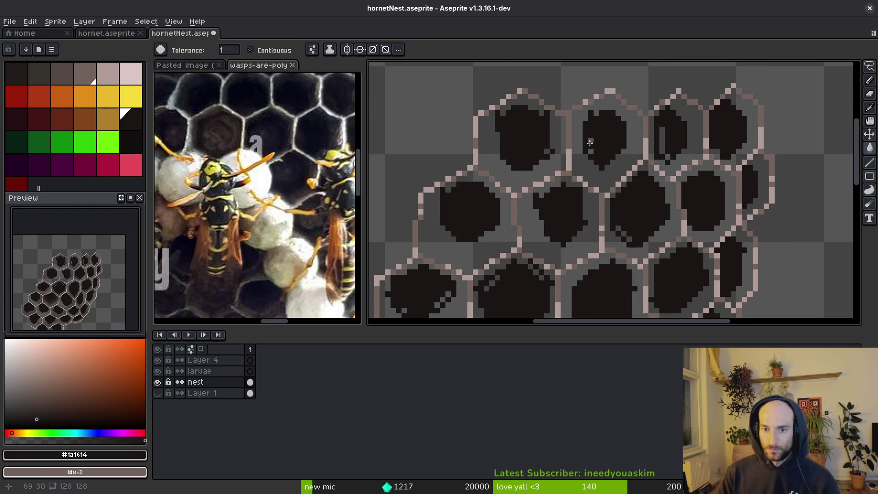
click(622, 233)
scroll(619, 236, down, 5)
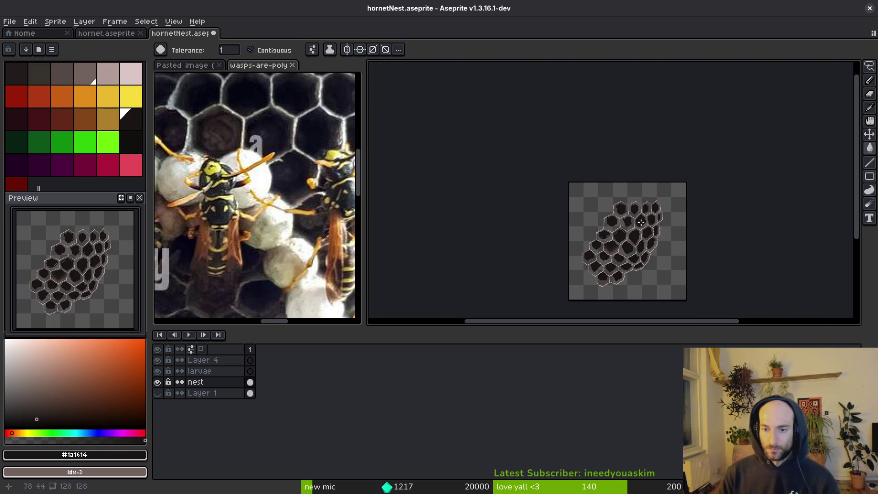
key(ctrl+s)
Rotate the nest 90° counter-clockwise and commit the rotation.
scroll(610, 245, up, 2)
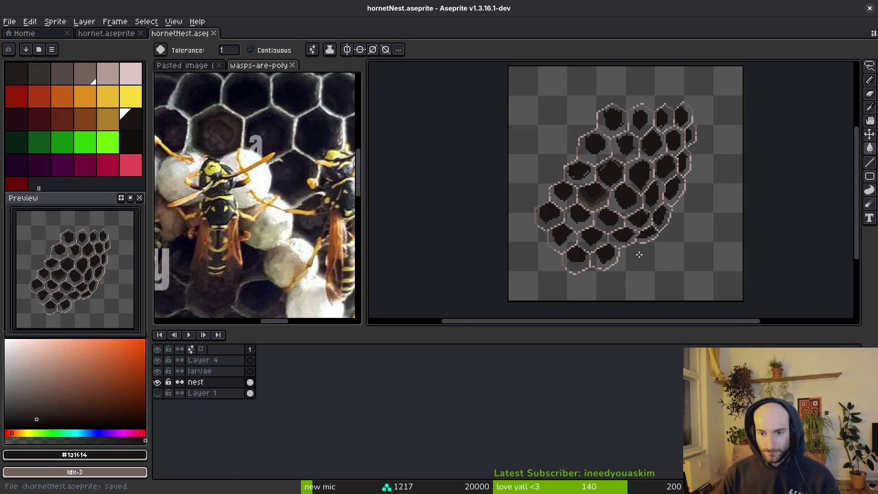
key(ctrl+shift+r)
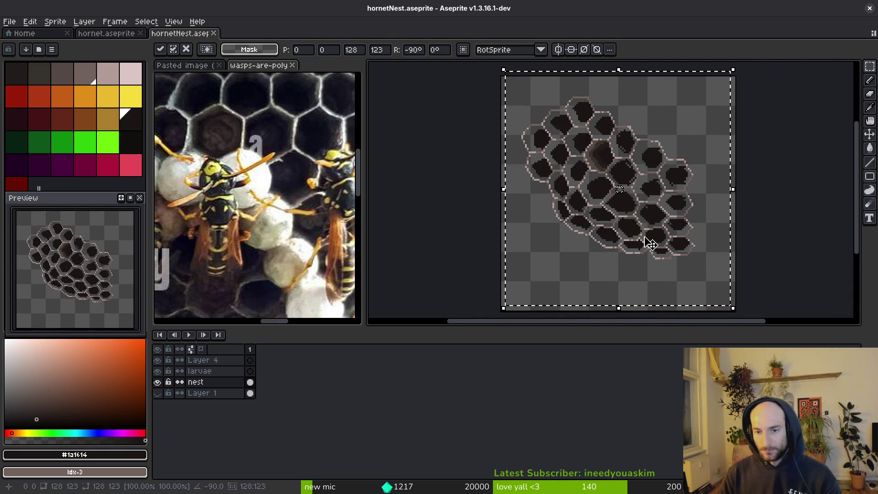
key(ctrl+d)
Nudge the whole canvas selection right and down, commit, and save.
drag(508, 90, 675, 255)
key(ctrl+a)
key(Right)
key(Right)
key(Right)
key(Down)
key(Down)
key(Down)
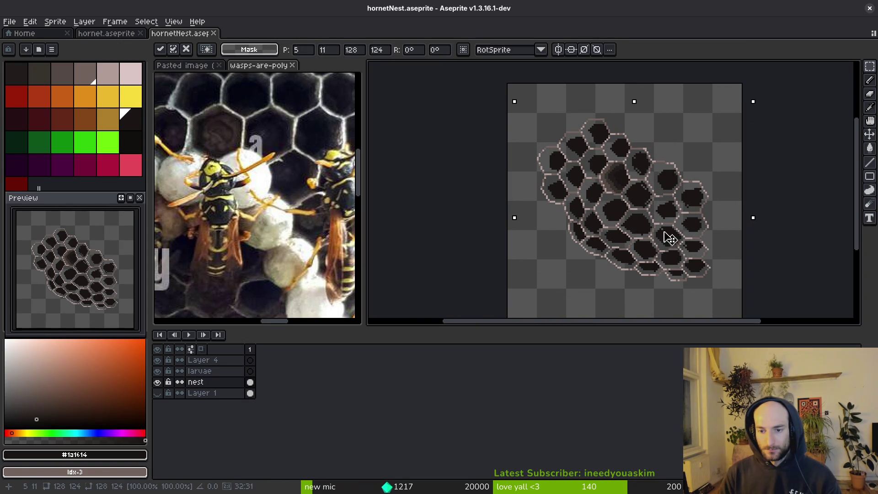
key(ctrl+d)
key(ctrl+s)
scroll(647, 239, up, 5)
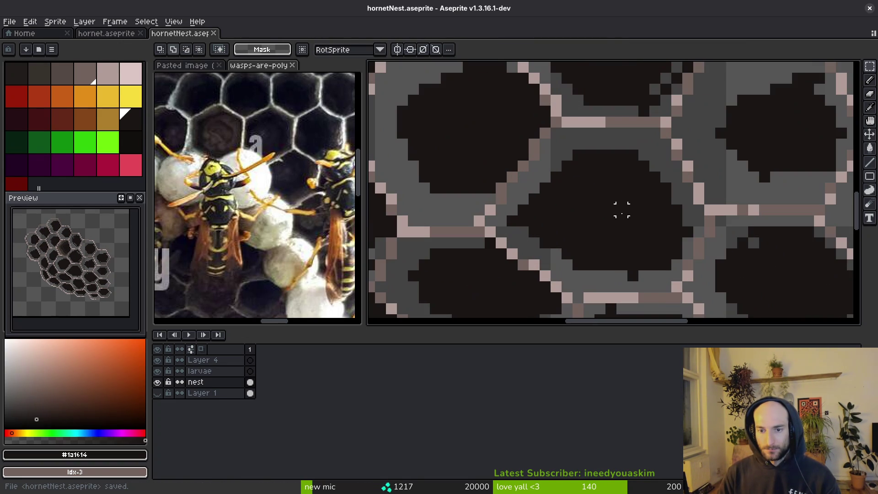
scroll(600, 210, down, 5)
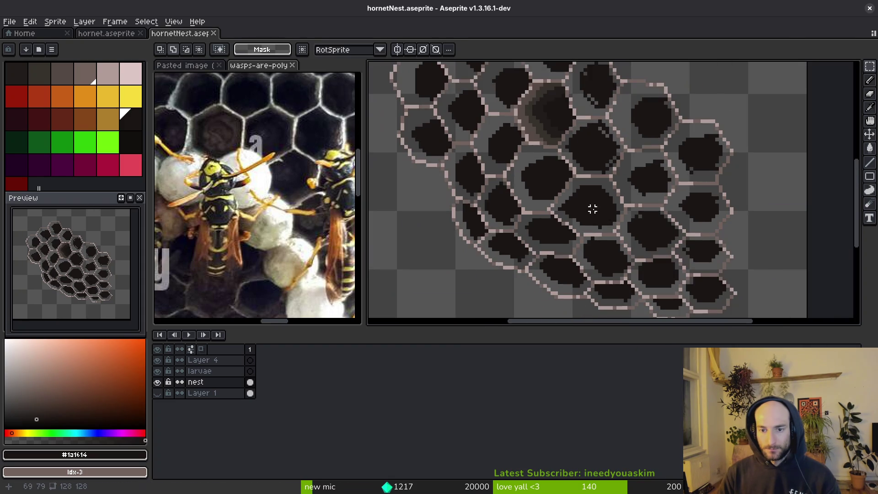
key(ctrl+s)
Select all dark hole pixels with the Magic Wand.
key(w)
click(600, 210)
scroll(602, 211, up, 1)
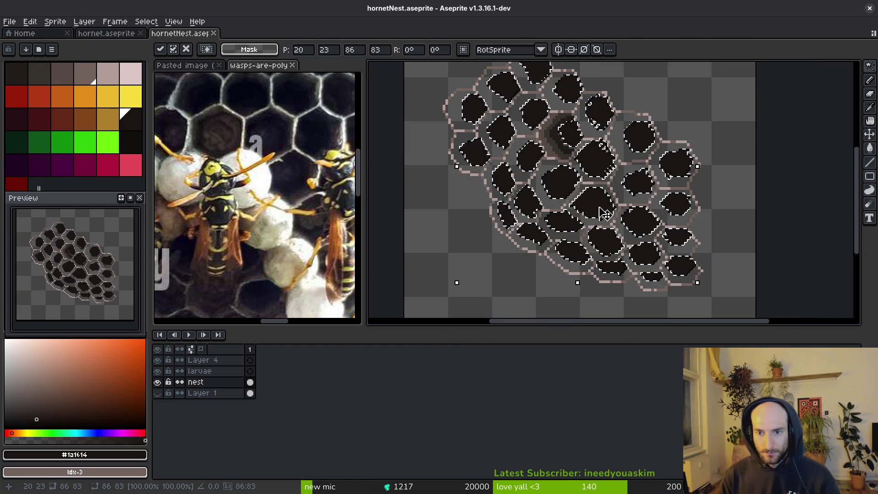
Reselect the dark holes and delete them from the nest layer.
key(ctrl+d)
click(641, 229)
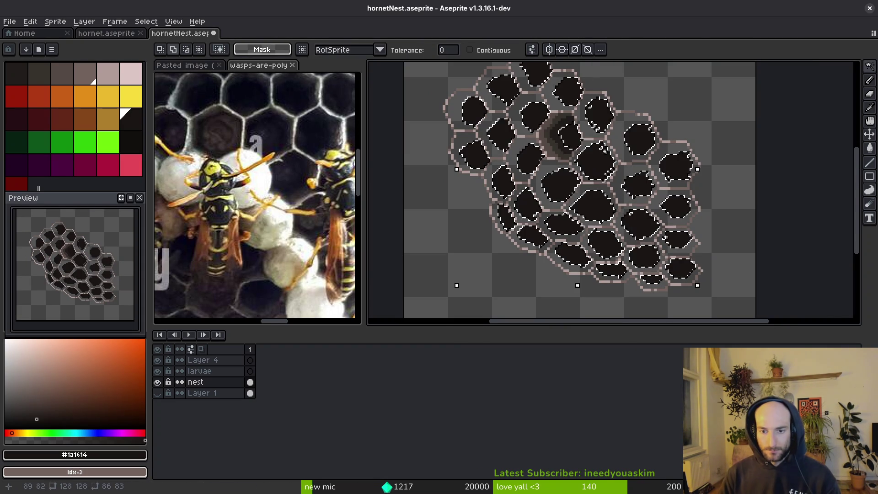
key(Delete)
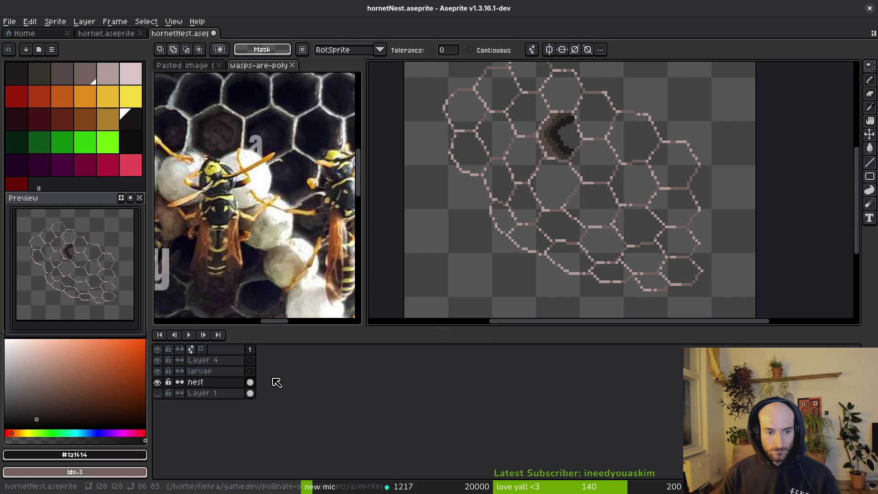
Create Layer 5 below nest and paste the dark cell interiors onto it.
click(225, 384)
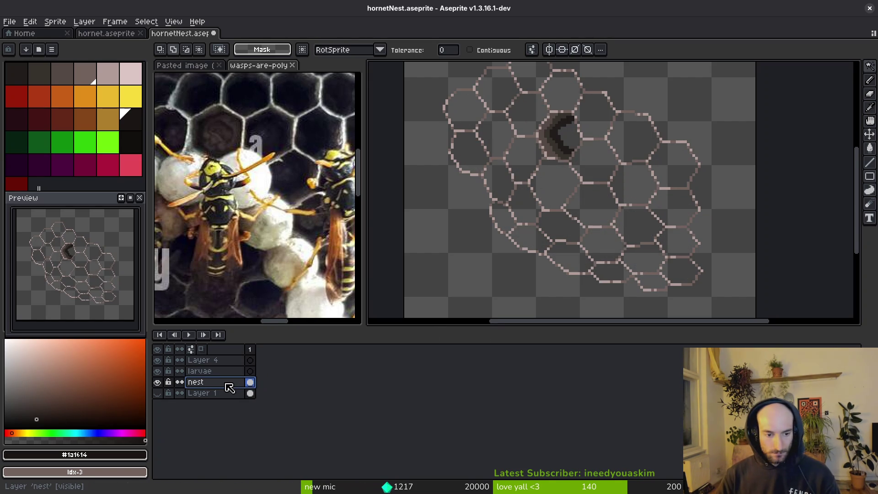
key(shift+n)
mouse_move(230, 388)
mouse_down()
mouse_move(242, 390)
mouse_move(236, 401)
mouse_up()
key(ctrl+v)
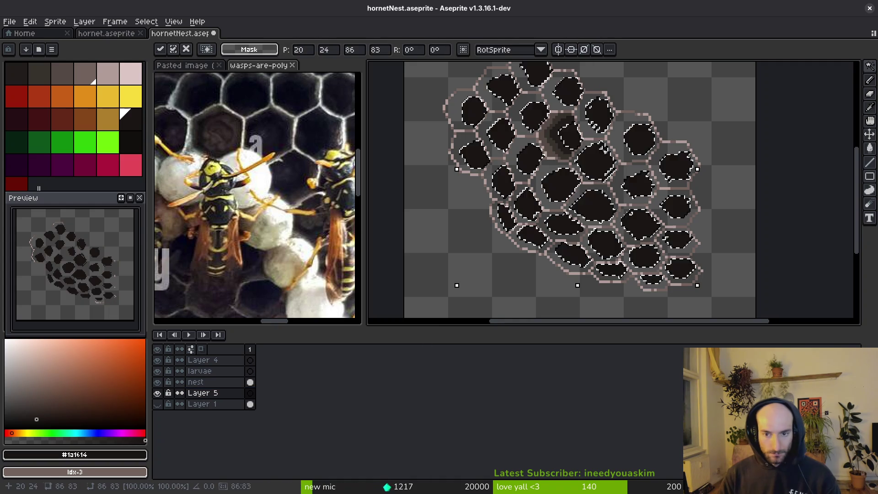
Shift the pasted interiors two pixels up and two left, then commit.
scroll(617, 200, up, 2)
key(Up)
key(Up)
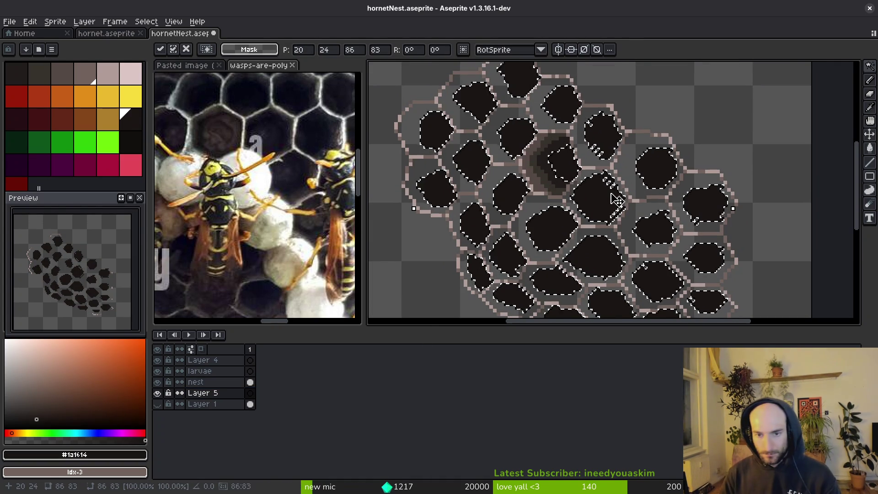
key(Left)
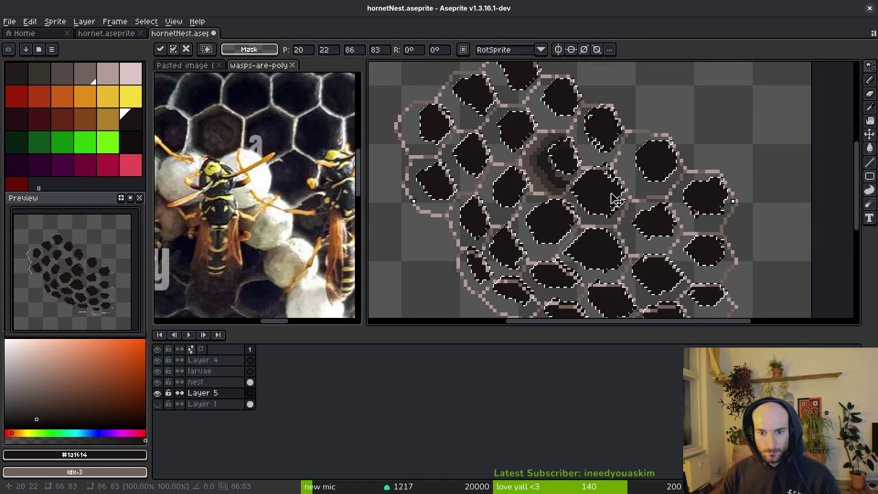
key(Left)
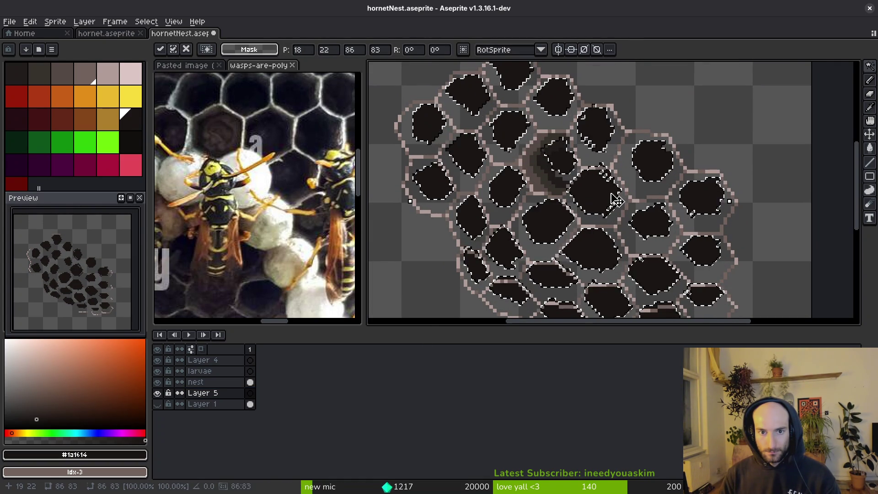
key(Up)
key(Return)
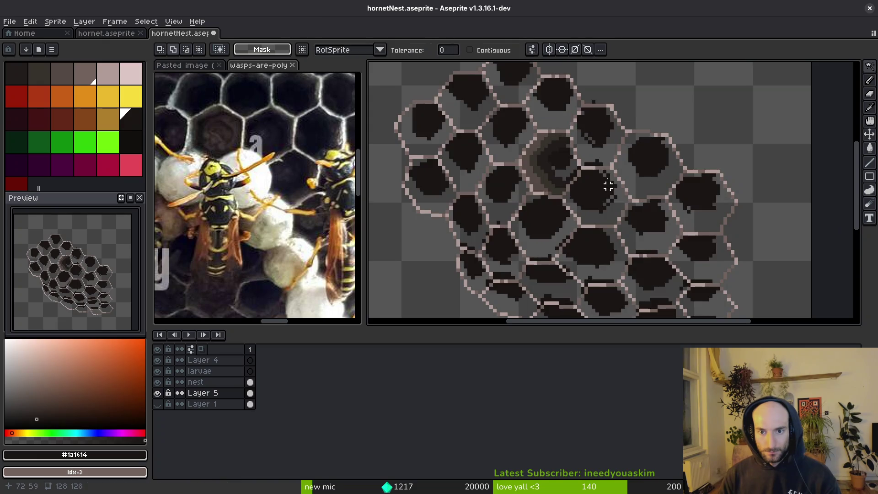
scroll(607, 188, up, 4)
Paint wall grey over the dark blob edges so the holes sit inside the hexagon walls.
drag(605, 189, 704, 162)
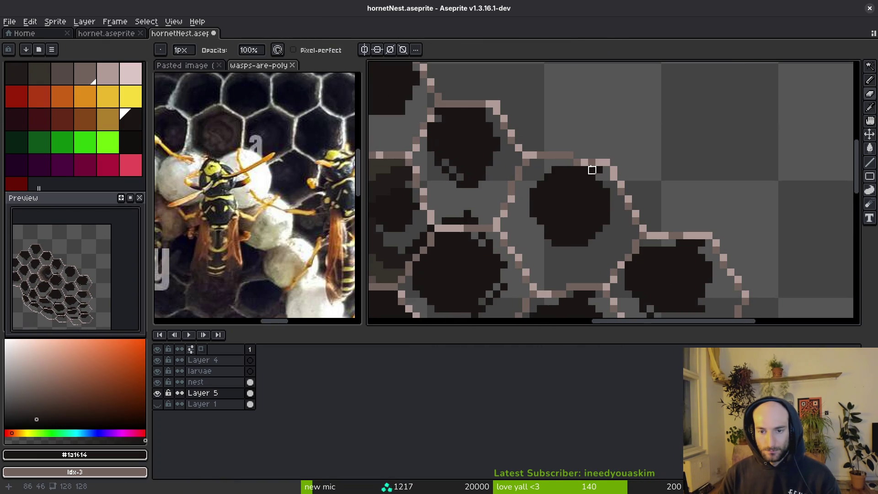
scroll(592, 171, down, 3)
scroll(581, 198, up, 2)
scroll(582, 198, up, 3)
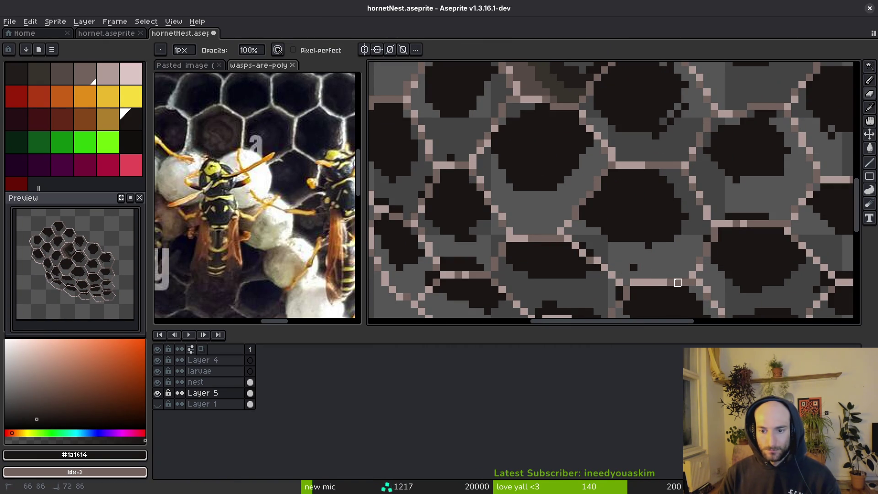
scroll(530, 151, down, 1)
scroll(466, 197, up, 1)
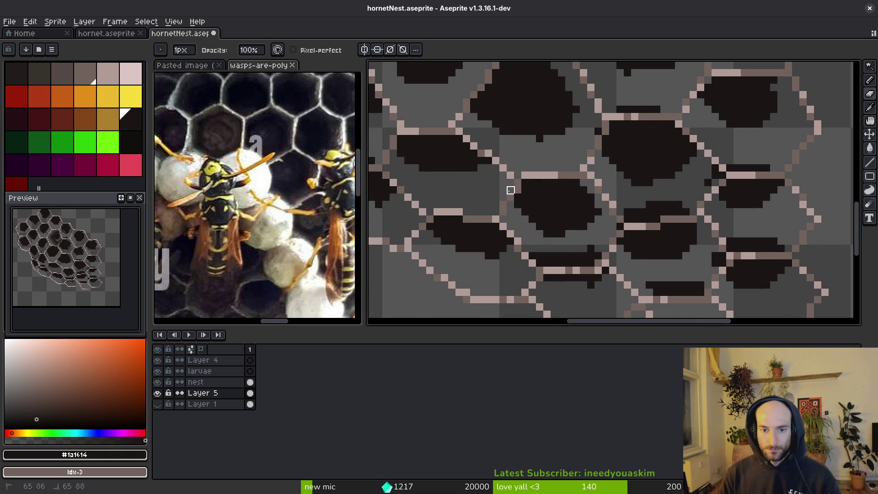
drag(584, 264, 548, 263)
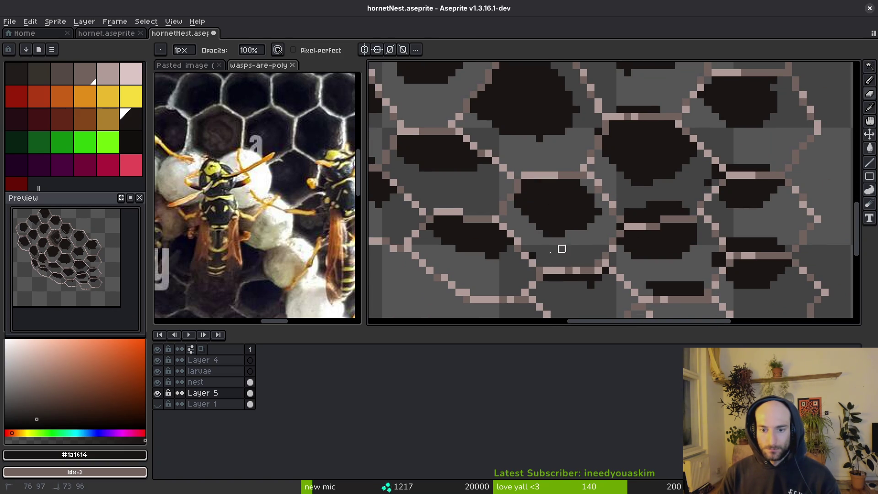
scroll(591, 249, down, 3)
key(f)
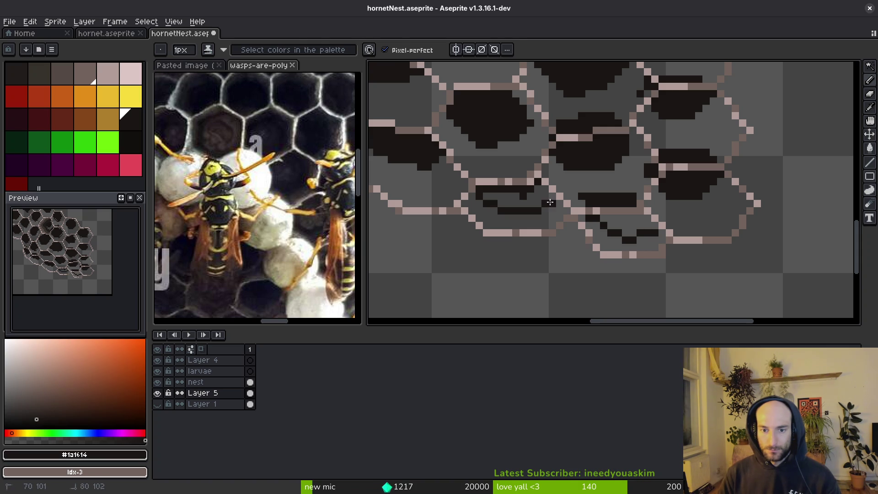
click(547, 195)
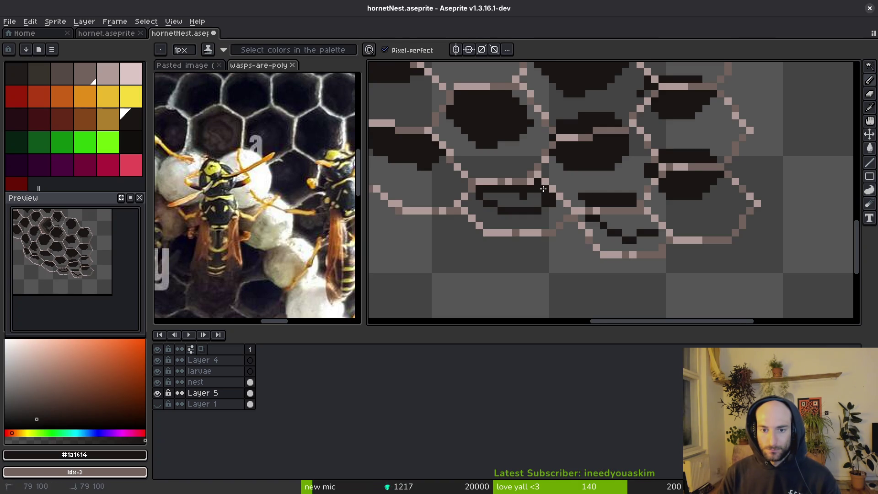
Erase the stray dark pixels in the lower honeycomb cells.
key(e)
drag(631, 202, 603, 196)
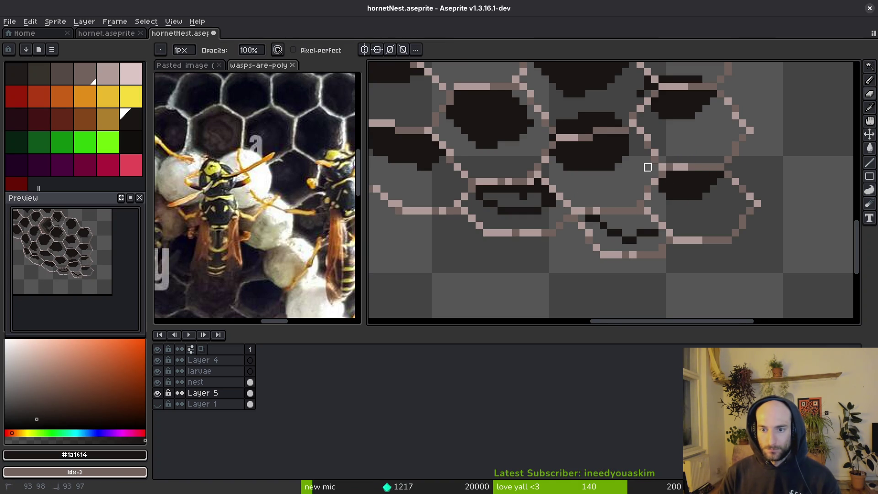
scroll(648, 167, up, 2)
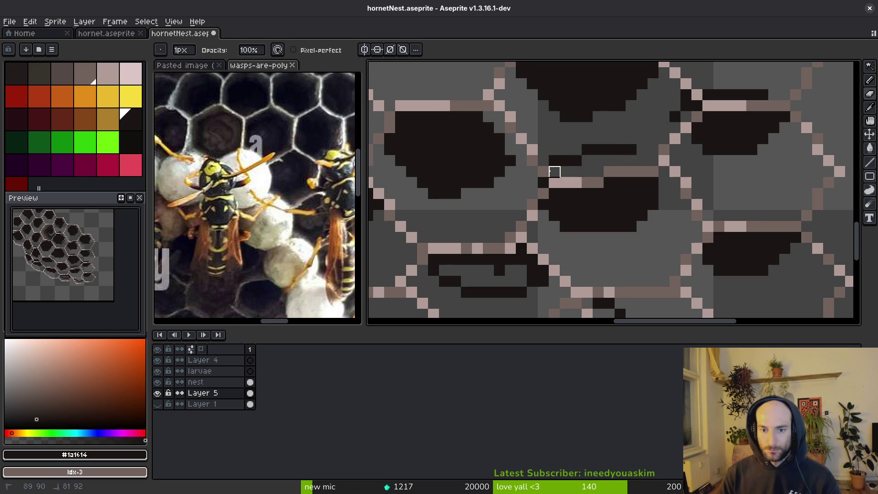
scroll(594, 160, left, 3)
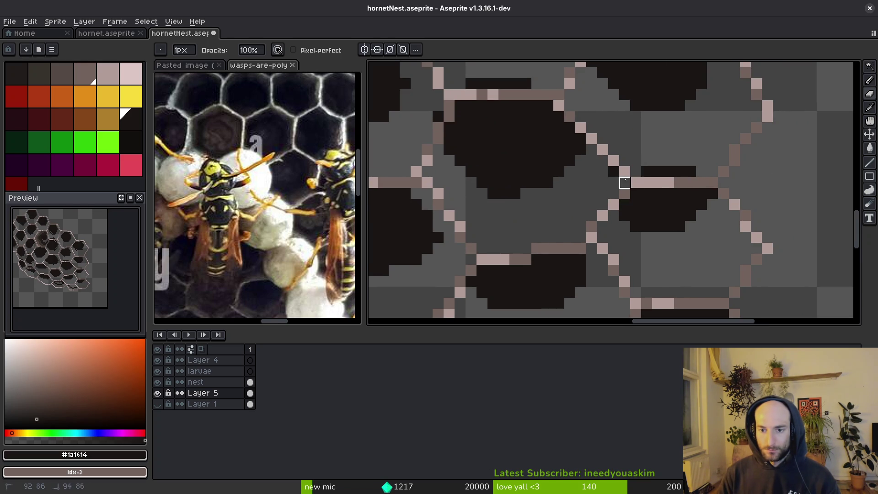
scroll(649, 170, down, 2)
scroll(715, 185, up, 2)
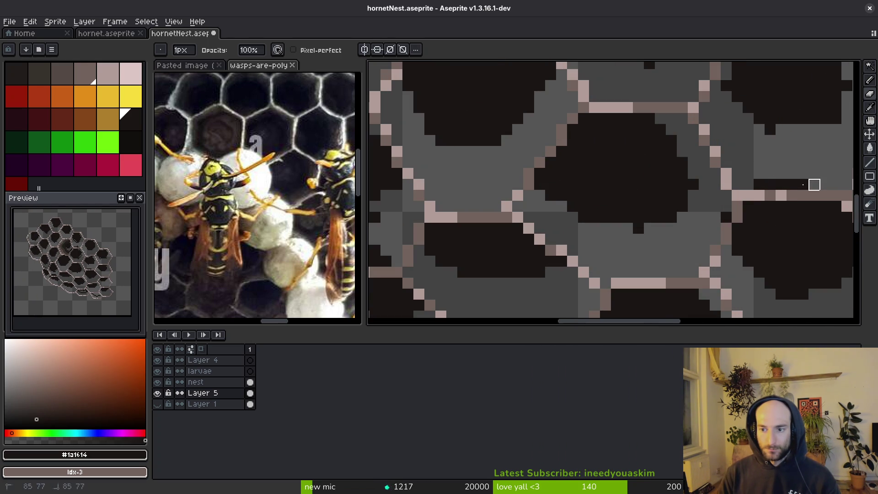
scroll(682, 228, down, 2)
scroll(585, 181, up, 2)
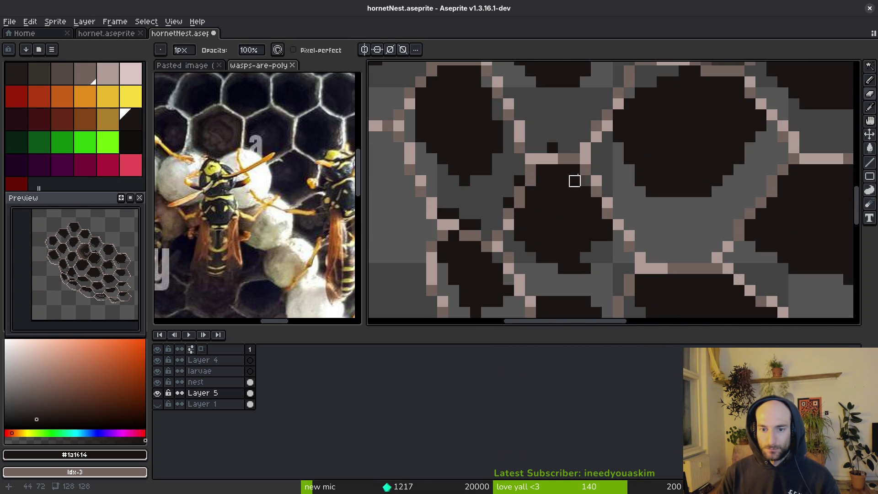
scroll(500, 196, down, 2)
scroll(496, 221, up, 2)
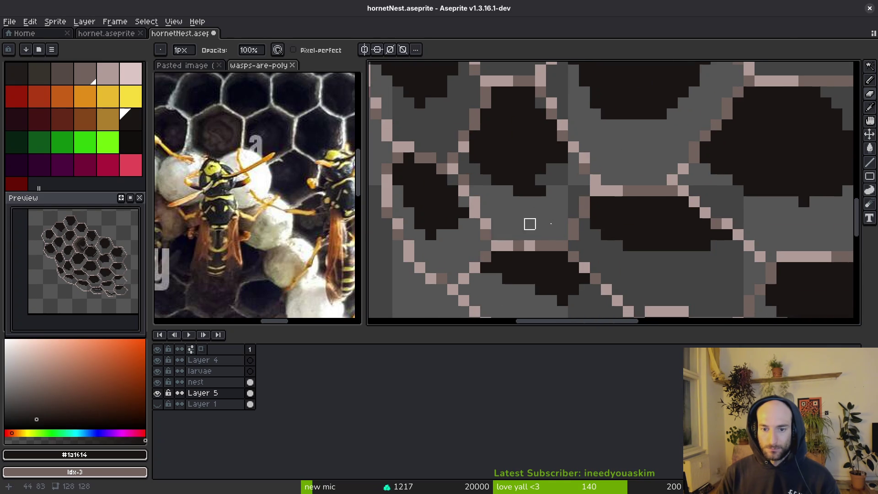
scroll(508, 235, down, 2)
scroll(521, 140, up, 3)
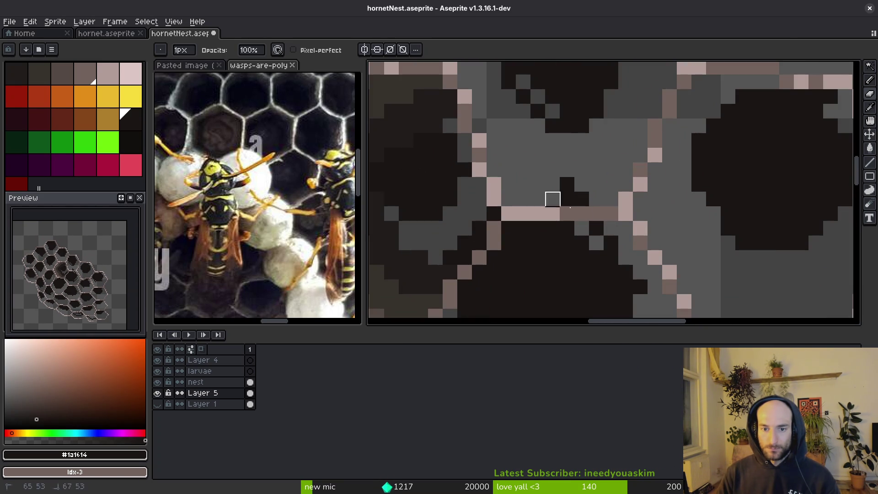
scroll(704, 215, down, 2)
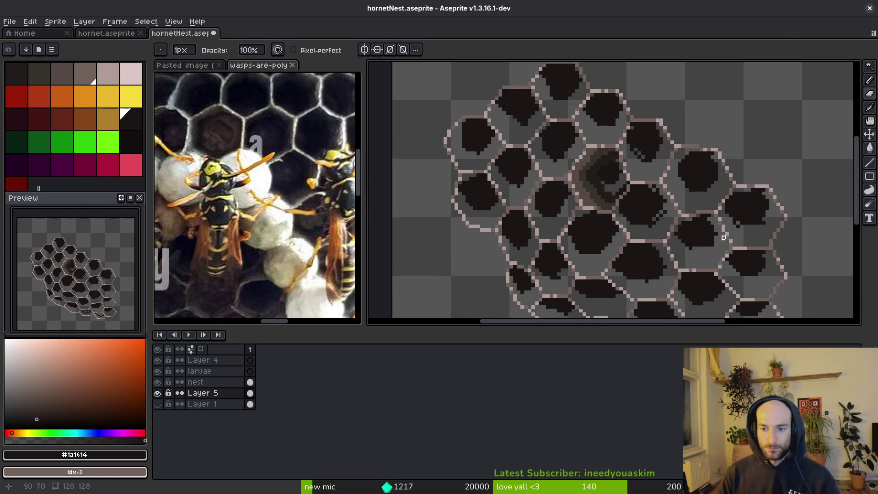
scroll(723, 241, down, 1)
scroll(627, 225, up, 1)
Try merging Layer 5 down into the nest layer, then undo that merge.
scroll(628, 225, up, 1)
key(alt)
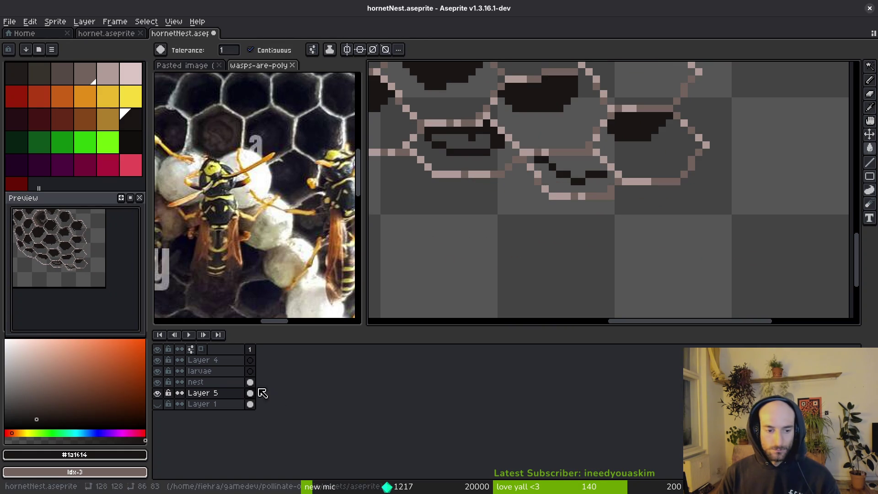
drag(251, 386, 253, 389)
right_click(253, 389)
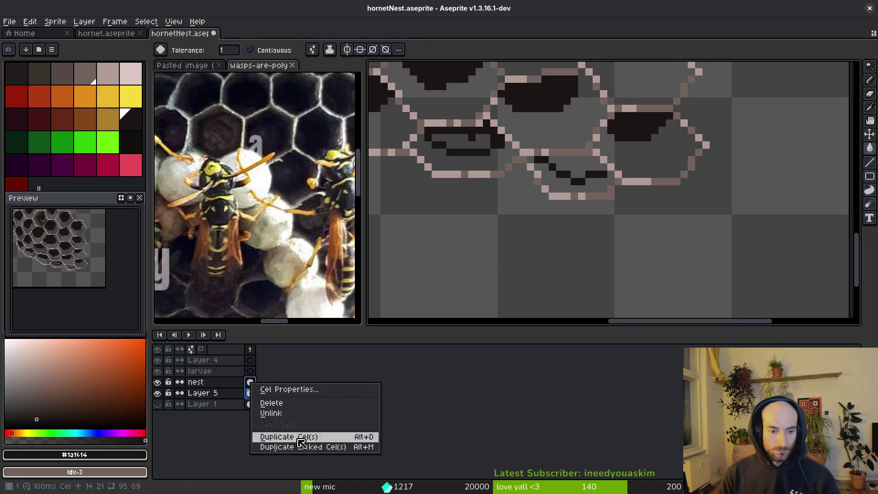
click(204, 388)
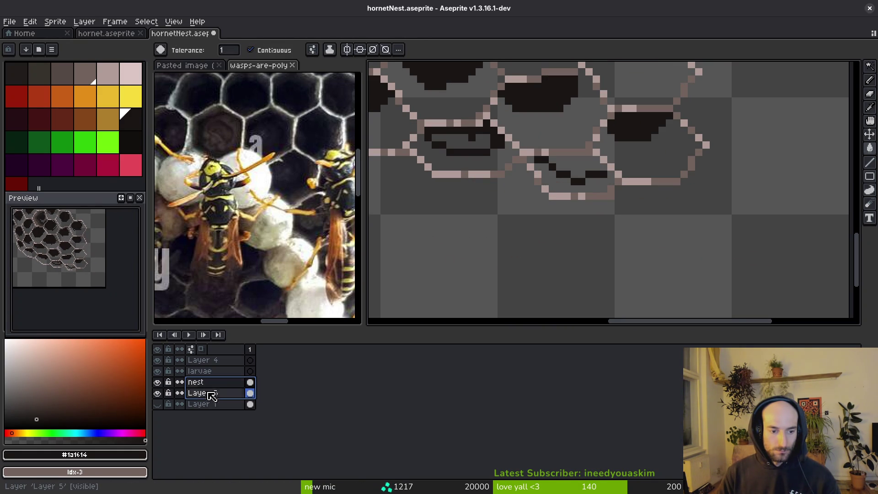
right_click(209, 385)
click(262, 450)
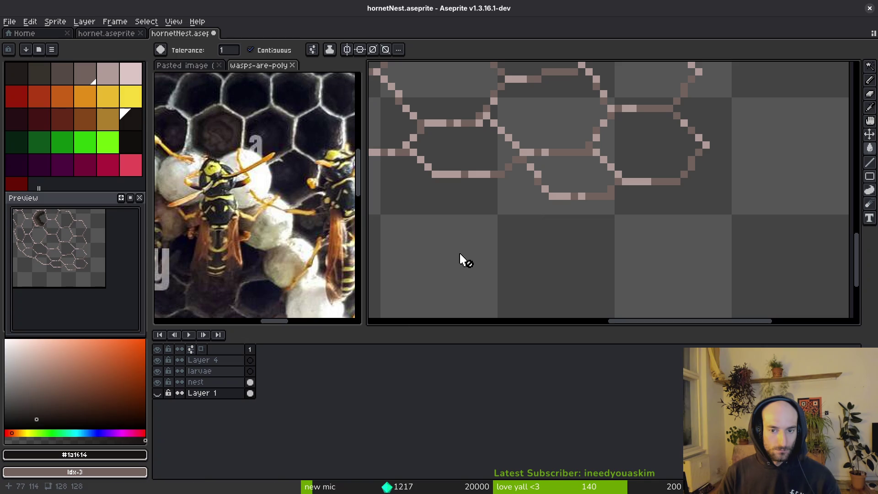
key(ctrl+z)
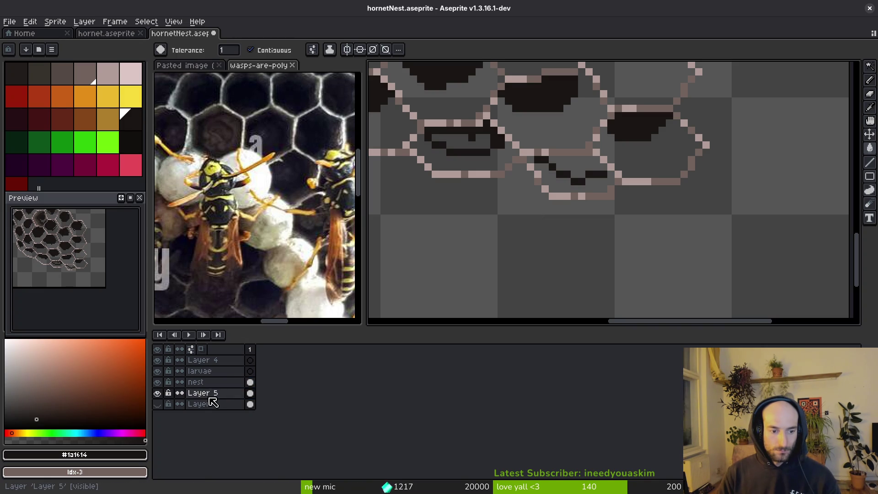
Merge the nest layer down into Layer 5 and save hornetNest.aseprite.
right_click(213, 386)
click(249, 447)
key(ctrl+s)
scroll(593, 204, down, 1)
scroll(592, 204, up, 1)
Draw dark pixels into one honeycomb cell's interior with the Pencil.
key(i)
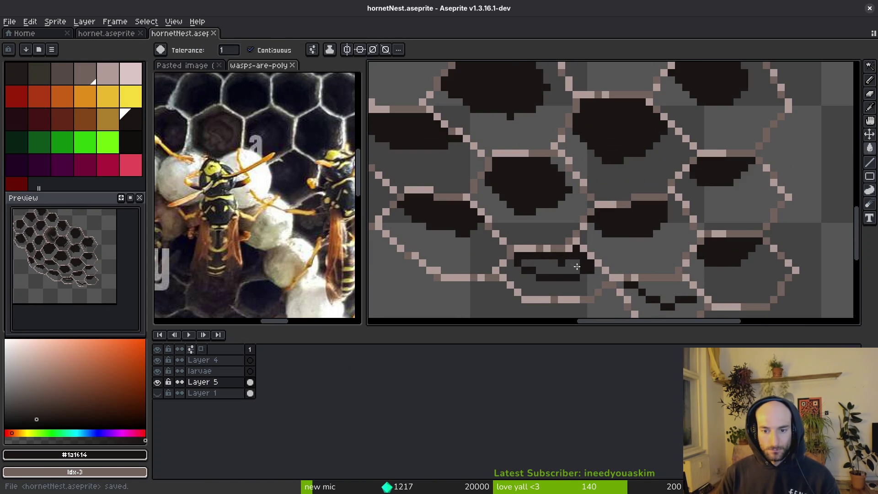
scroll(682, 294, down, 2)
scroll(647, 260, up, 3)
scroll(608, 183, up, 1)
key(b)
click(636, 143)
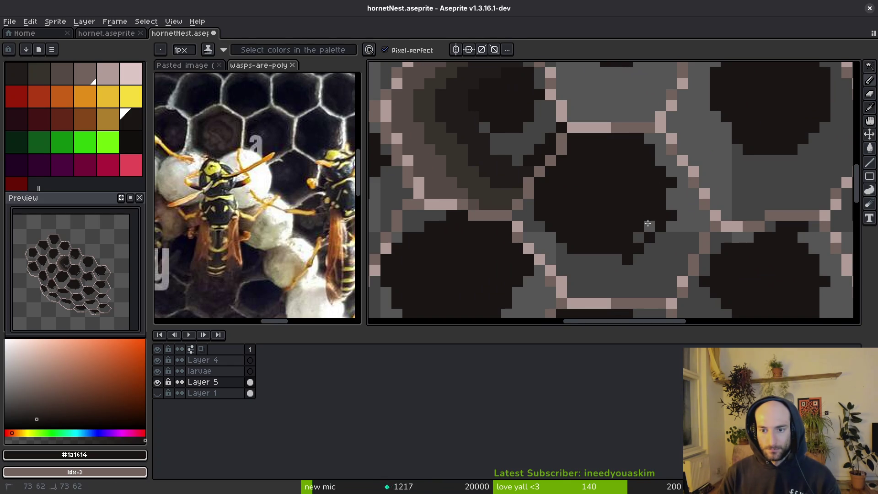
drag(654, 219, 624, 237)
scroll(595, 205, down, 2)
scroll(569, 201, up, 2)
scroll(569, 201, down, 1)
scroll(570, 132, up, 1)
Fill the leftover grey patches in the cell with the dark interior colour #1a1614.
key(w)
alt+click(569, 133)
click(559, 182)
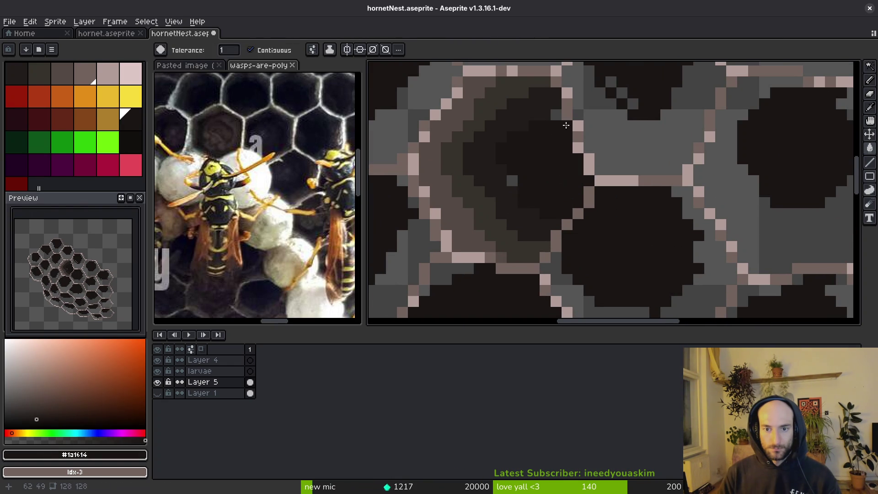
click(512, 180)
scroll(508, 160, down, 1)
scroll(492, 131, up, 1)
key(b)
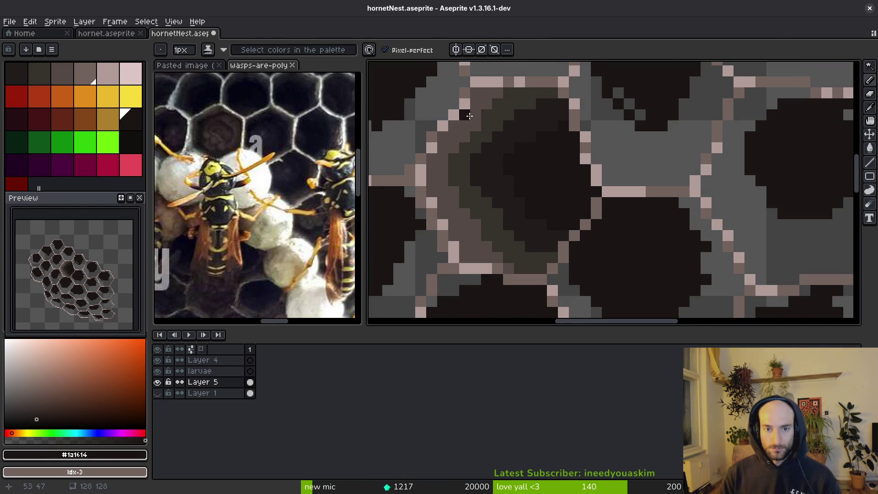
Shade the hexagon's right edge with #36312c and add a short #544d45 stroke.
scroll(470, 115, down, 2)
scroll(552, 177, up, 2)
scroll(552, 177, up, 1)
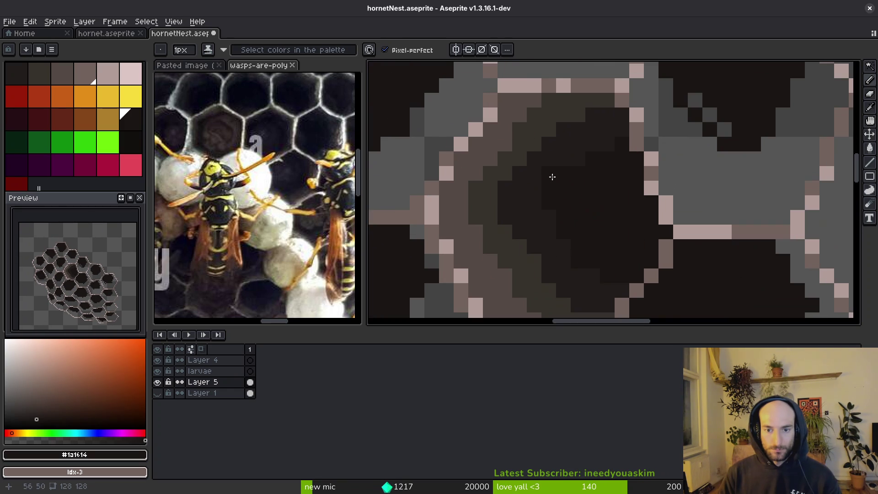
alt+click(568, 131)
mouse_move(629, 169)
mouse_down()
mouse_move(651, 231)
mouse_move(615, 290)
mouse_up()
scroll(620, 251, down, 3)
scroll(619, 252, left, 2)
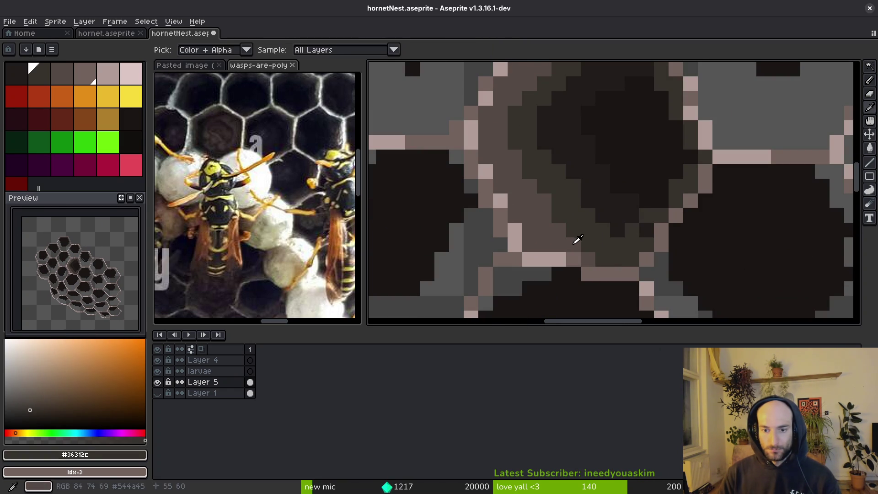
alt+click(597, 261)
mouse_move(596, 262)
mouse_down()
mouse_move(630, 257)
mouse_move(645, 240)
mouse_up()
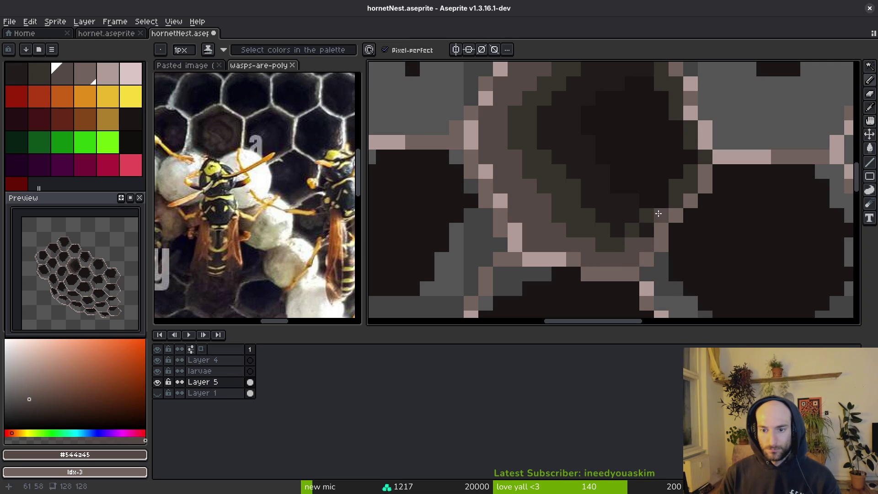
alt+click(690, 171)
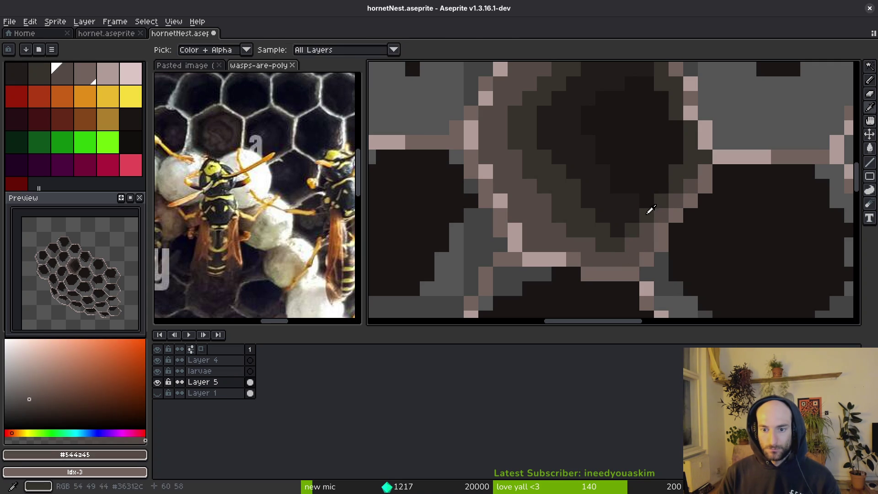
alt+click(642, 199)
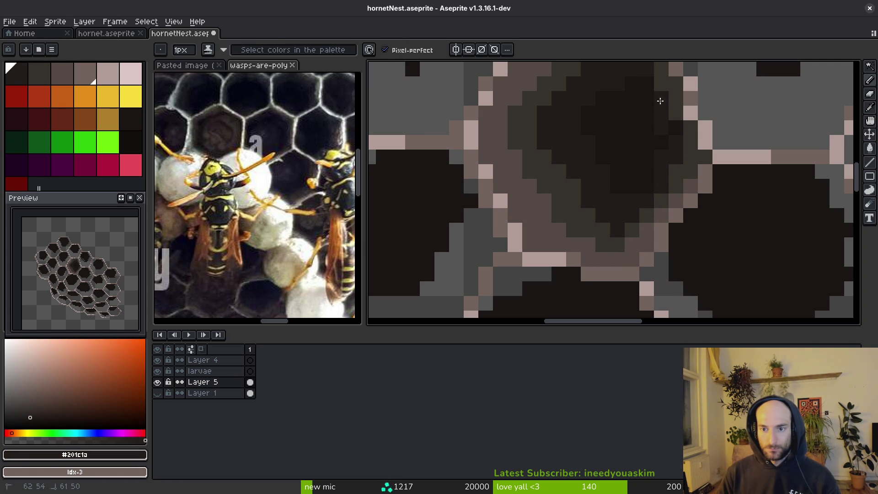
Draw grey wall shading along the cell's upper rim.
drag(659, 109, 649, 182)
alt+click(685, 232)
alt+click(686, 206)
drag(655, 122, 640, 102)
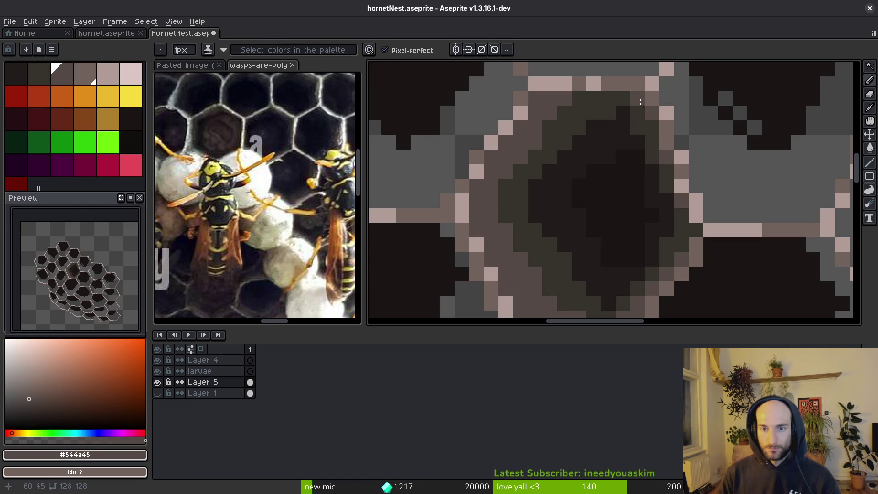
Paint a dark stroke inside the cell and darken its left rim with the mid-dark ring colour.
key(alt)
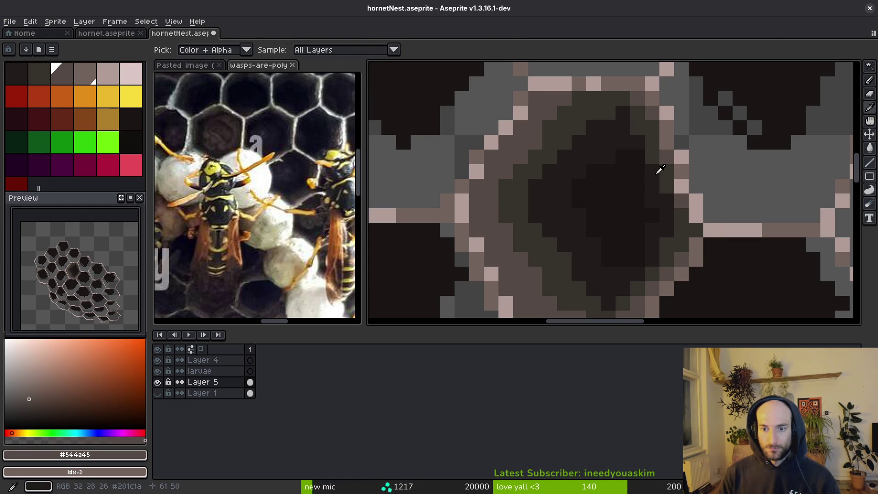
alt+click(659, 170)
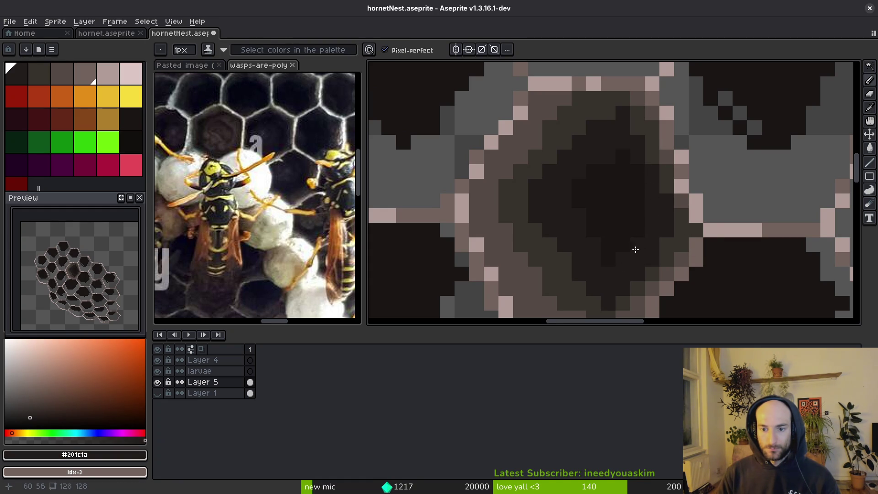
scroll(640, 201, up, 4)
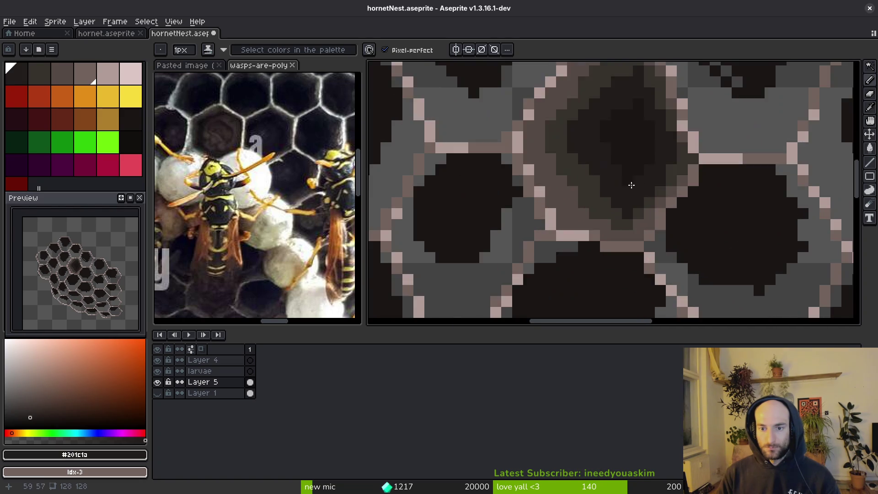
alt+click(618, 159)
alt+click(626, 144)
mouse_move(562, 200)
mouse_down()
mouse_move(581, 269)
mouse_move(579, 232)
mouse_up()
alt+click(584, 141)
drag(545, 202, 557, 250)
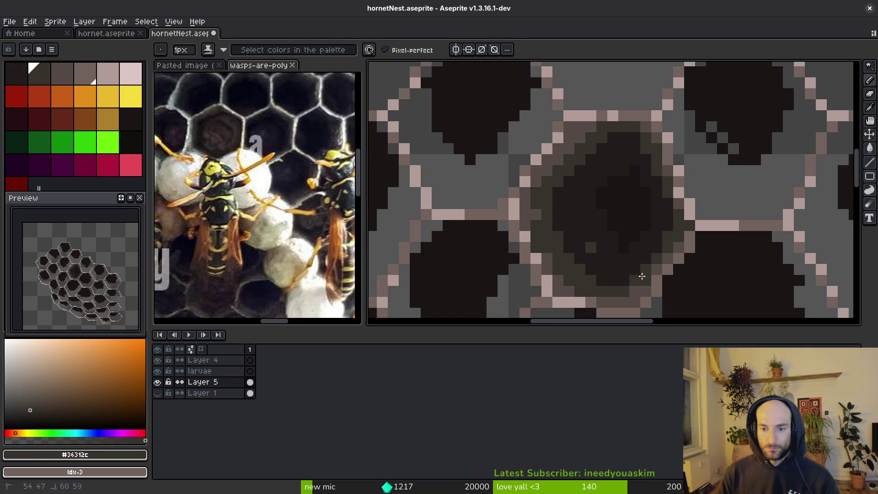
Save the shaded nest sprite and close it, leaving hornet.aseprite showing.
alt+click(590, 255)
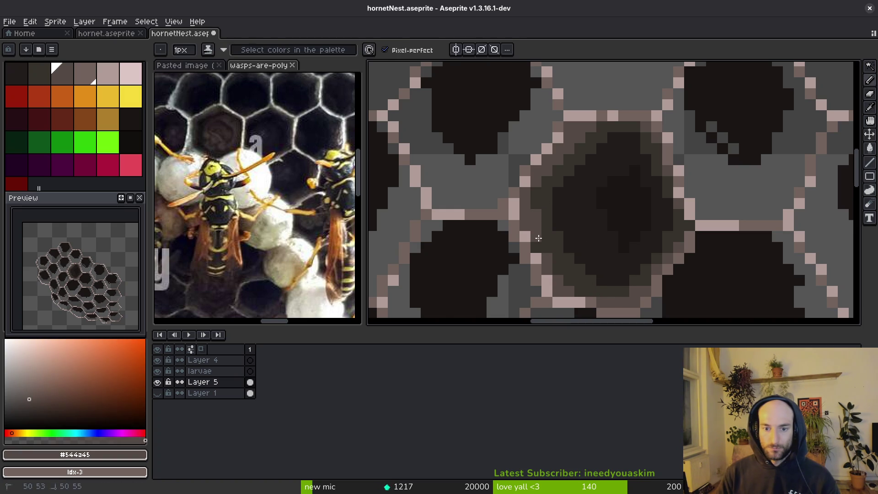
alt+click(550, 202)
scroll(631, 204, down, 1)
scroll(608, 162, up, 2)
alt+click(608, 163)
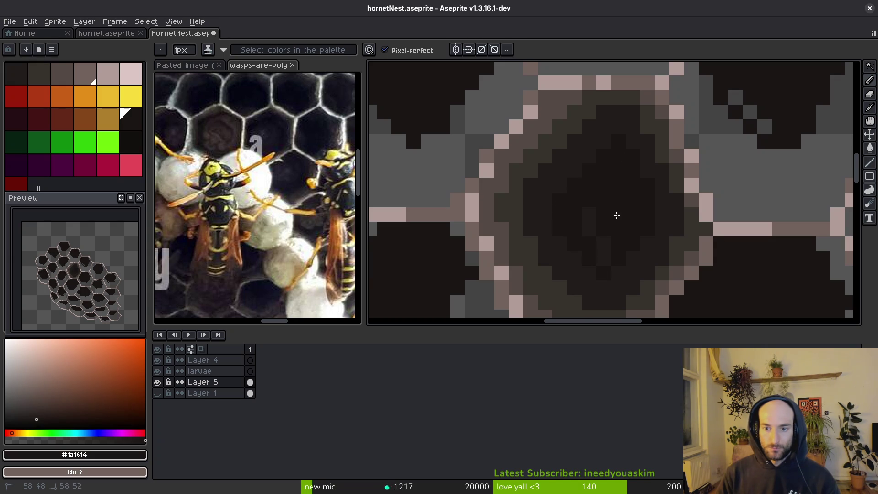
scroll(591, 211, down, 3)
key(ctrl+s)
key(ctrl+w)
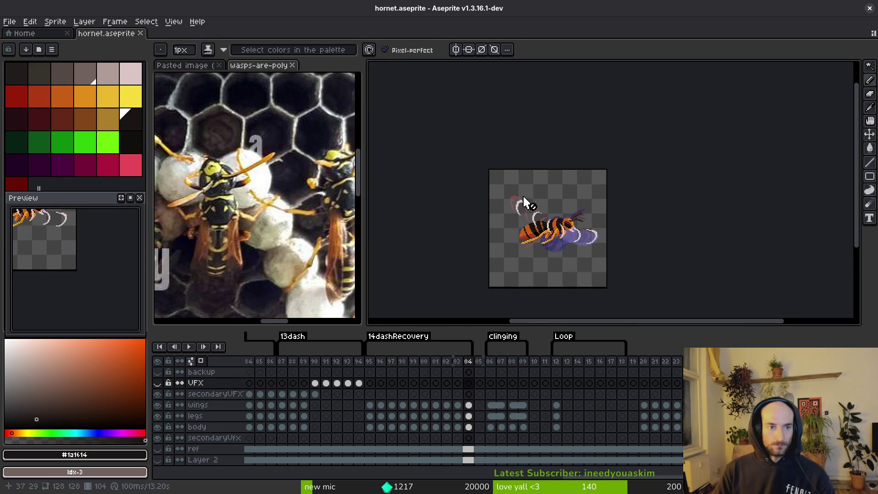
Reopen hornetNest.aseprite and paint a mid-dark pixel into the shaded cell's ring.
key(ctrl+shift+t)
scroll(607, 194, up, 6)
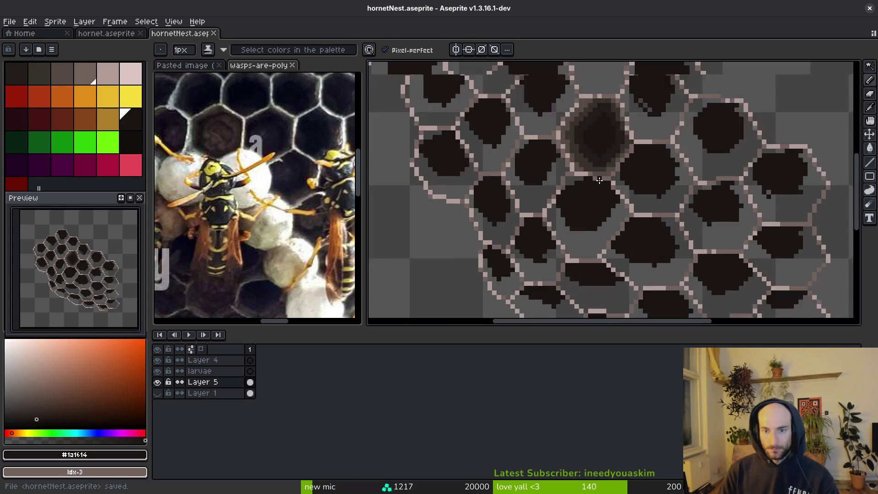
scroll(599, 200, down, 2)
alt+click(636, 171)
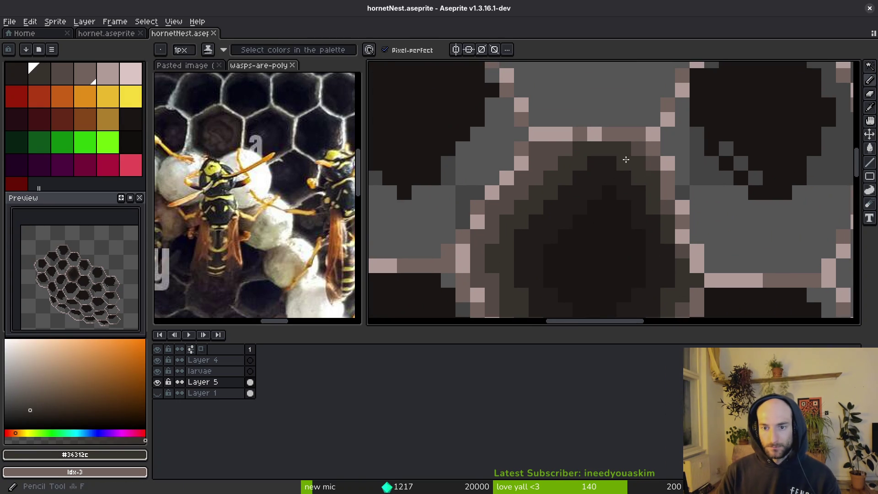
scroll(613, 196, down, 2)
scroll(645, 188, up, 4)
click(558, 180)
scroll(556, 203, down, 3)
Sample the dark interior and darkest centre colours, saving the nest sprite each time.
key(ctrl+s)
scroll(581, 224, up, 2)
alt+click(570, 167)
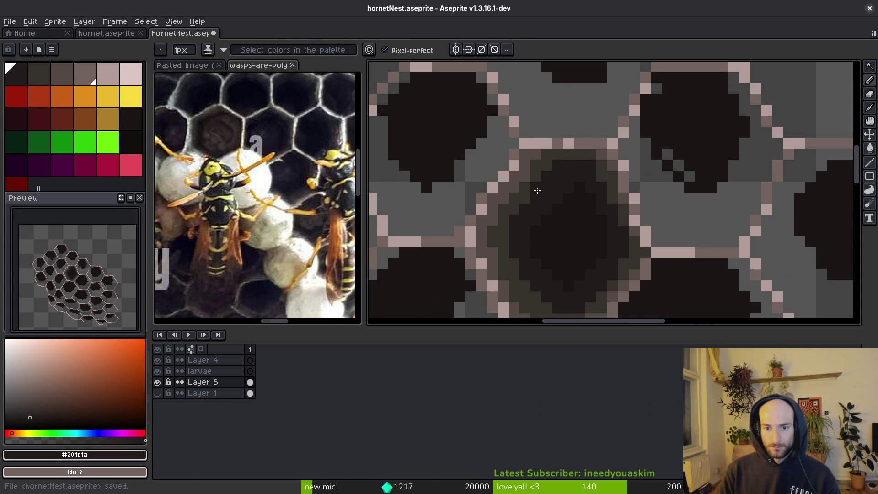
scroll(558, 206, down, 3)
key(ctrl+s)
scroll(581, 224, up, 3)
alt+click(570, 168)
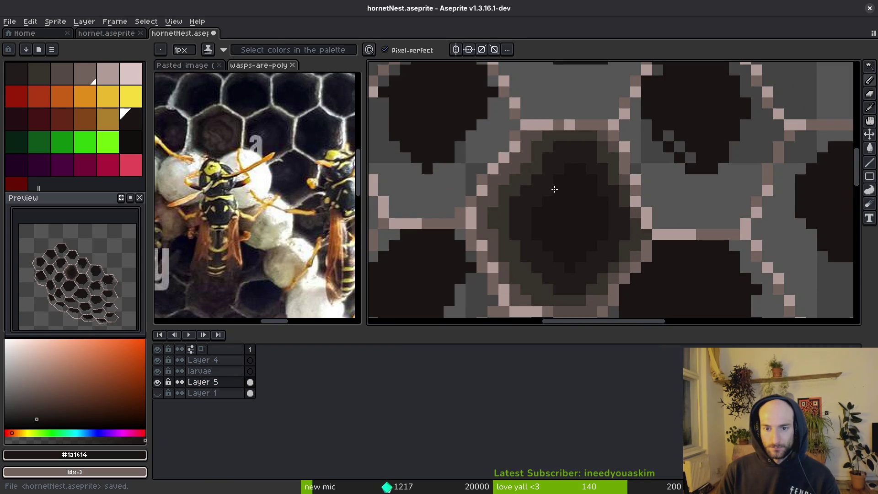
scroll(610, 188, down, 5)
key(ctrl+s)
Select the dark cell interiors with the Magic Wand, then clear the selection.
scroll(623, 198, up, 2)
scroll(625, 202, down, 3)
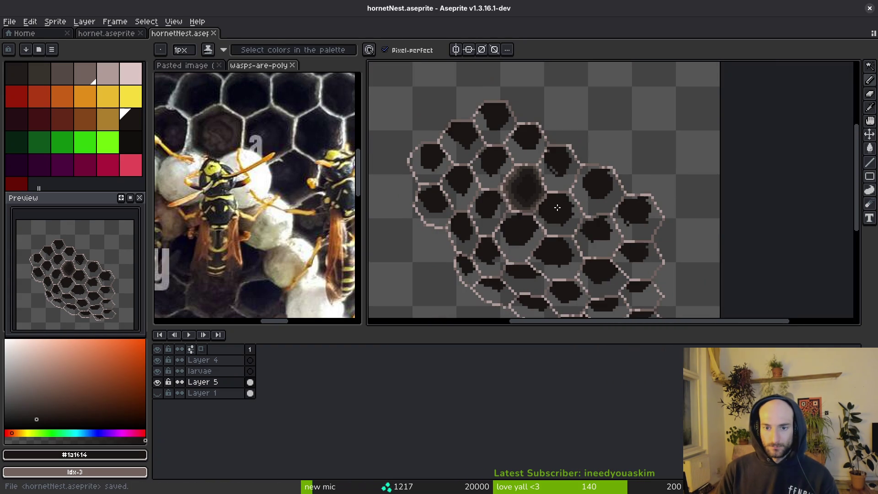
scroll(567, 163, up, 3)
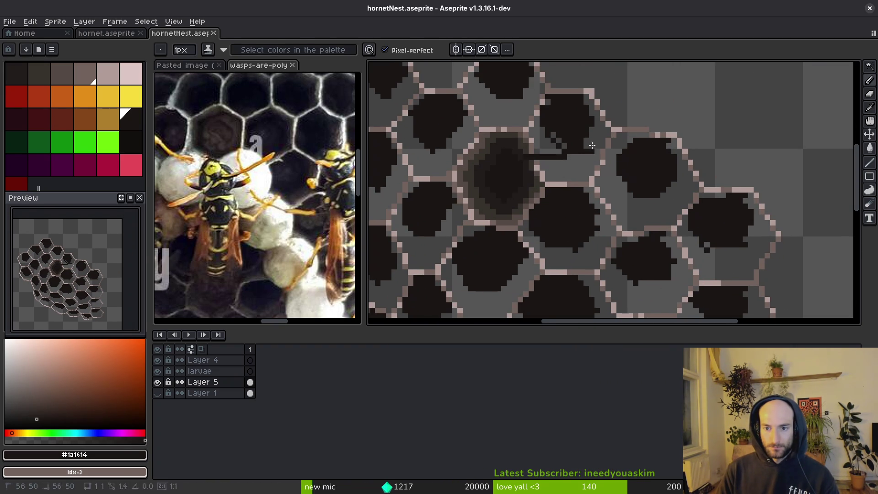
key(w)
click(569, 124)
key(ctrl+d)
Select the second cell's dark interior with a contiguous Magic Wand, then pencil dark pixels along its outline.
click(469, 50)
click(569, 121)
scroll(574, 127, up, 3)
click(579, 158)
key(Return)
key(ctrl+d)
key(b)
click(521, 96)
drag(536, 198, 551, 213)
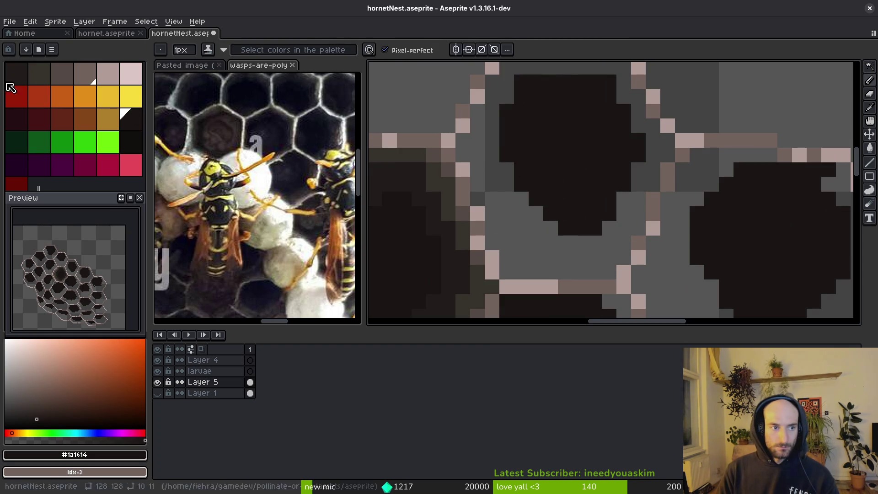
Sample the dark interior colour and bucket-fill the grey wall around the cell dark.
key(i)
click(435, 231)
key(b)
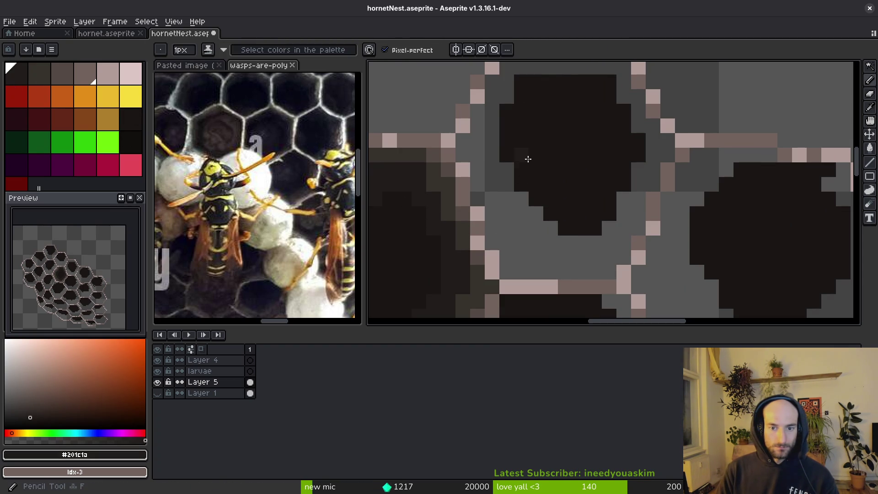
key(g)
click(517, 222)
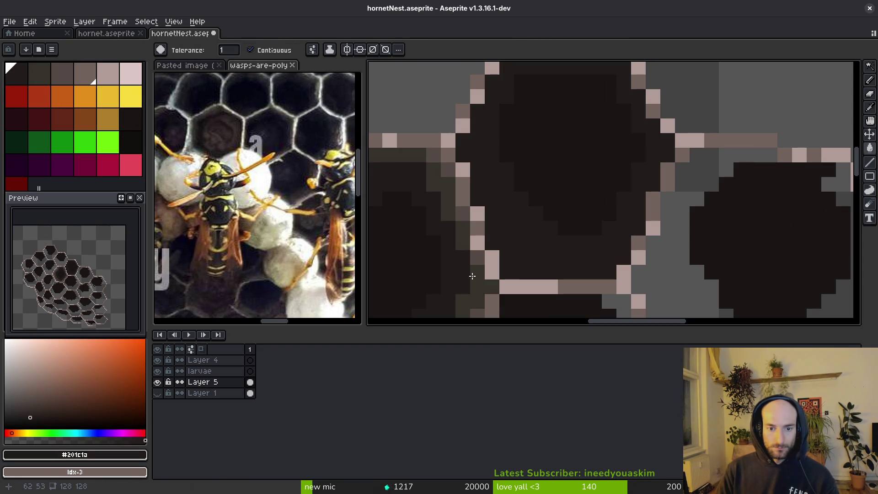
Draw a mid-dark ring down the cell's side and along its bottom.
key(i)
click(480, 283)
key(b)
mouse_move(492, 180)
mouse_down()
mouse_move(521, 247)
mouse_move(619, 256)
mouse_move(639, 210)
mouse_up()
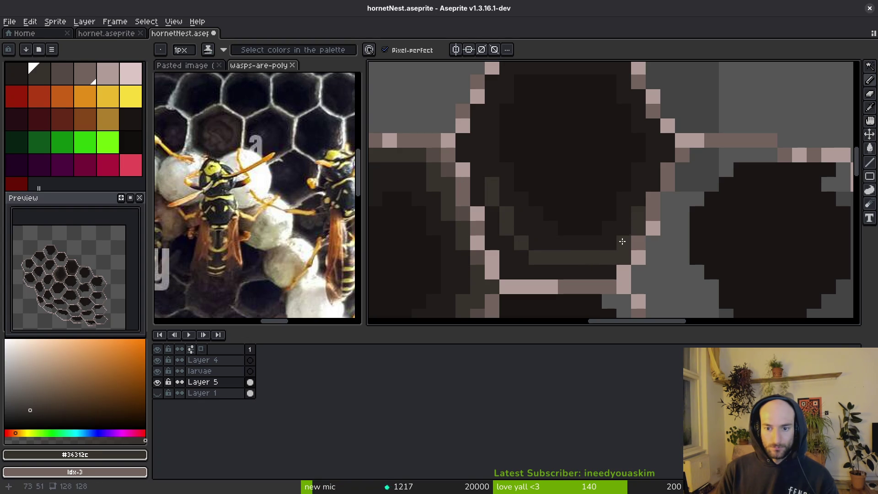
mouse_move(606, 264)
mouse_down()
mouse_move(541, 272)
mouse_move(508, 251)
mouse_up()
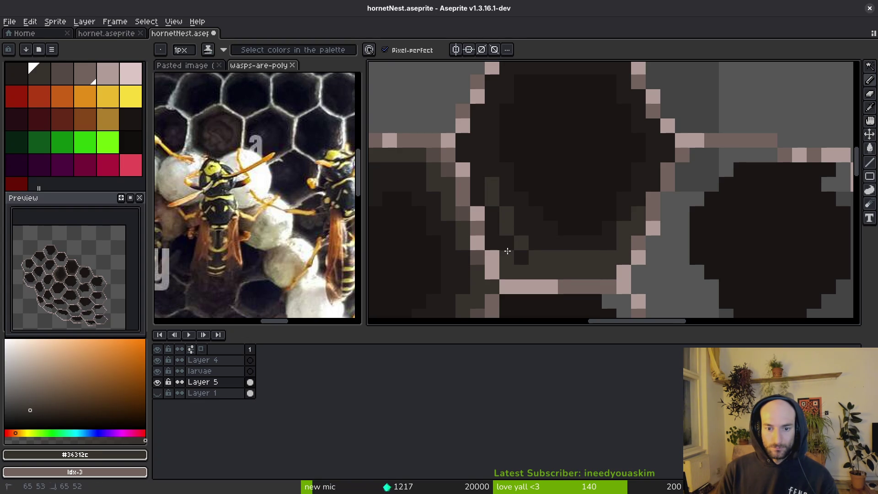
Draw grey wall pixels along the cell's bottom row, left wall and right wall.
key(i)
click(448, 170)
key(b)
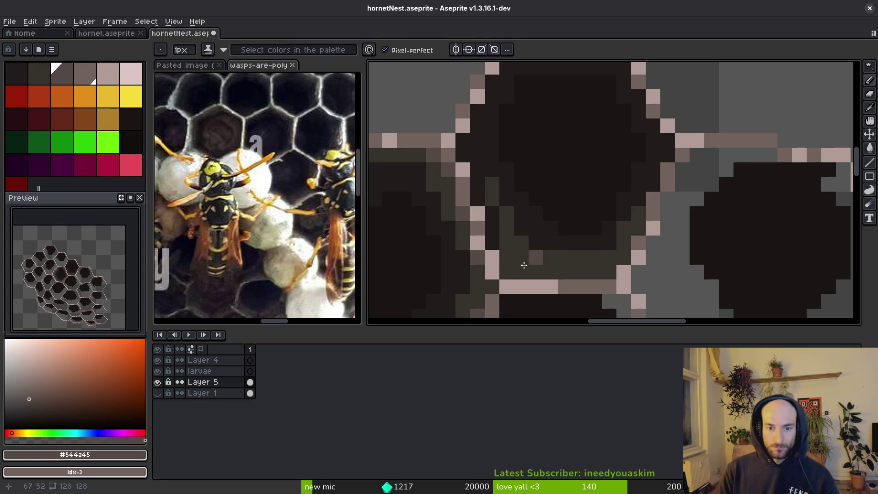
mouse_move(606, 272)
mouse_down()
mouse_move(515, 270)
mouse_move(490, 238)
mouse_move(463, 157)
mouse_up()
mouse_move(475, 114)
mouse_down()
mouse_move(491, 85)
mouse_move(531, 151)
mouse_up()
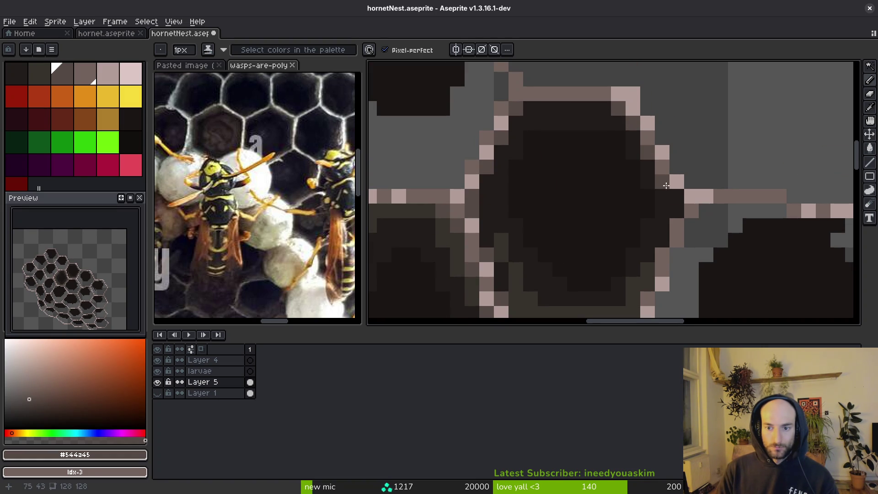
drag(664, 181, 677, 216)
mouse_move(648, 249)
mouse_down()
mouse_move(647, 274)
mouse_move(654, 180)
mouse_move(667, 148)
mouse_move(633, 93)
mouse_move(594, 85)
mouse_move(613, 102)
mouse_move(537, 97)
mouse_move(500, 190)
mouse_move(498, 242)
mouse_up()
Sample the mid-dark ring, dark interior and darkest centre colours, then save the nest sprite.
alt+click(649, 228)
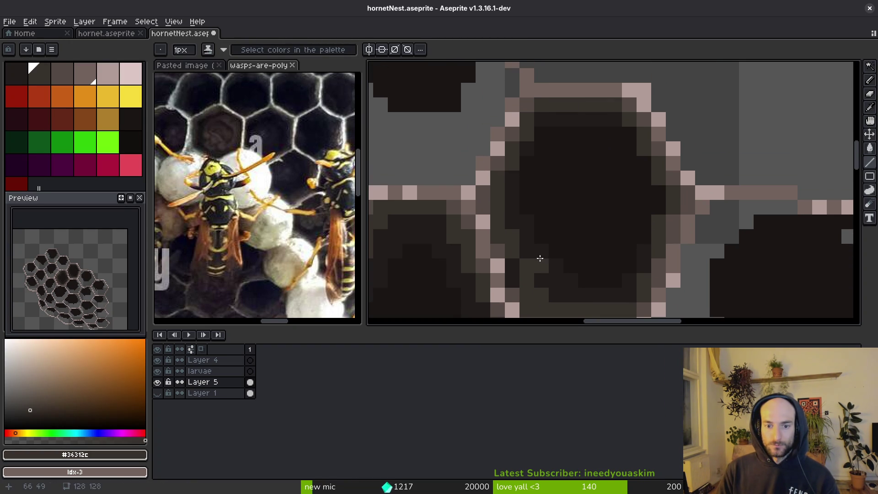
alt+click(527, 165)
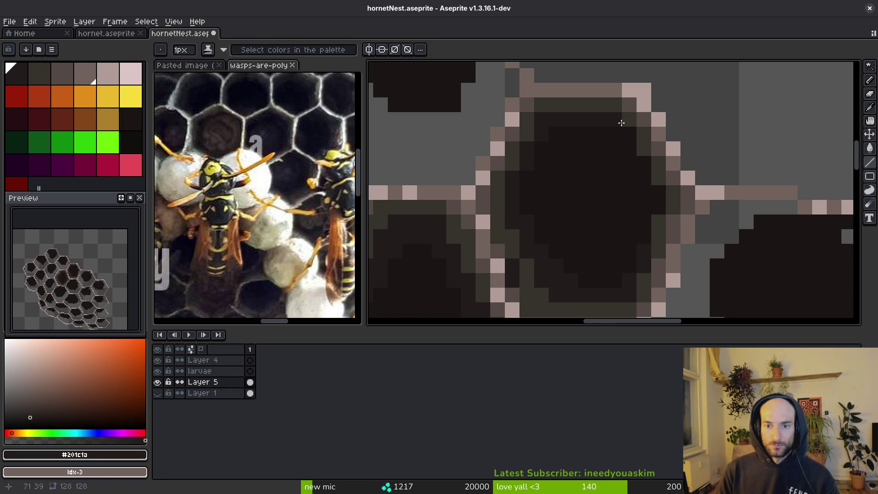
alt+click(642, 201)
scroll(659, 247, down, 3)
scroll(658, 249, up, 3)
key(ctrl+s)
alt+click(614, 234)
alt+click(643, 210)
key(ctrl+s)
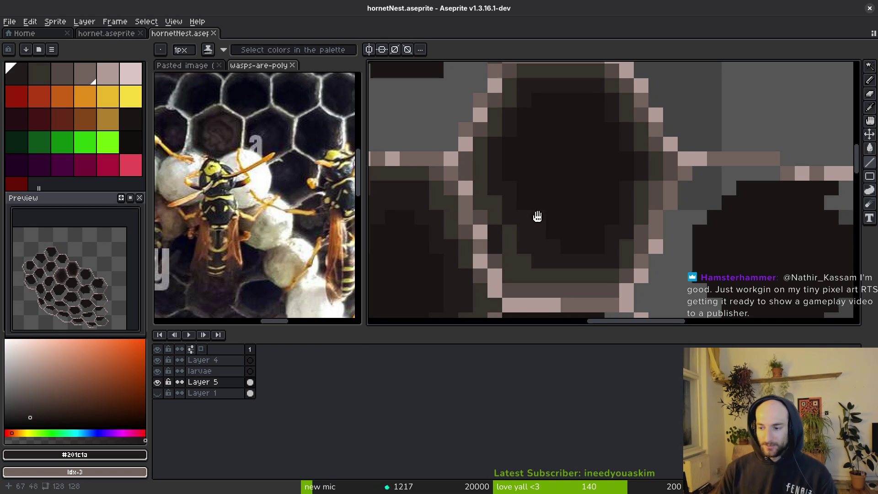
Add a single mid-dark ring pixel inside the cell, then sample the dark interior colour.
scroll(565, 237, down, 1)
scroll(640, 183, up, 3)
key(alt)
mouse_move(665, 163)
mouse_down()
mouse_move(680, 147)
mouse_move(670, 157)
mouse_up()
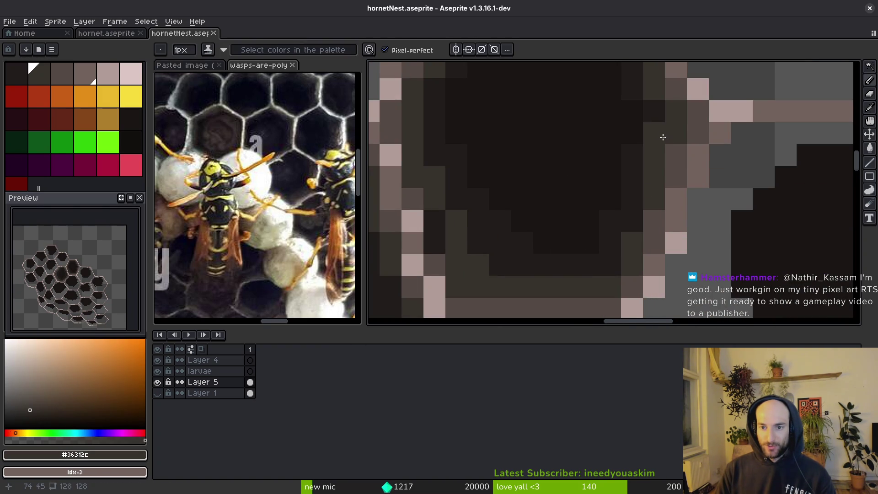
click(656, 110)
alt+click(663, 142)
scroll(658, 178, down, 3)
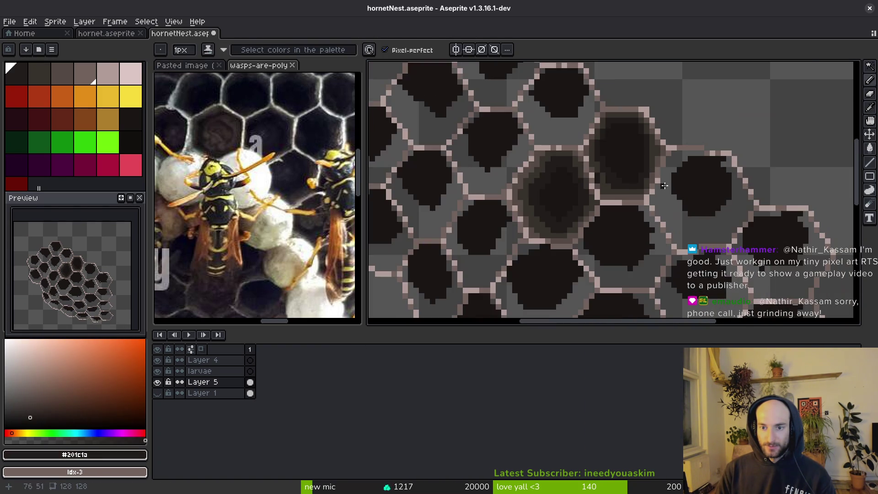
Darken two pixels in the cell's ring with a sampled shading colour and save.
scroll(659, 178, up, 2)
alt+click(645, 133)
drag(638, 124, 641, 138)
key(ctrl+s)
scroll(641, 137, down, 2)
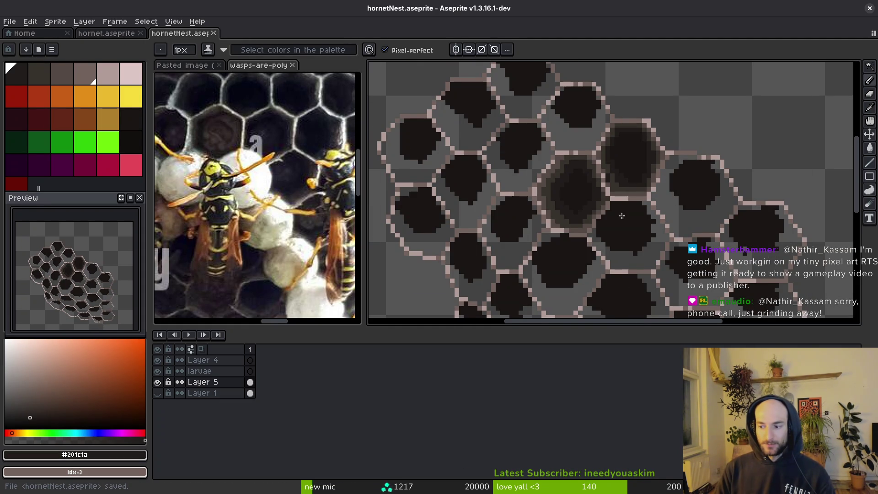
scroll(642, 192, up, 2)
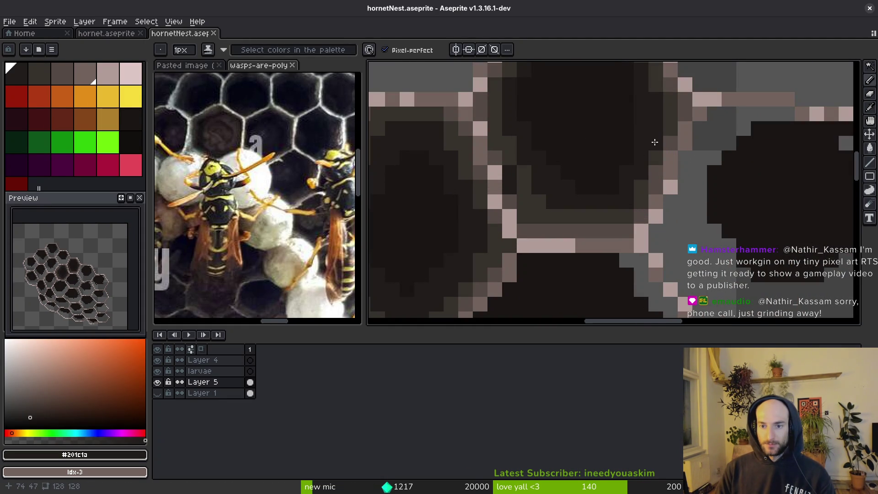
scroll(655, 142, down, 3)
key(ctrl+s)
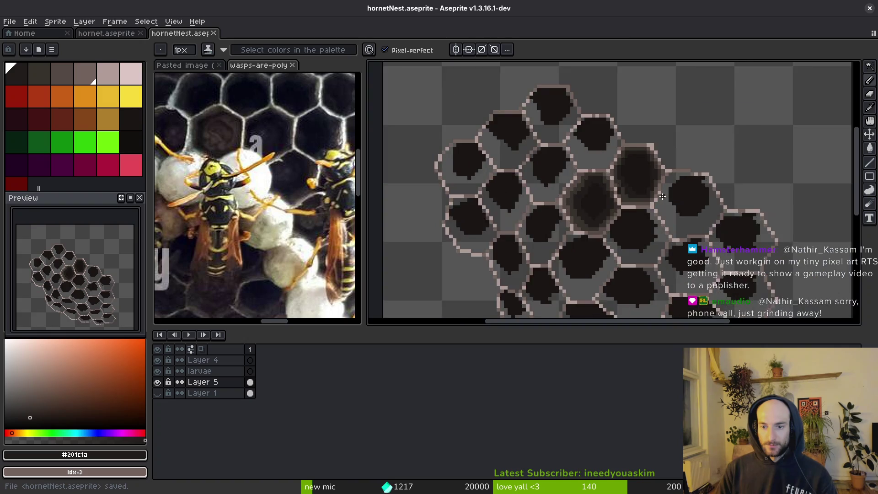
scroll(575, 204, up, 5)
Darken a pixel inside the cell with #36312c brown and save.
alt+click(524, 194)
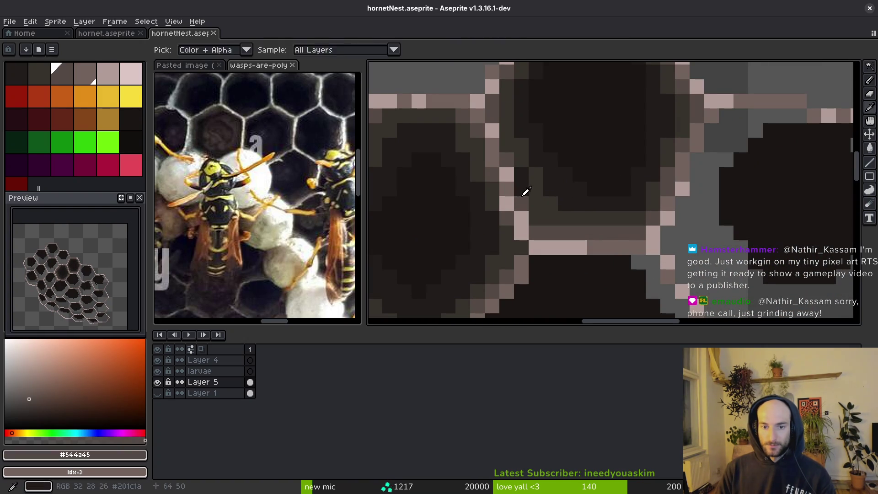
alt+click(542, 186)
click(523, 187)
scroll(552, 211, down, 3)
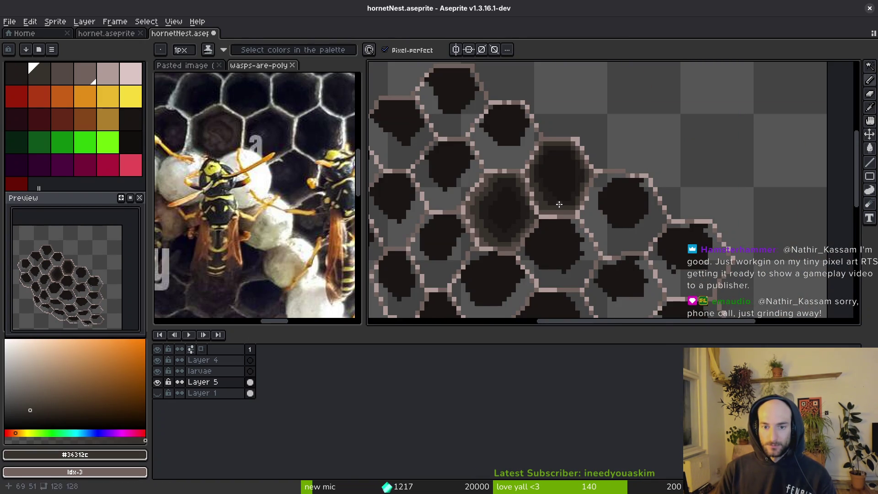
key(ctrl+s)
scroll(544, 197, up, 5)
Darken two pixels inside the cell with #201c1a, sample #1a1614, and save.
alt+click(534, 191)
click(524, 205)
click(495, 147)
alt+click(533, 165)
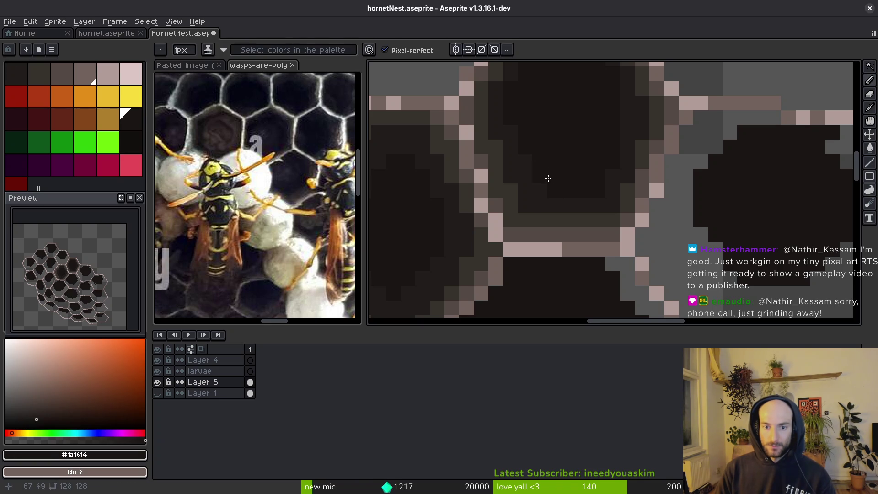
scroll(544, 180, down, 4)
key(ctrl+s)
scroll(610, 227, up, 5)
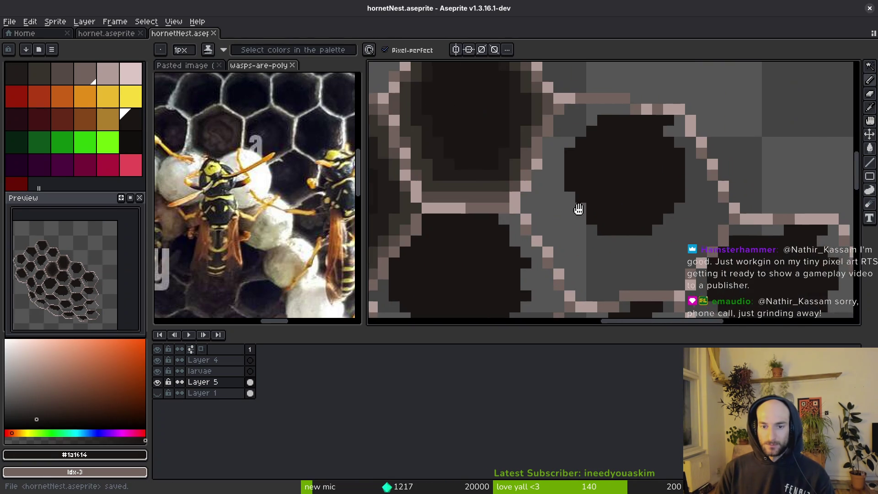
Fill the cell's grey inner ring with #544a45 and outline a #36312c band inside it.
alt+click(577, 250)
key(g)
click(577, 249)
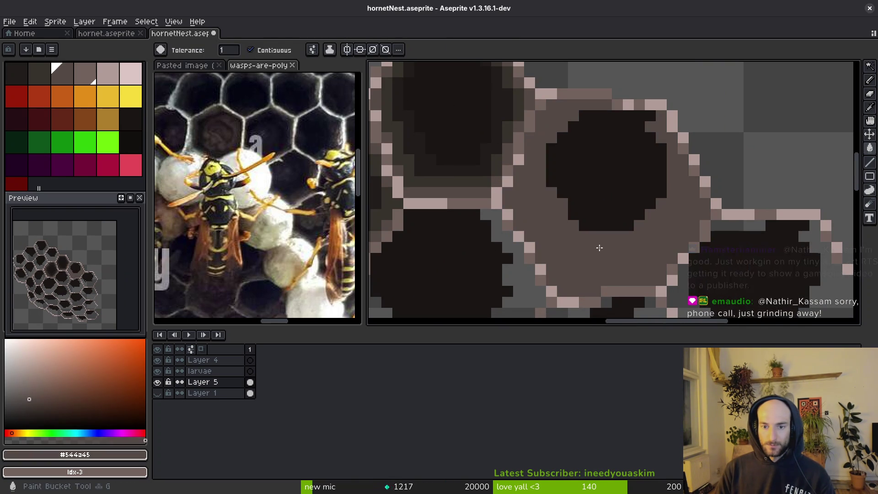
alt+click(486, 179)
mouse_move(529, 210)
mouse_down()
mouse_move(557, 265)
mouse_move(648, 269)
mouse_up()
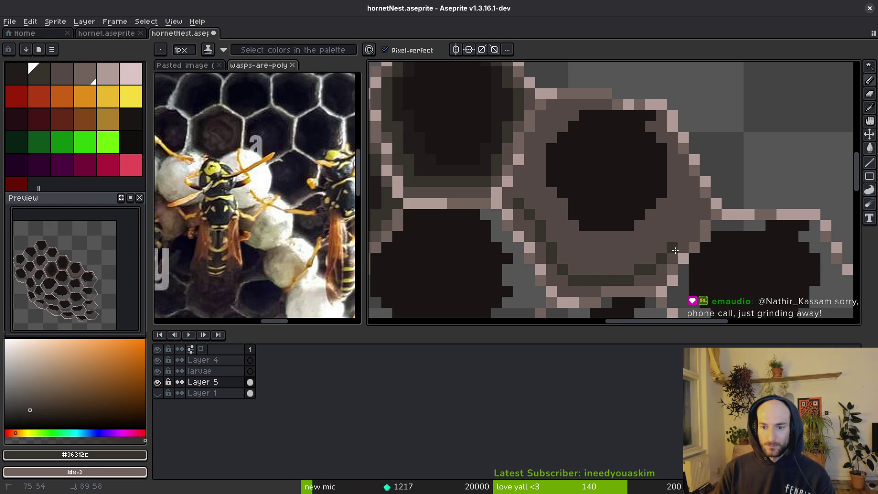
drag(686, 195, 671, 167)
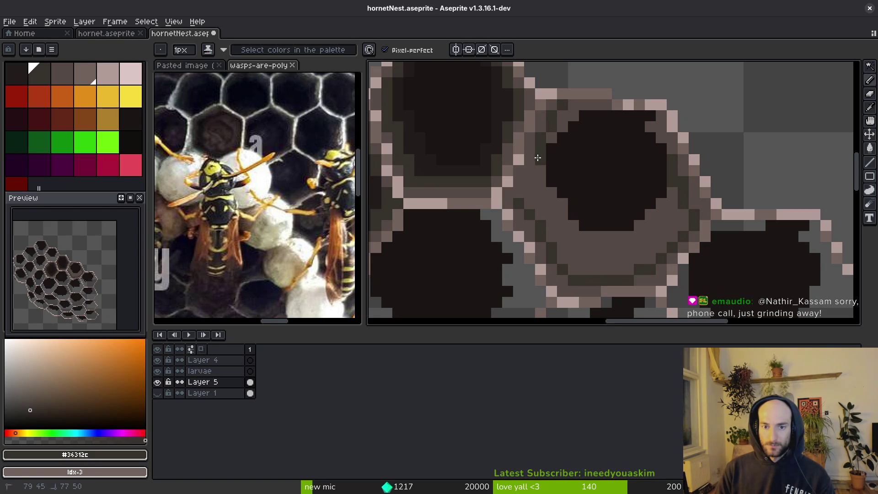
Bucket-fill the enclosed lower and upper-left ring areas with #36312c.
key(g)
click(556, 234)
click(572, 109)
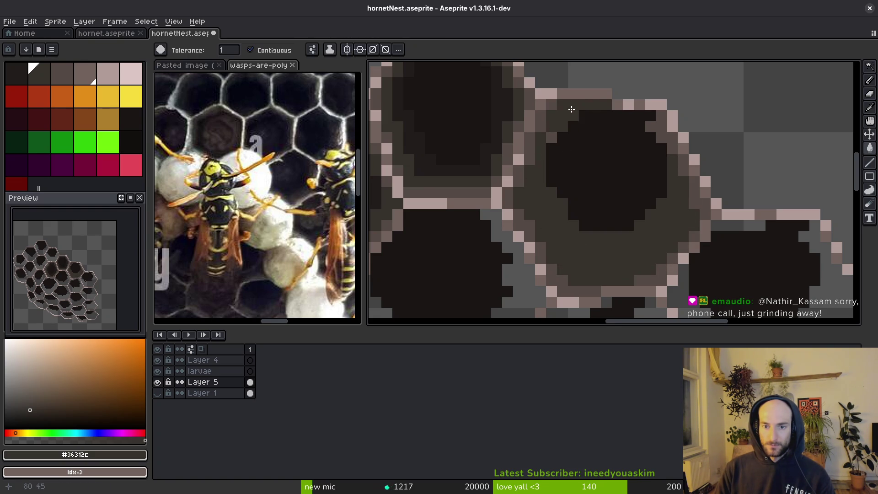
key(f)
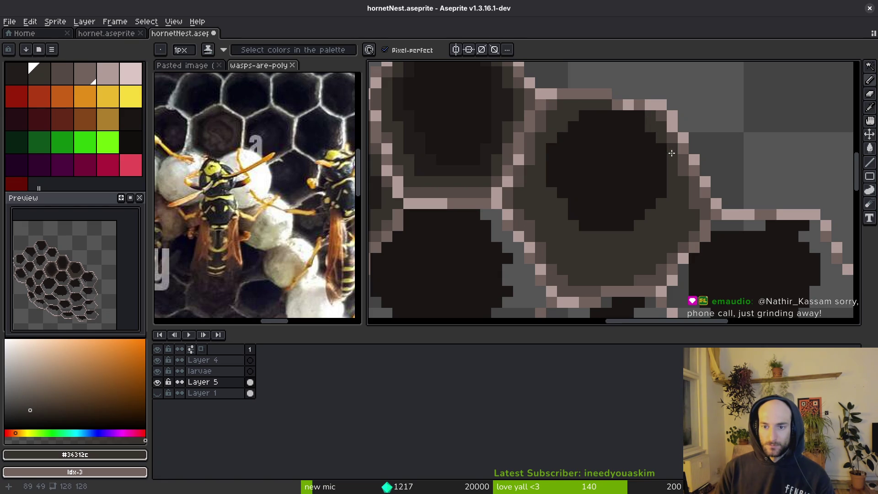
scroll(672, 153, down, 3)
scroll(641, 186, up, 2)
Paint #201c1a strokes across the cell's inner band.
key(alt)
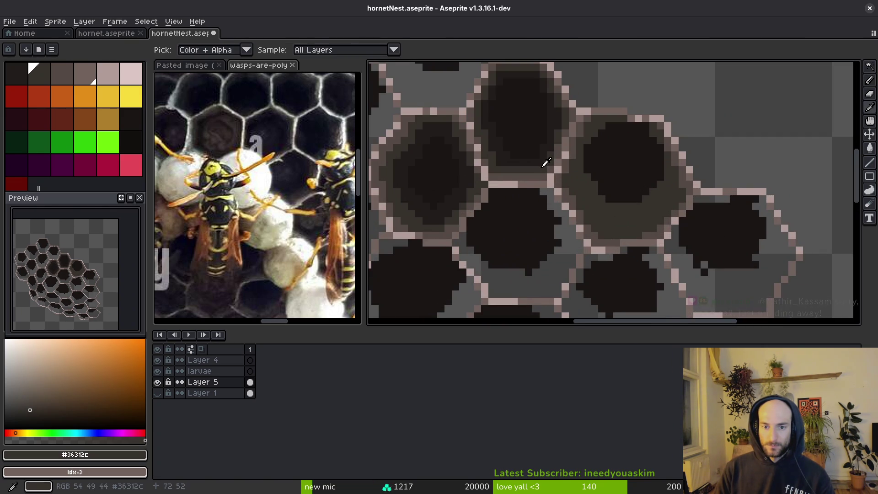
click(555, 166)
scroll(572, 160, up, 4)
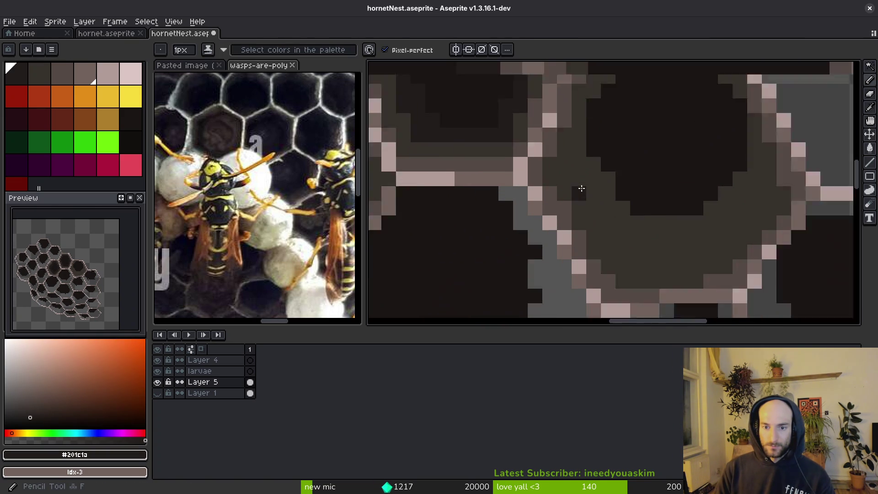
click(570, 157)
mouse_move(570, 157)
mouse_down()
mouse_move(631, 260)
mouse_move(686, 263)
mouse_up()
scroll(677, 261, down, 3)
scroll(572, 195, up, 4)
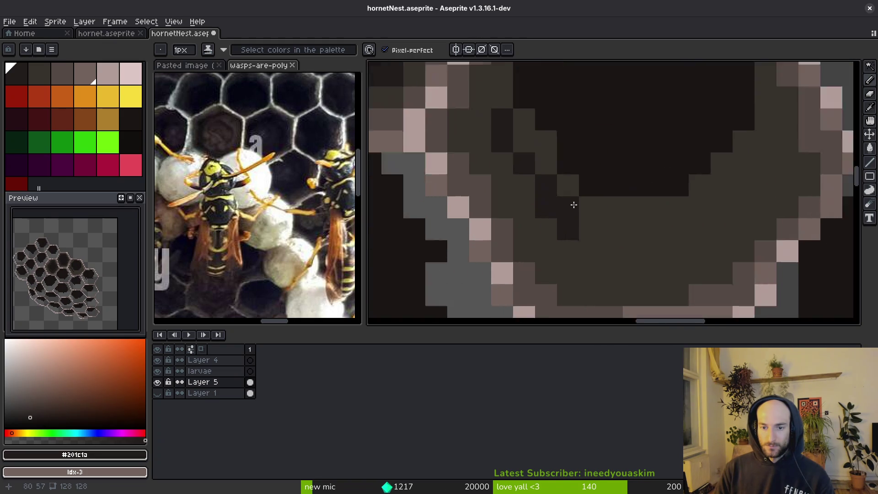
drag(478, 131, 574, 255)
scroll(519, 235, down, 2)
mouse_move(492, 227)
mouse_down()
mouse_move(563, 224)
mouse_move(610, 183)
mouse_move(616, 137)
mouse_move(619, 172)
mouse_move(560, 204)
mouse_move(545, 201)
mouse_up()
Fill the enclosed inner area darker and darken remaining light pixels along the edges and bottom.
key(g)
click(503, 201)
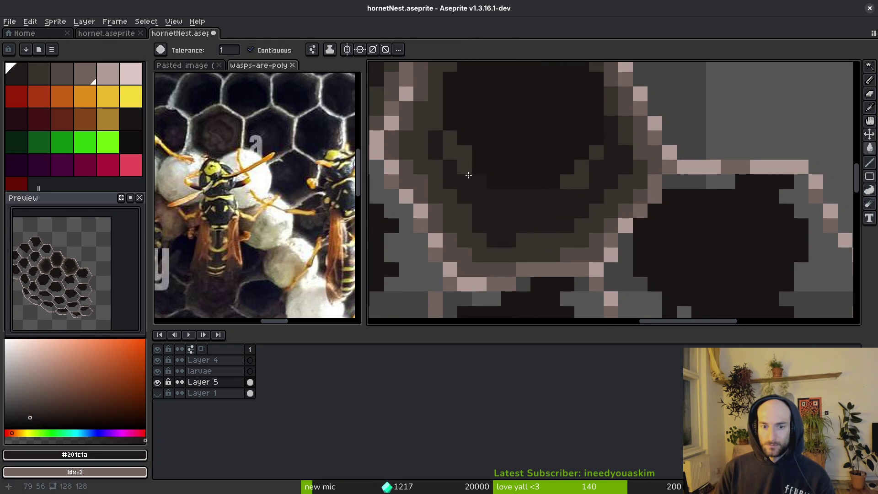
key(b)
scroll(473, 206, up, 3)
mouse_move(496, 234)
mouse_down()
mouse_move(467, 204)
mouse_move(475, 146)
mouse_move(492, 132)
mouse_up()
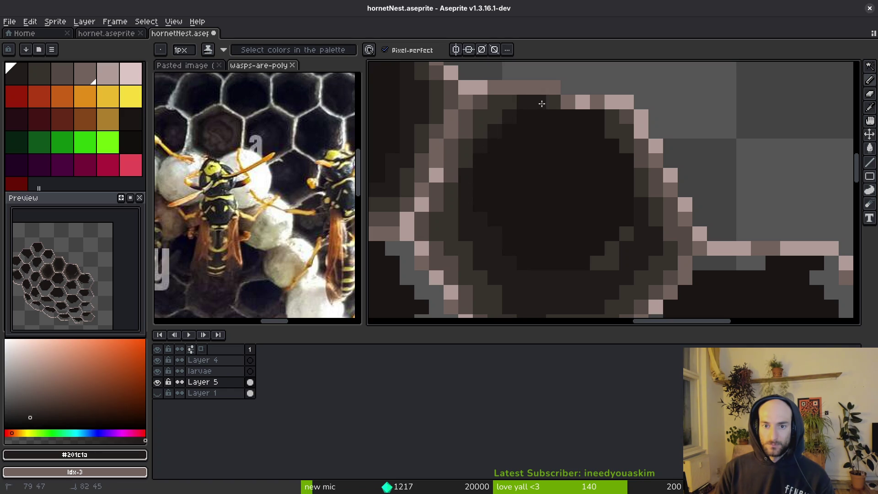
drag(630, 158, 639, 200)
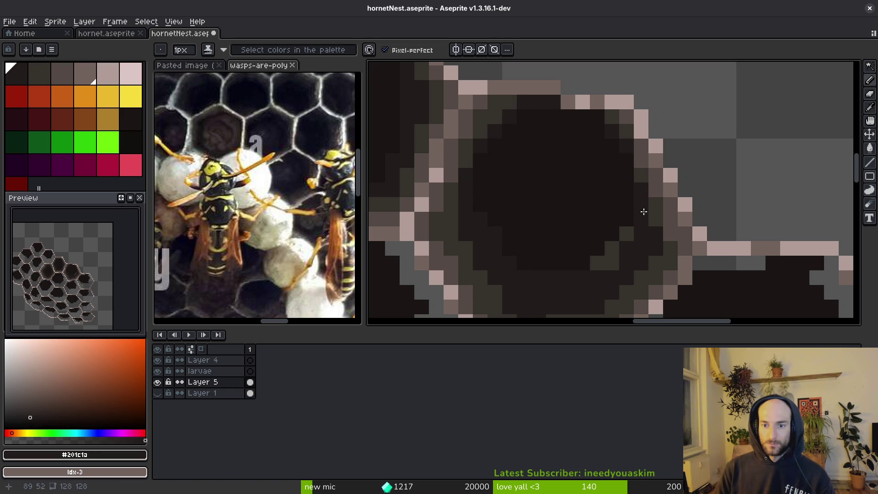
drag(638, 252, 606, 271)
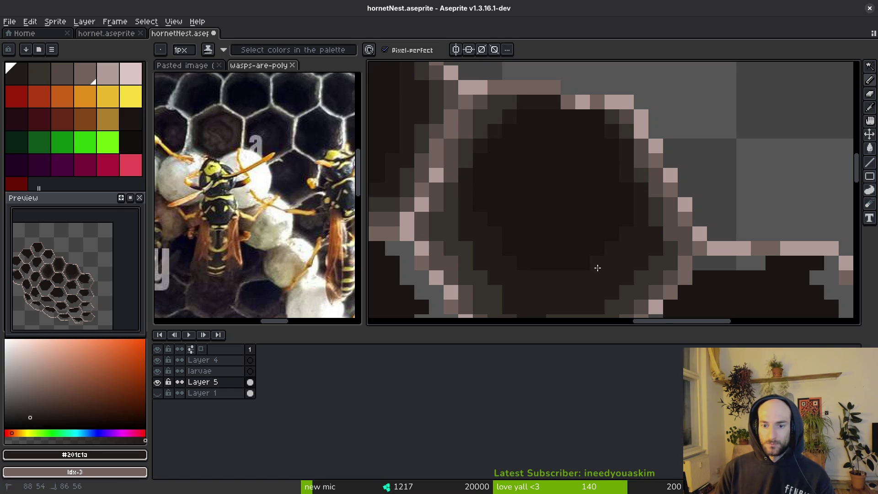
scroll(596, 267, down, 5)
scroll(614, 259, down, 2)
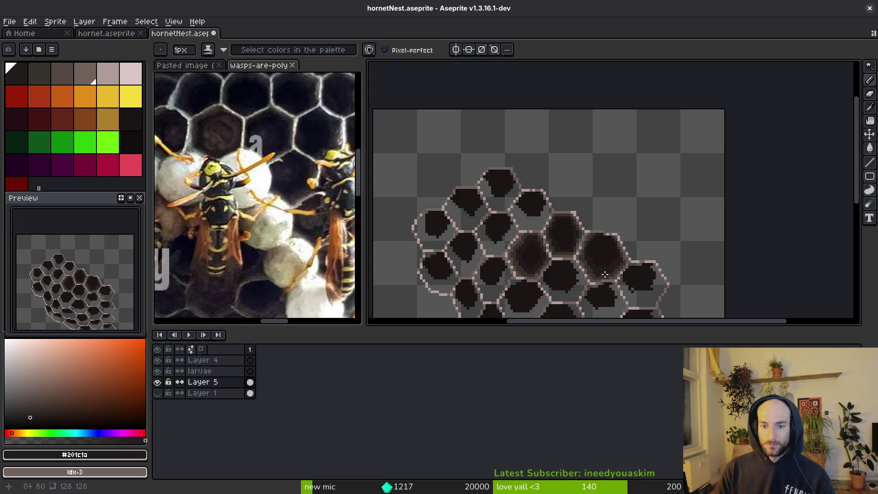
Paint #201c1a pixels along the shaded cell's lower interior.
scroll(605, 274, down, 1)
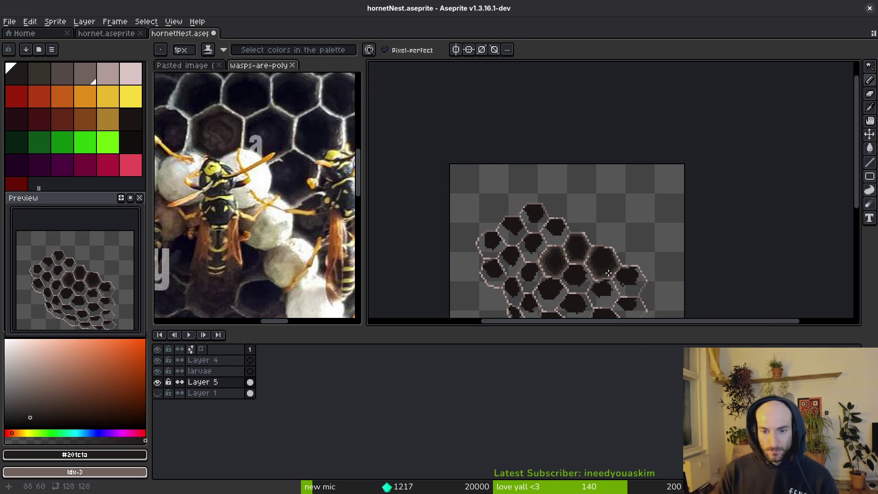
scroll(575, 260, down, 2)
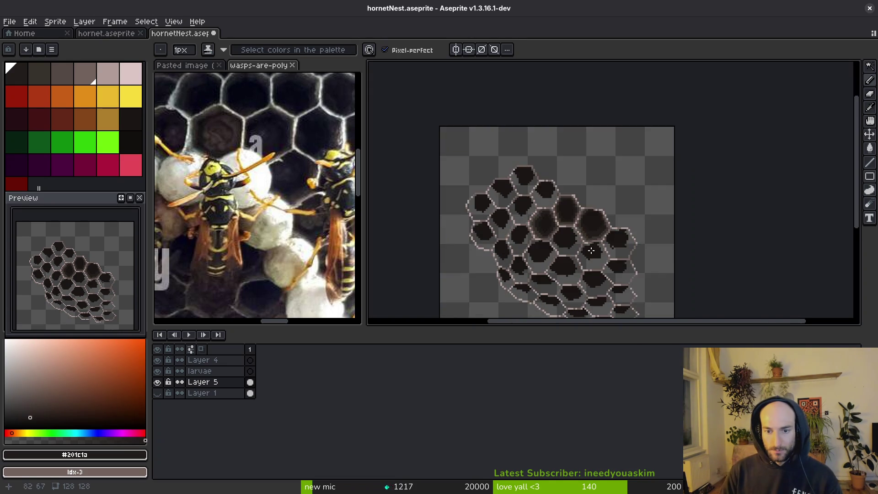
scroll(589, 249, up, 3)
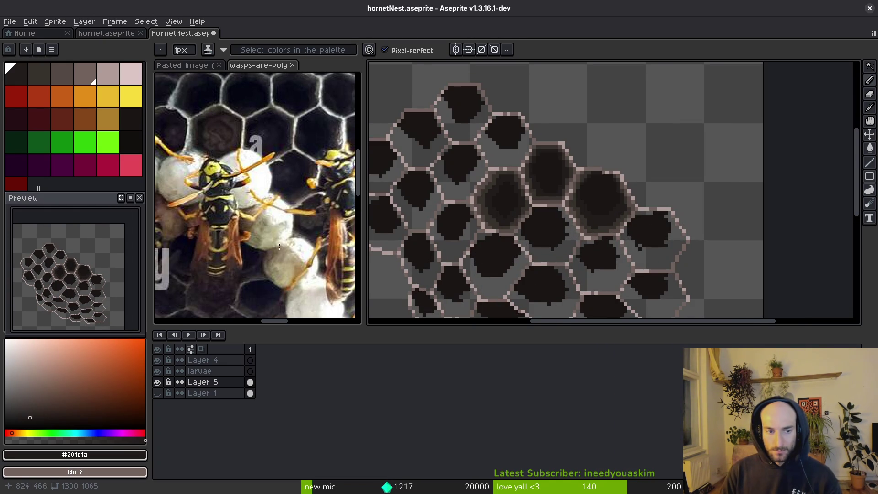
scroll(279, 222, down, 2)
scroll(270, 184, up, 2)
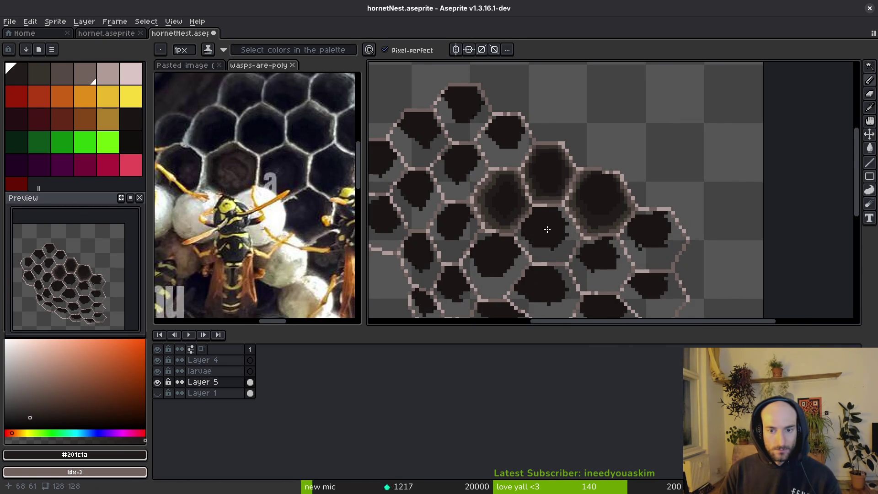
scroll(545, 230, up, 4)
alt+click(636, 186)
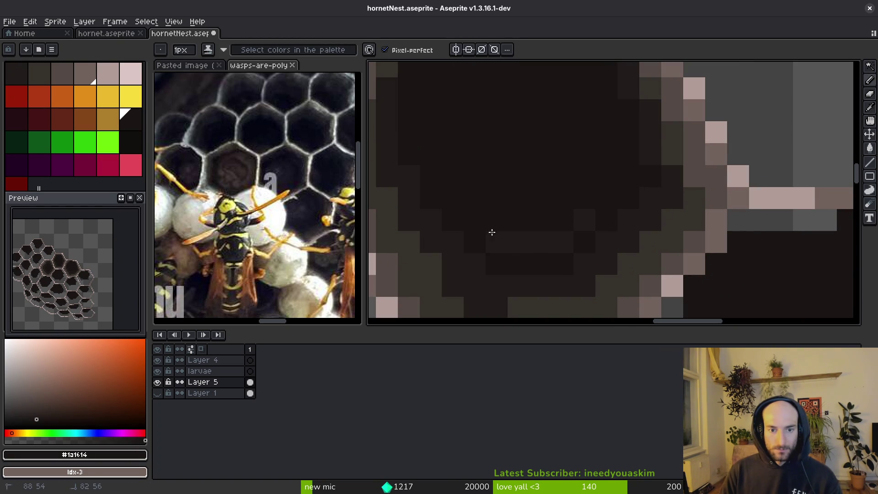
scroll(598, 214, down, 2)
alt+click(598, 157)
mouse_move(529, 209)
mouse_down()
mouse_move(581, 195)
mouse_move(566, 210)
mouse_up()
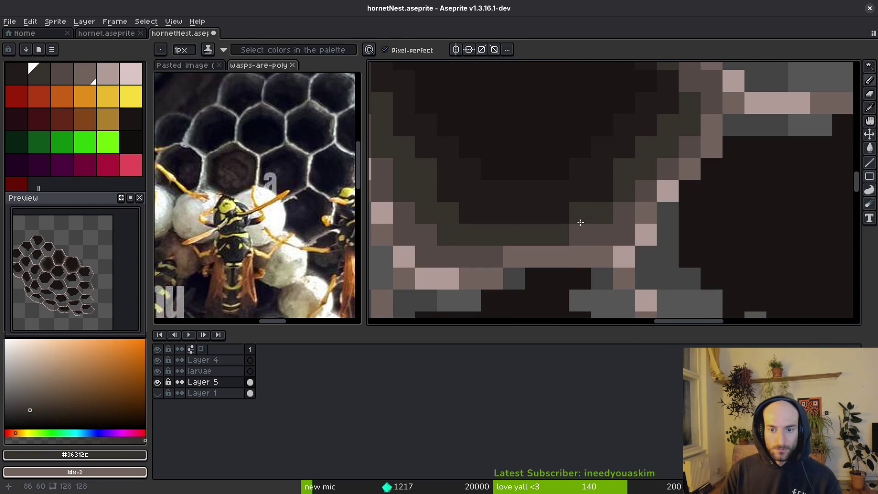
scroll(603, 222, down, 3)
scroll(620, 208, up, 2)
Save hornetNest.aseprite and trace a near-black #1a1614 curve inside the neighbouring cell.
key(alt)
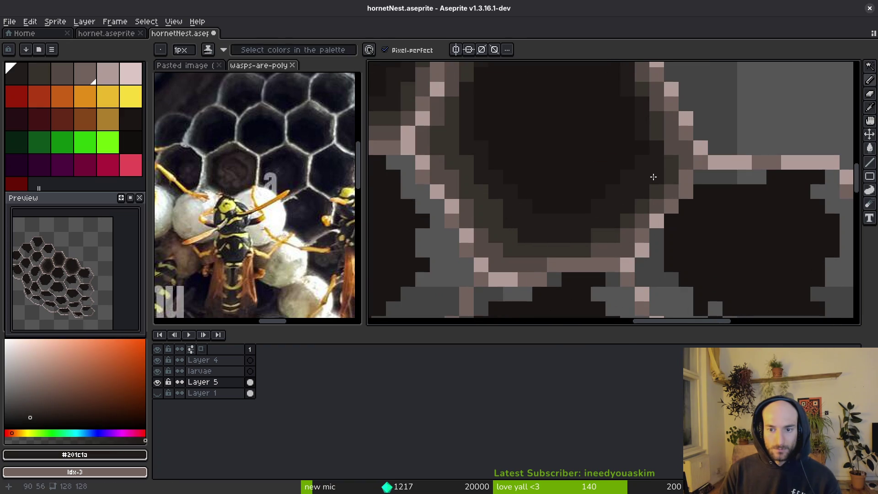
scroll(638, 173, up, 2)
alt+click(593, 241)
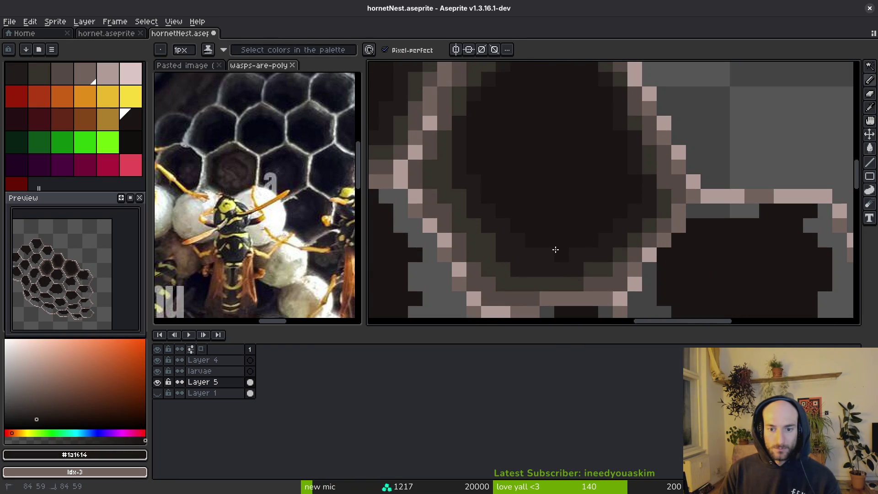
scroll(556, 207, down, 3)
key(ctrl+s)
scroll(613, 249, up, 3)
mouse_move(498, 172)
mouse_down()
mouse_move(517, 202)
mouse_move(578, 226)
mouse_move(612, 164)
mouse_move(574, 213)
mouse_move(557, 209)
mouse_up()
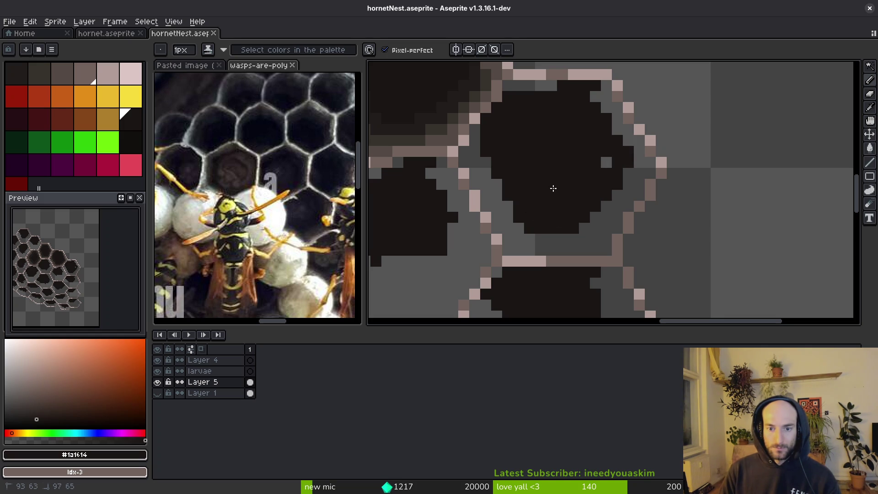
Fill the lower-right cell's grey ring with the #36312c brown.
alt+click(486, 156)
key(g)
click(555, 240)
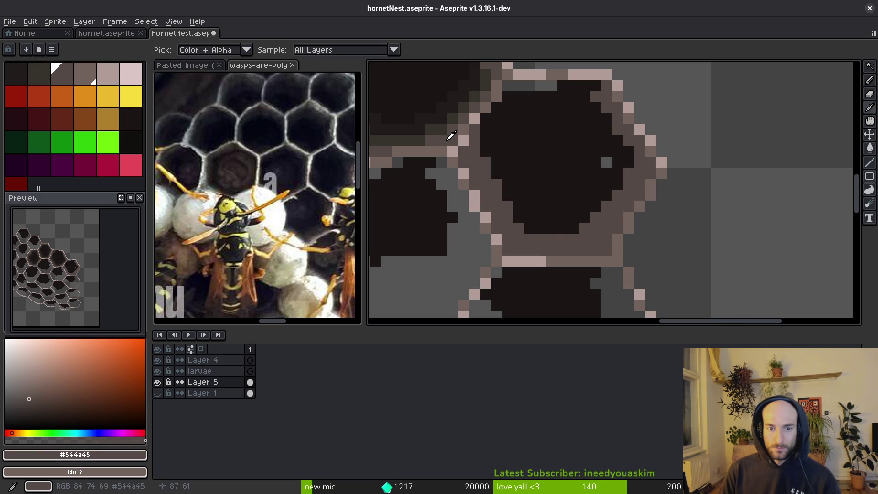
key(b)
Paint dark strokes along the cell's lower edge, upper-right inner edge and interior.
drag(594, 249, 541, 247)
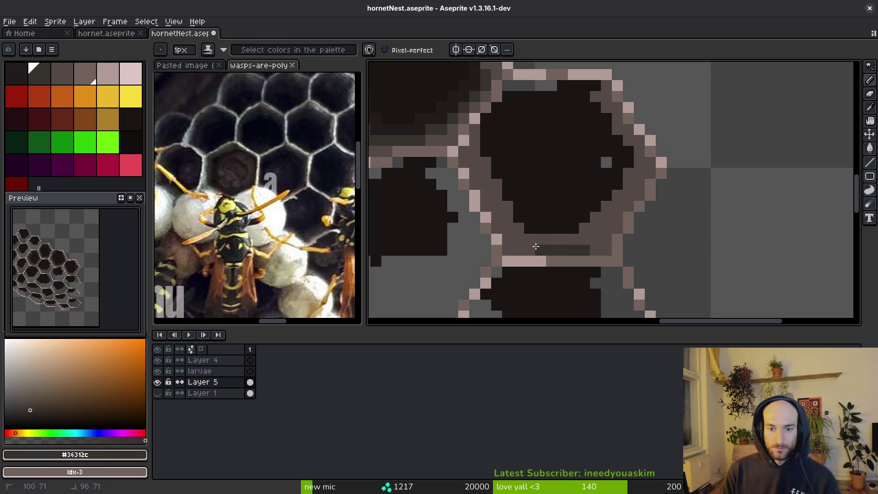
key(ctrl+z)
drag(596, 241, 539, 240)
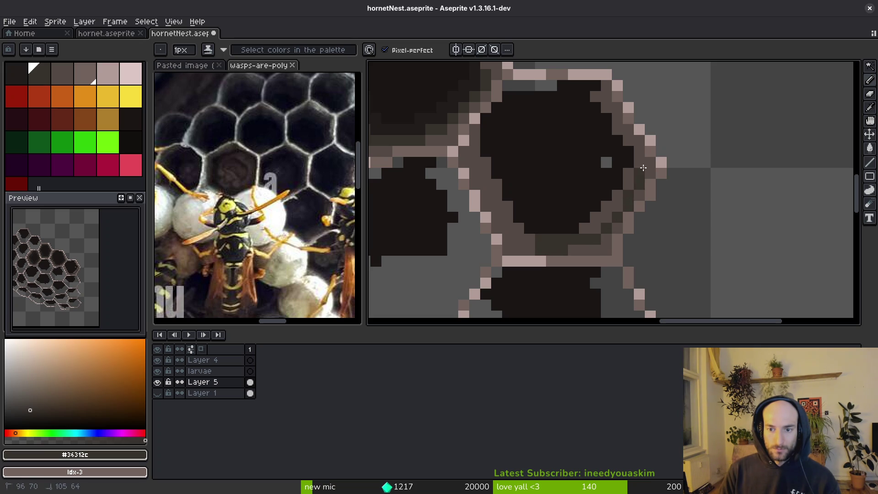
drag(635, 145, 616, 120)
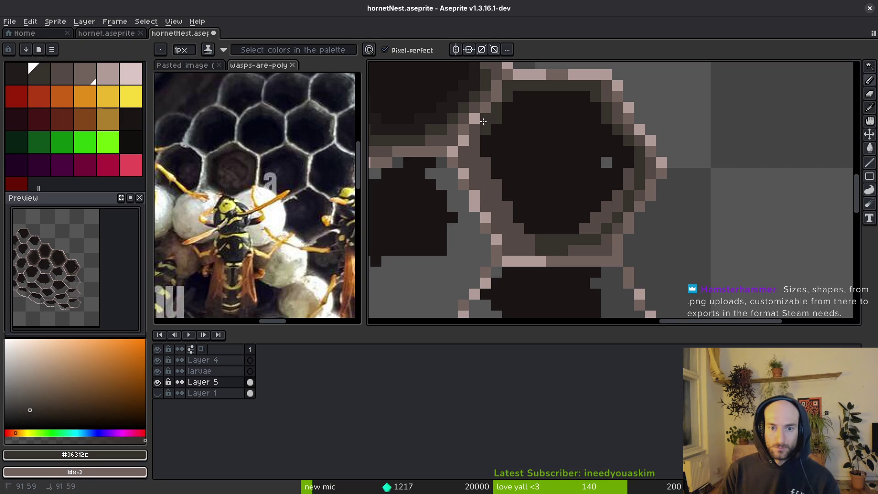
drag(486, 178, 509, 232)
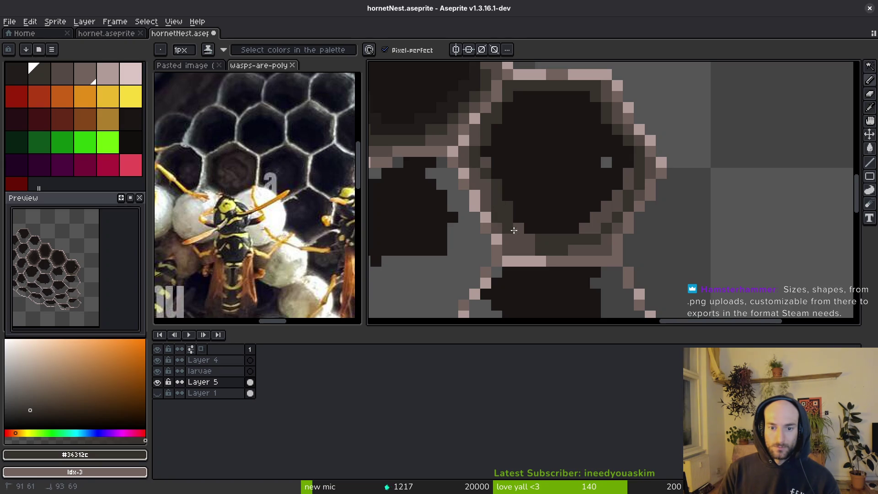
Sample the mid-brown, darker brown and near-black interior shades from the canvas.
alt+click(490, 210)
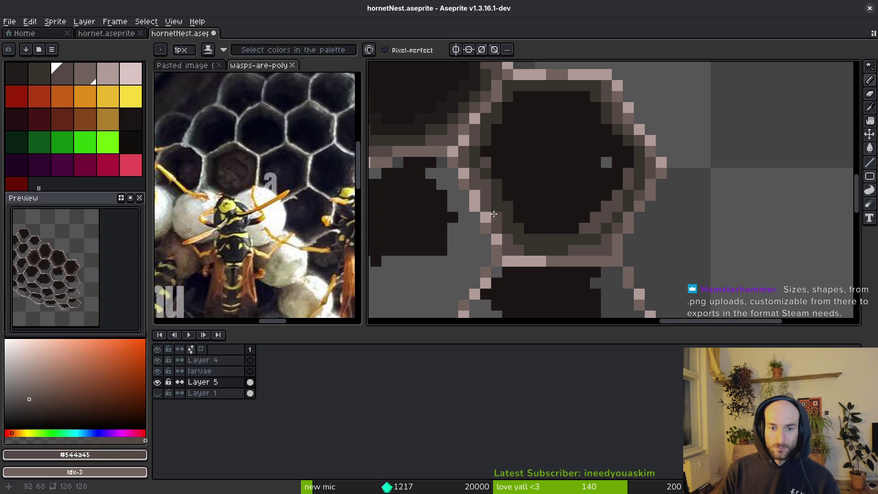
alt+click(486, 167)
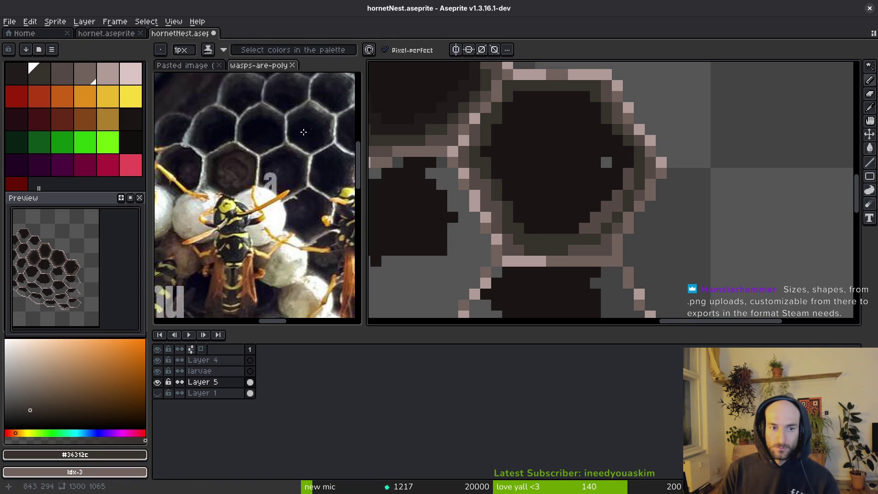
alt+click(439, 104)
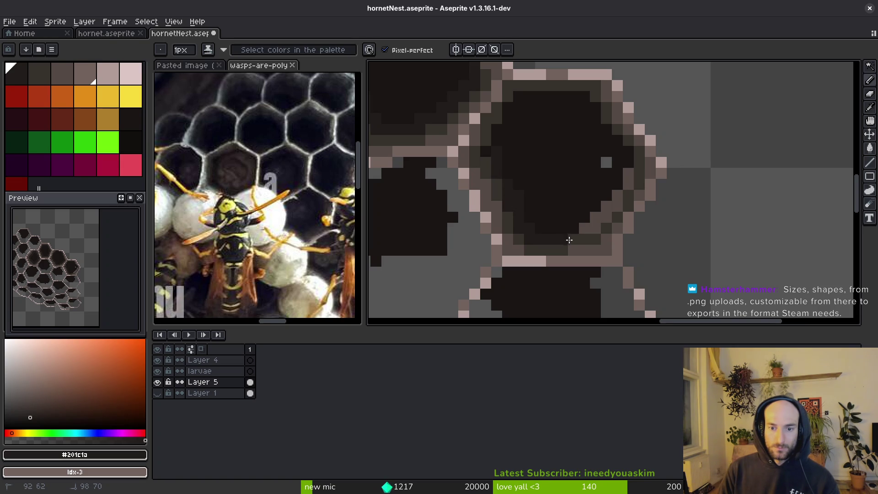
key(g)
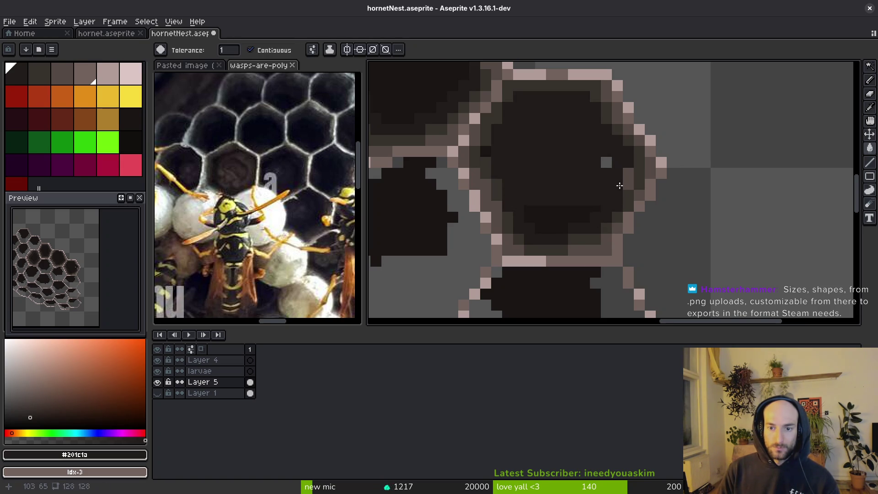
alt+click(634, 168)
alt+click(620, 156)
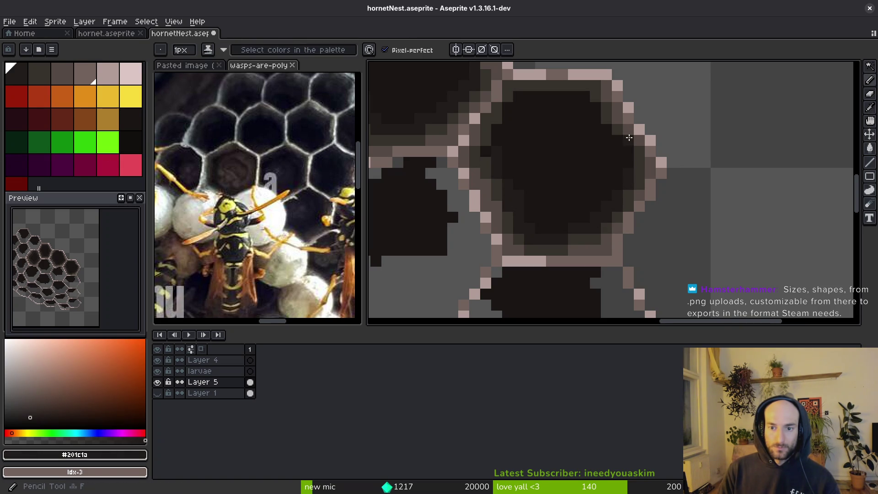
Place a near-black pixel at the centre of the cell.
scroll(613, 137, up, 2)
scroll(595, 120, down, 1)
click(588, 153)
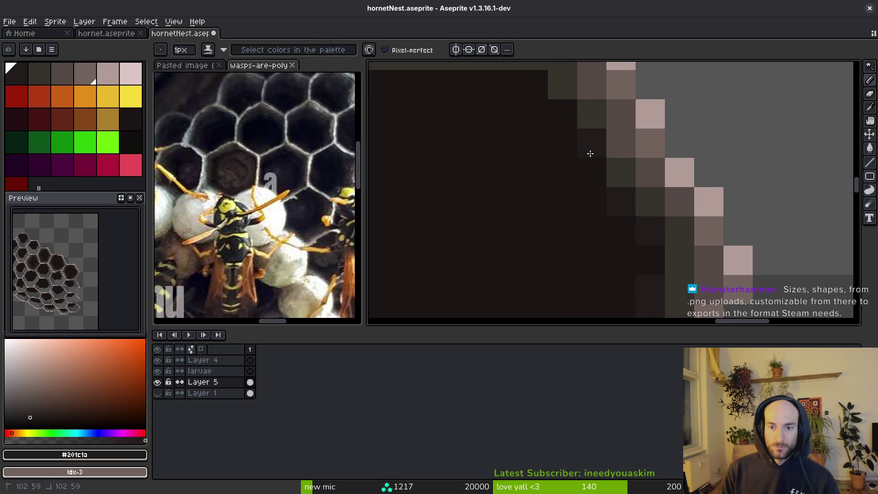
scroll(602, 198, down, 1)
scroll(596, 176, up, 1)
key(ctrl+z)
click(589, 157)
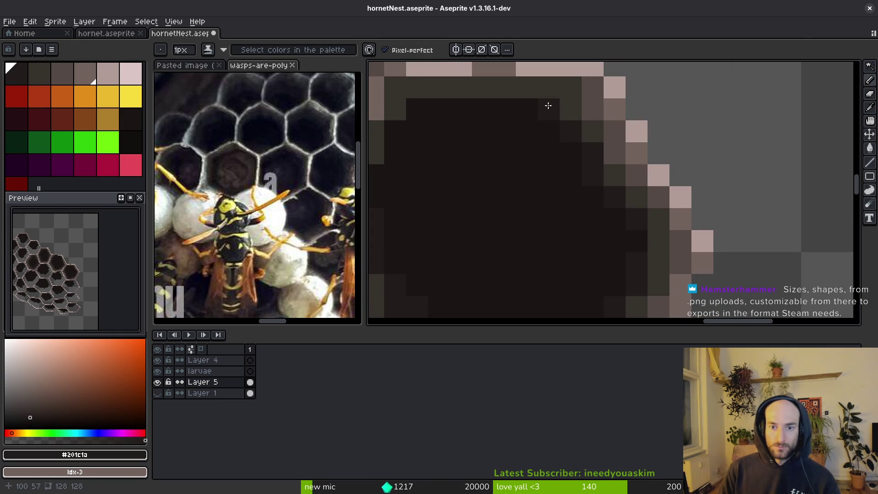
Re-sample the near-black interior colour from the shaded cell.
scroll(483, 104, up, 1)
scroll(649, 158, down, 1)
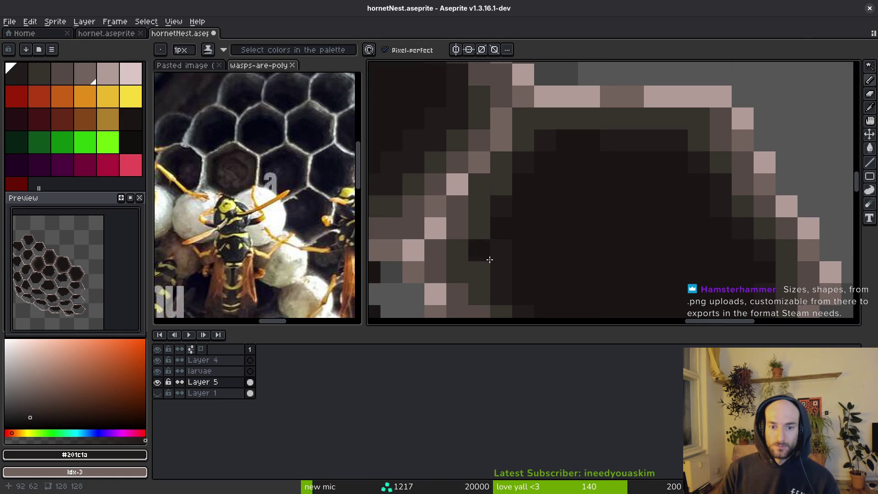
scroll(503, 251, down, 5)
scroll(506, 204, up, 3)
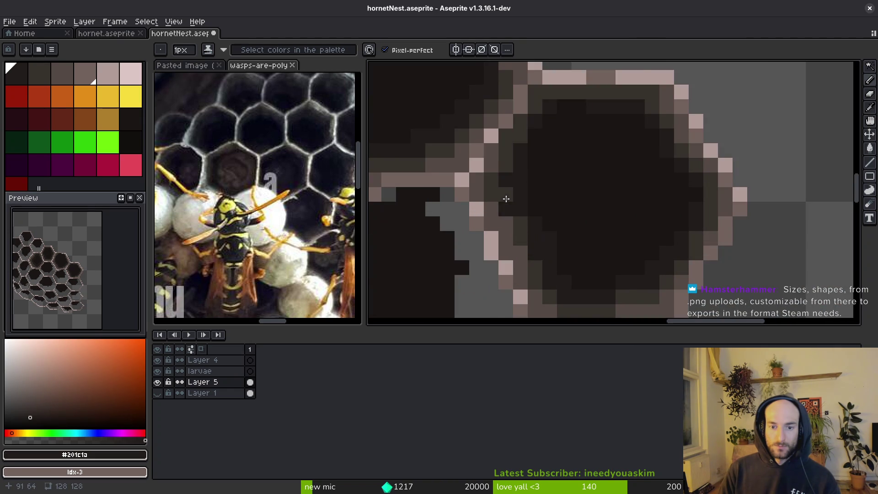
alt+click(526, 191)
scroll(540, 171, down, 3)
scroll(525, 153, up, 2)
alt+click(526, 152)
scroll(549, 166, down, 2)
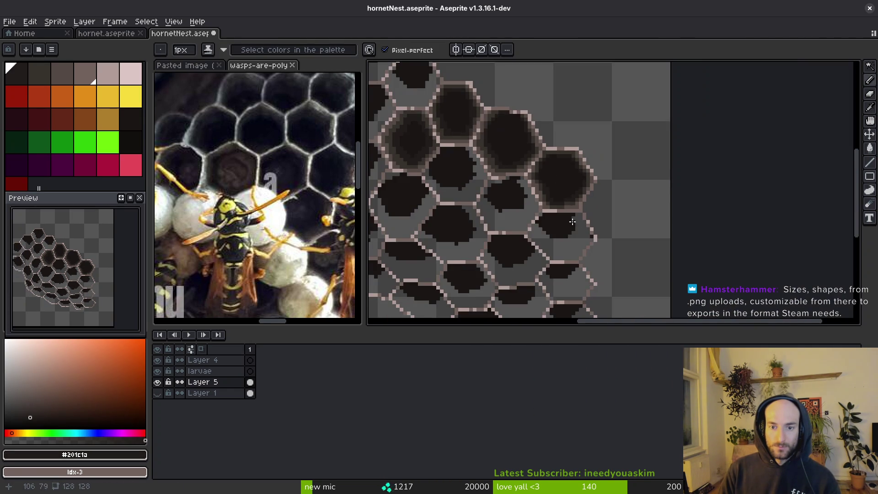
Paint a near-black pixel in the right-hand cell and save the sprite.
scroll(599, 242, up, 3)
alt+click(548, 201)
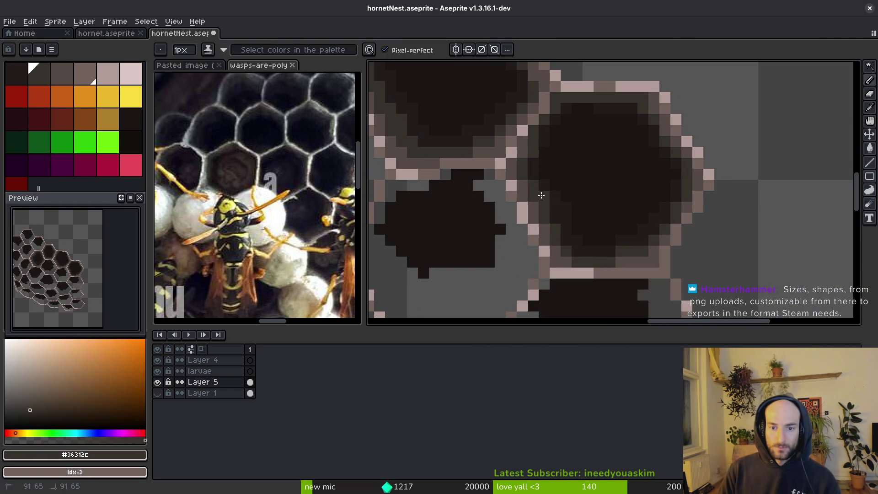
alt+click(534, 192)
alt+click(573, 211)
scroll(549, 187, down, 2)
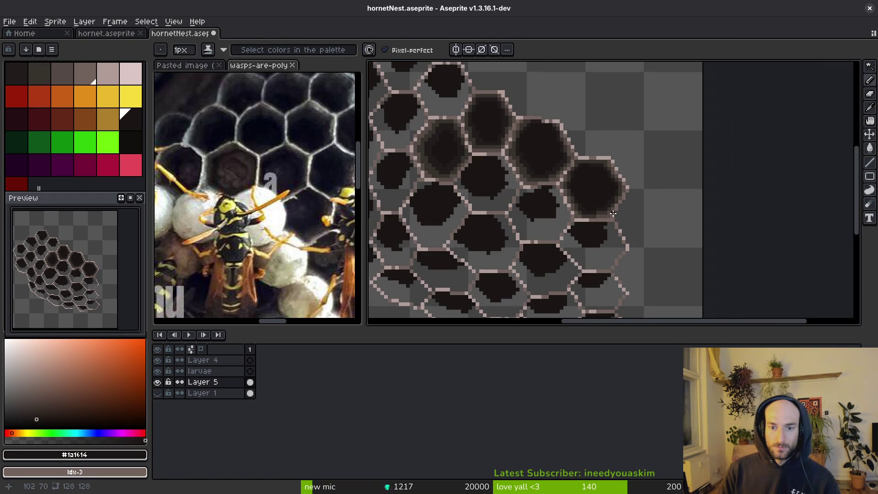
scroll(613, 224, up, 2)
click(611, 232)
key(ctrl+s)
Add dark brown pixels inside the cell and at its edge, then save.
alt+click(584, 198)
alt+click(583, 198)
click(585, 209)
alt+click(583, 216)
click(603, 215)
scroll(602, 215, down, 3)
key(ctrl+s)
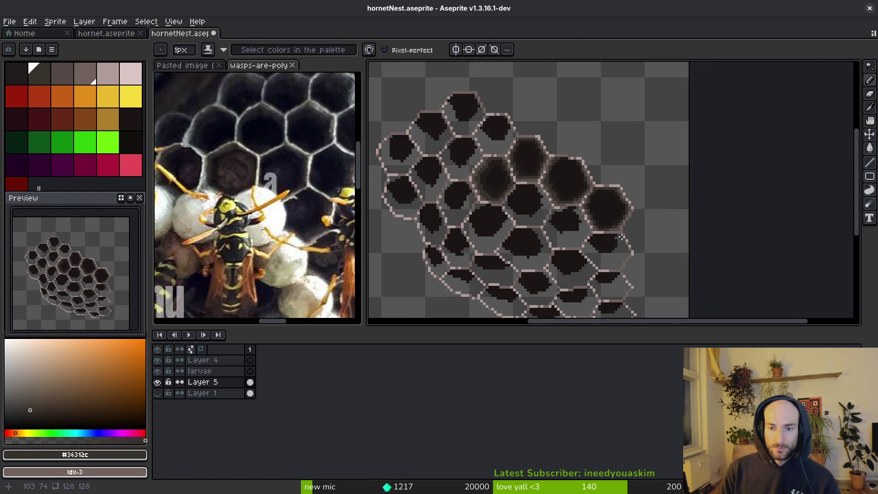
scroll(607, 237, up, 2)
scroll(645, 241, down, 2)
key(ctrl+s)
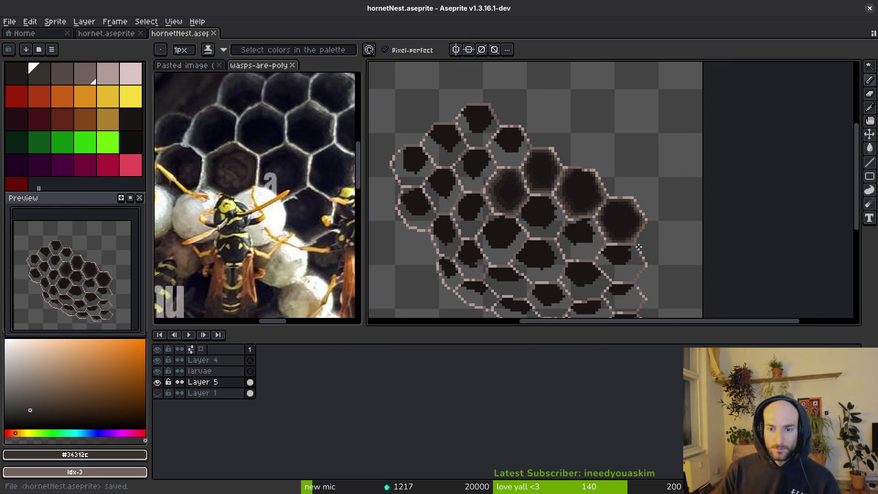
scroll(637, 250, up, 3)
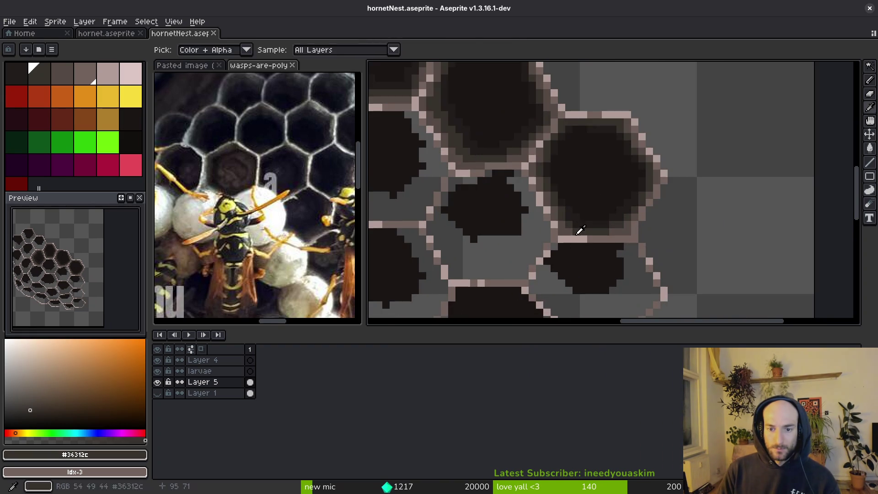
Paint a light pink highlight along the cell rim, darken parts of it, and save.
alt+click(578, 231)
scroll(686, 192, up, 3)
mouse_move(699, 155)
mouse_down()
mouse_move(645, 245)
mouse_move(569, 254)
mouse_up()
alt+click(480, 215)
click(504, 239)
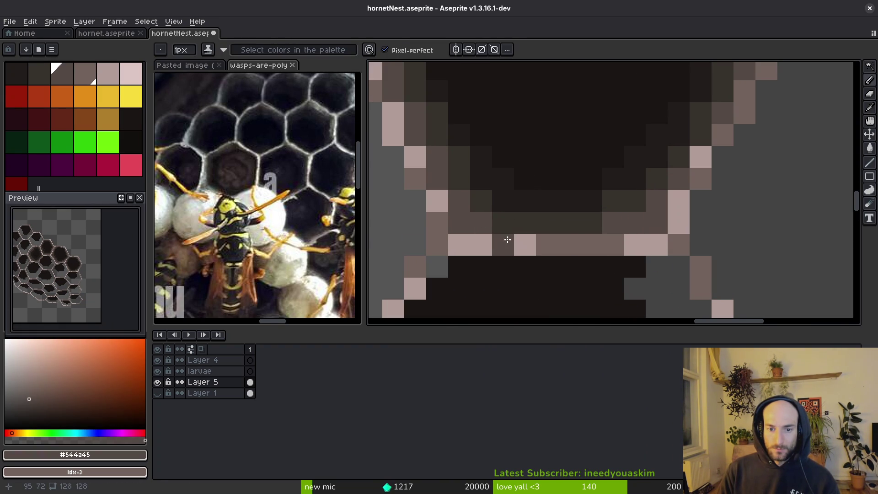
alt+click(564, 245)
click(507, 245)
scroll(485, 243, down, 4)
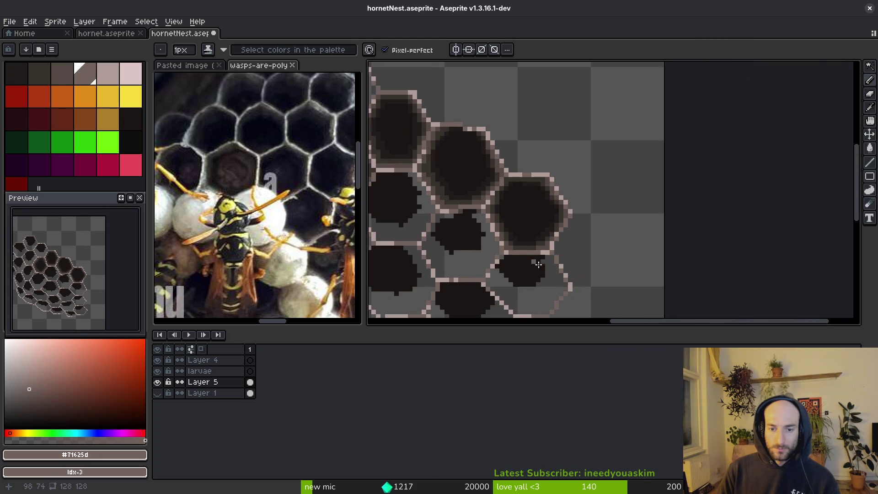
scroll(503, 247, up, 4)
scroll(516, 250, down, 4)
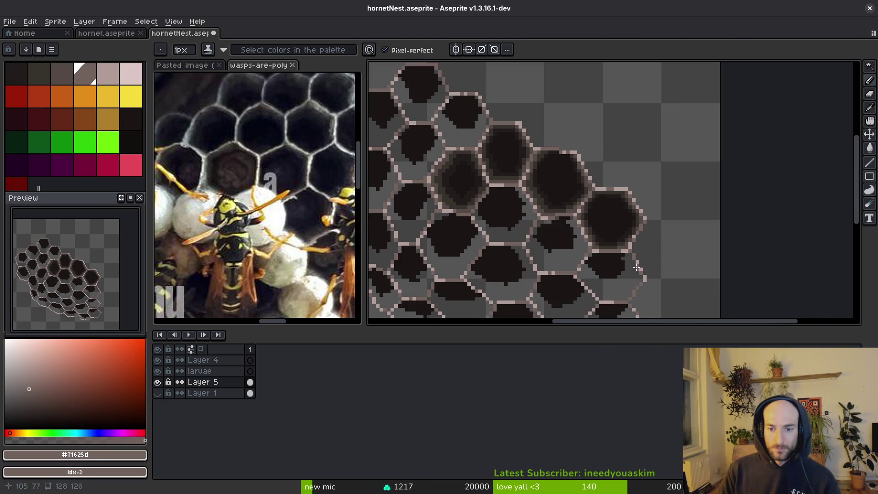
key(ctrl+s)
scroll(696, 209, up, 3)
Re-pick the light pink rim and darkest interior colours, saving again.
alt+click(694, 210)
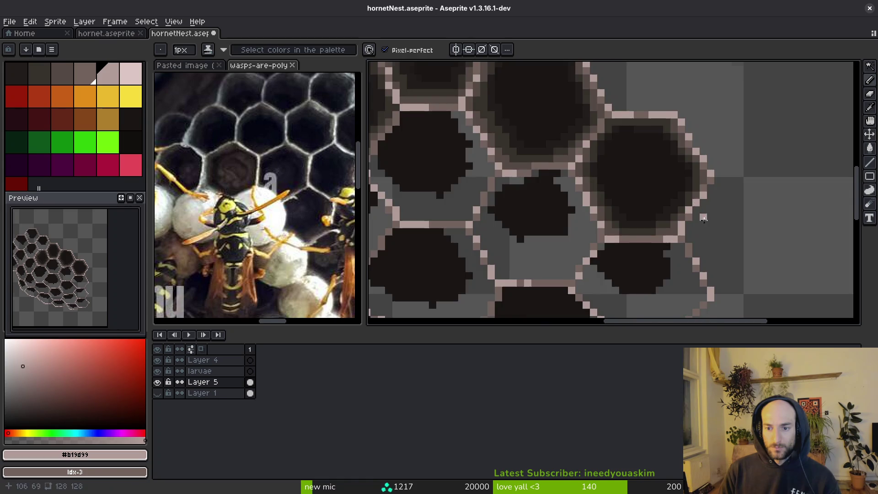
scroll(703, 210, down, 3)
key(ctrl+s)
scroll(692, 246, down, 3)
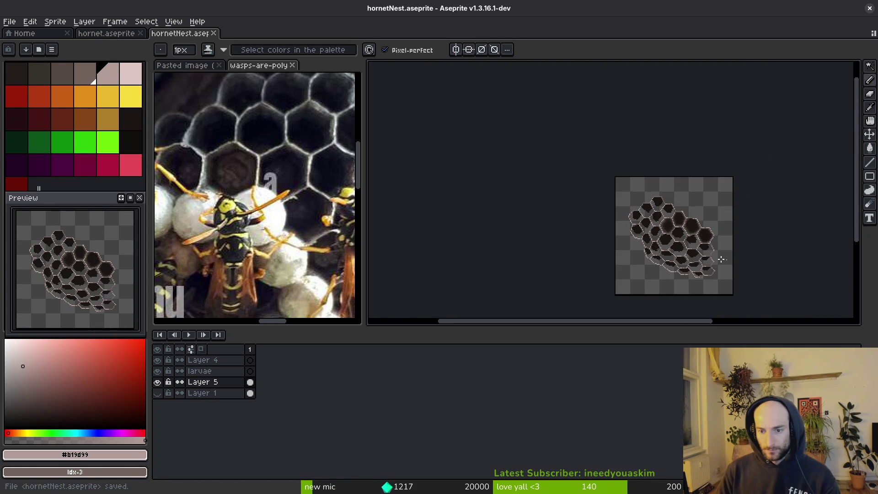
scroll(727, 261, up, 5)
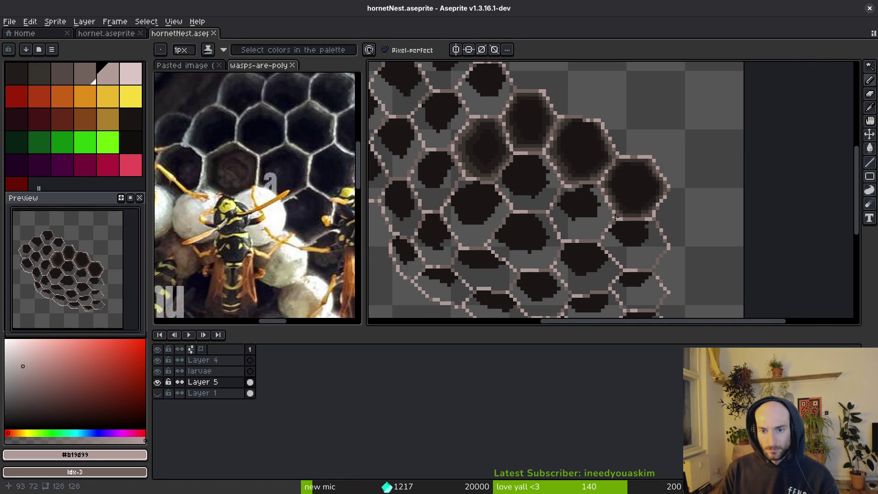
scroll(581, 202, up, 6)
alt+click(595, 220)
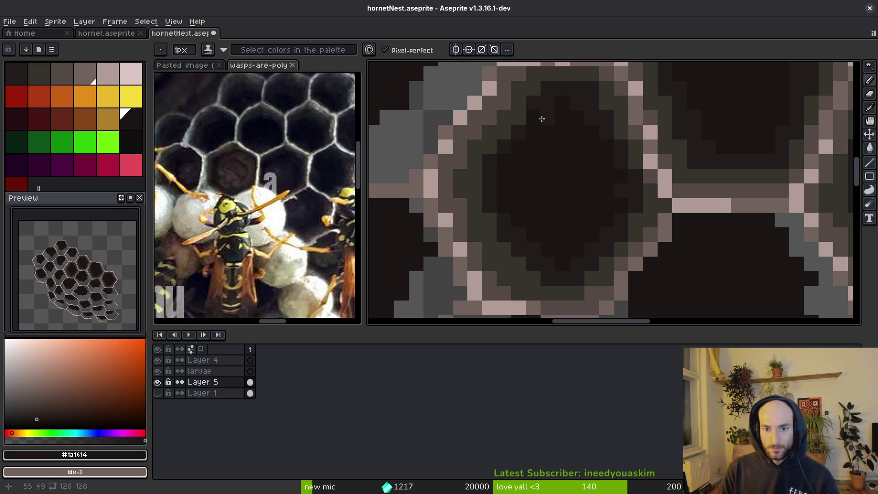
scroll(575, 224, down, 3)
scroll(582, 183, up, 2)
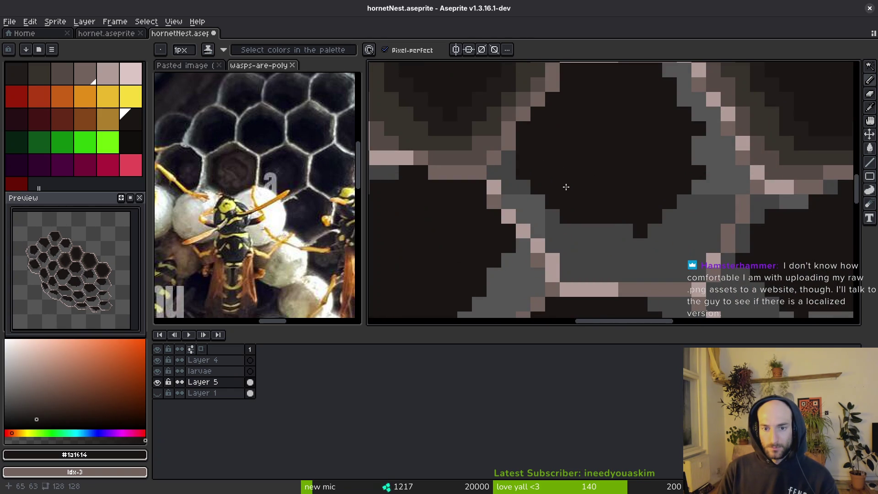
Save, then outline the next grey cell with a dark stroke and fill its interior dark.
scroll(623, 234, down, 1)
scroll(623, 233, down, 3)
key(ctrl+s)
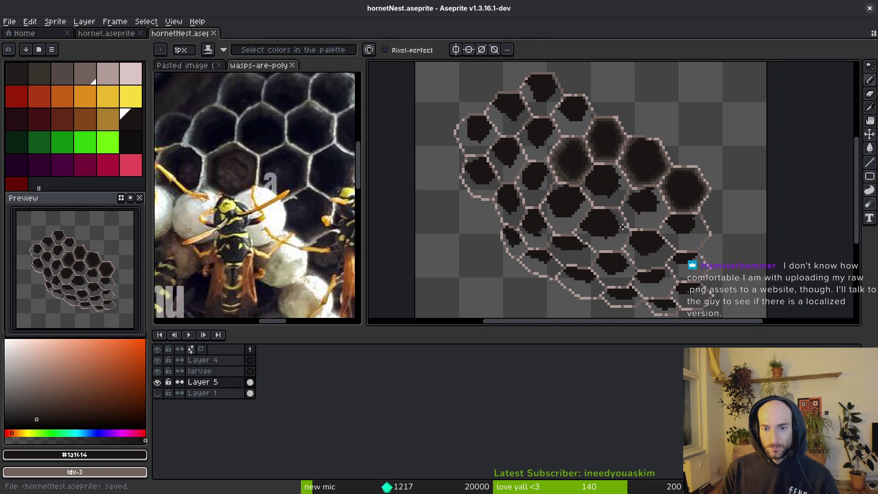
scroll(633, 212, up, 4)
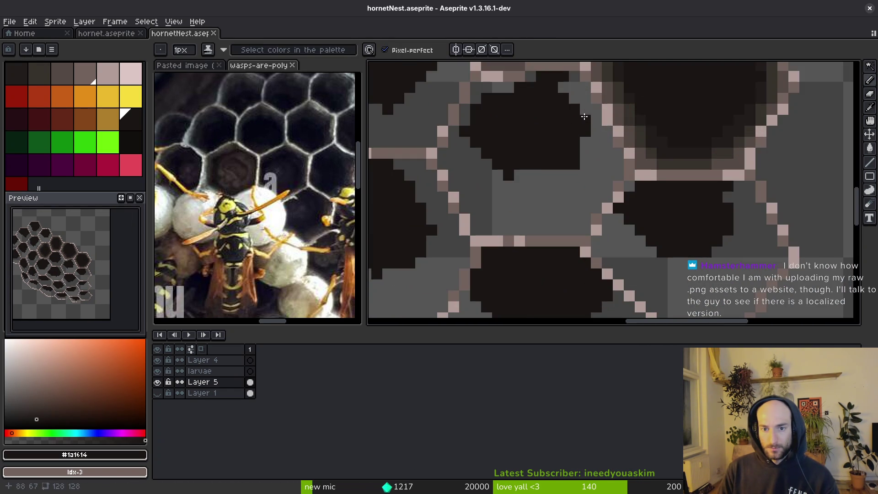
mouse_move(563, 86)
mouse_down()
mouse_move(599, 158)
mouse_move(558, 202)
mouse_move(494, 208)
mouse_move(471, 138)
mouse_up()
click(480, 167)
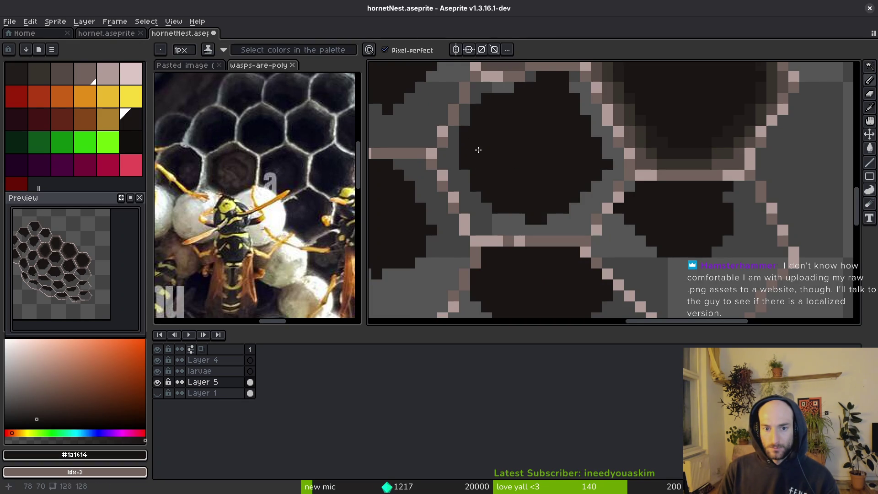
Fill the grey ring around the cell with the brown shading colour.
key(i)
click(725, 153)
key(g)
click(608, 174)
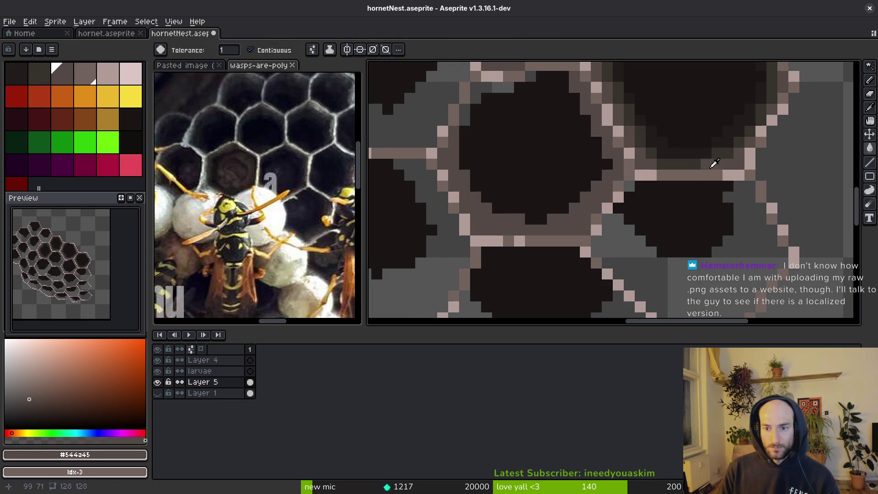
key(b)
Paint darker brown pixels down the hexagon's left inner edge.
alt+click(610, 184)
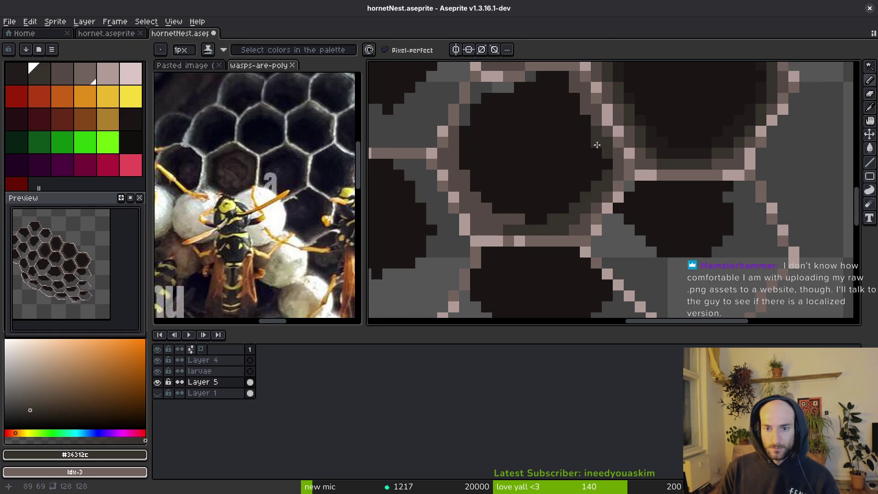
scroll(595, 151, up, 1)
scroll(630, 111, right, 3)
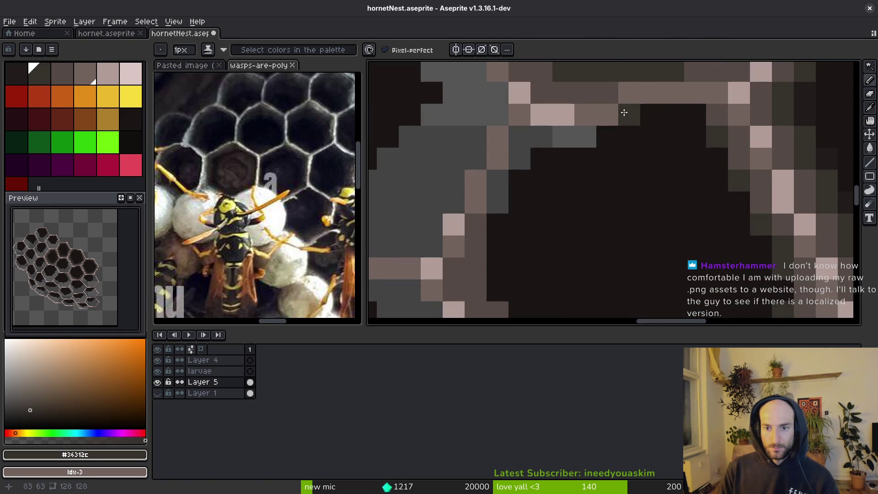
scroll(624, 120, down, 4)
scroll(619, 137, up, 3)
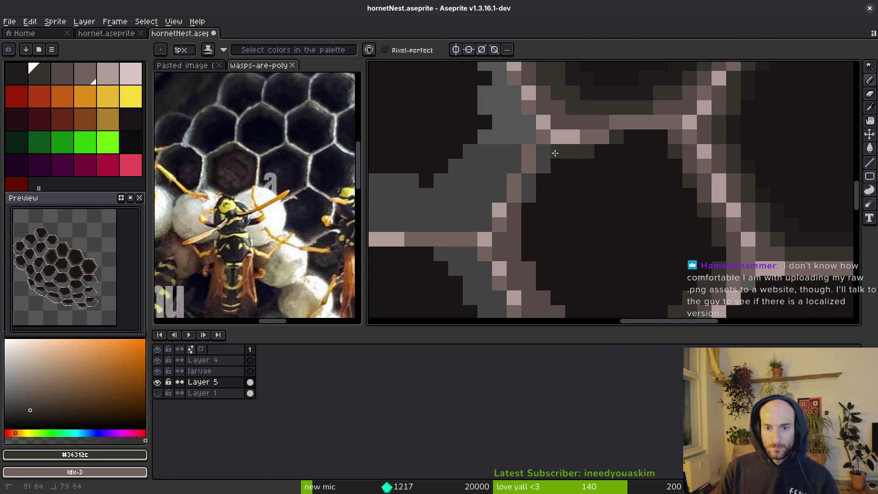
scroll(525, 198, down, 2)
mouse_move(524, 162)
mouse_down()
mouse_move(523, 146)
mouse_move(523, 199)
mouse_move(544, 249)
mouse_move(568, 274)
mouse_move(577, 265)
mouse_move(551, 226)
mouse_up()
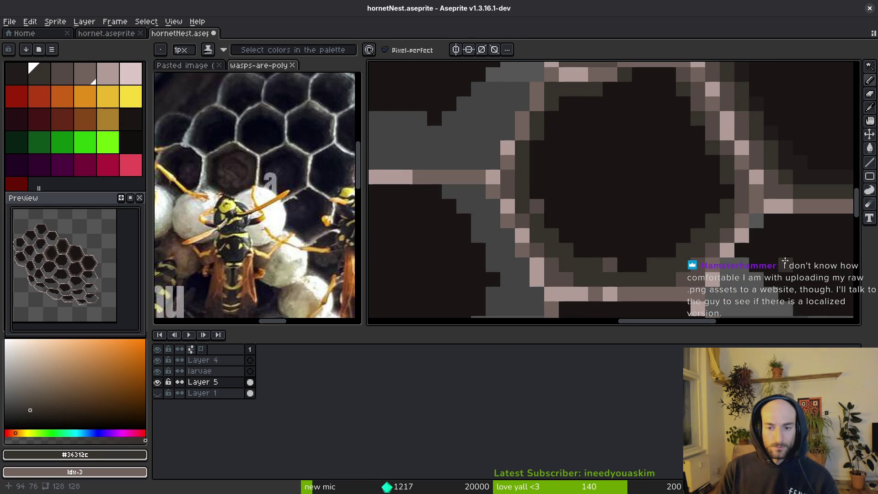
Darken a row along the cell's bottom edge with #201c1a and save.
alt+click(659, 269)
mouse_move(659, 269)
mouse_down()
mouse_move(563, 247)
mouse_move(526, 182)
mouse_up()
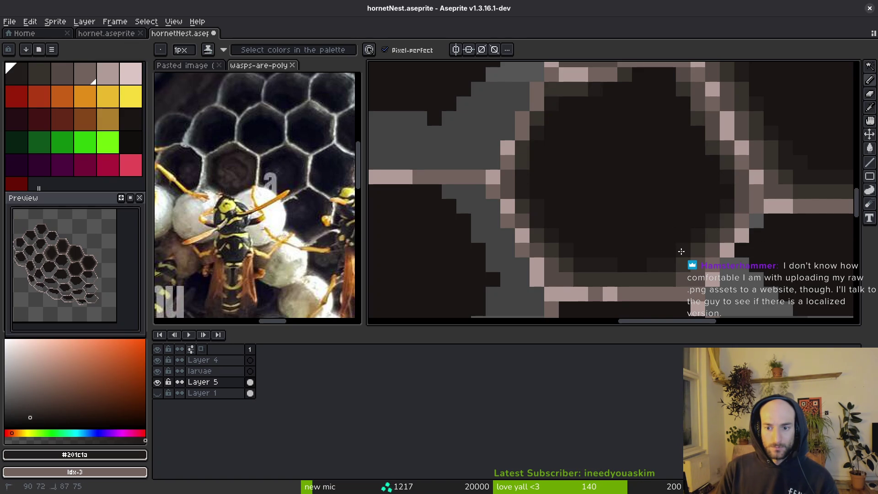
scroll(699, 224, down, 2)
scroll(677, 232, up, 3)
scroll(677, 232, up, 1)
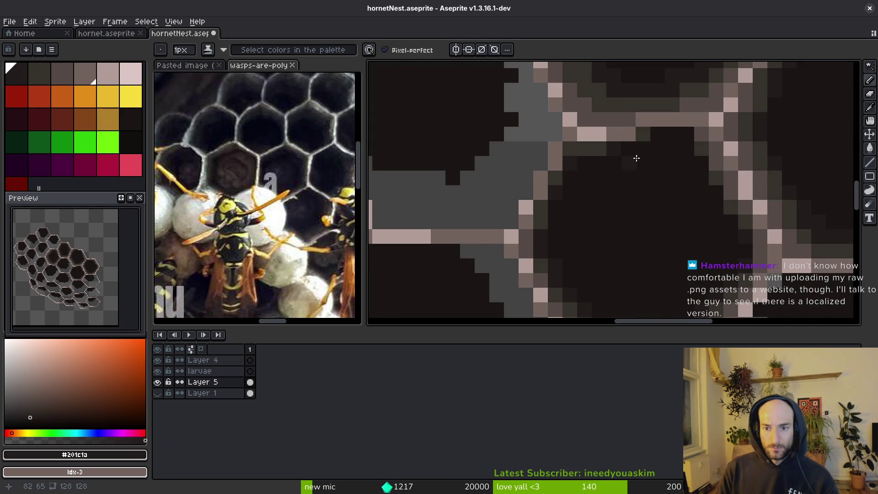
key(ctrl+s)
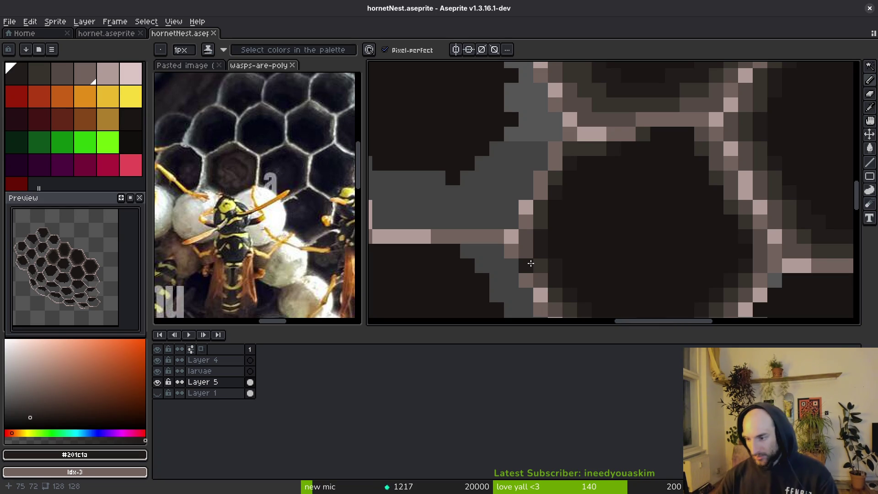
Save again and add three dark pixels along the cell's upper inner edge.
key(ctrl+s)
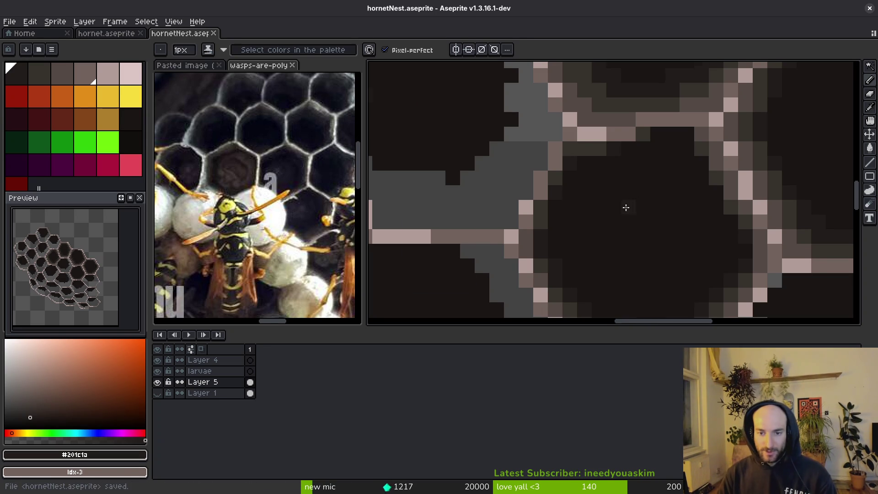
scroll(618, 226, down, 3)
scroll(615, 203, up, 3)
scroll(630, 208, down, 3)
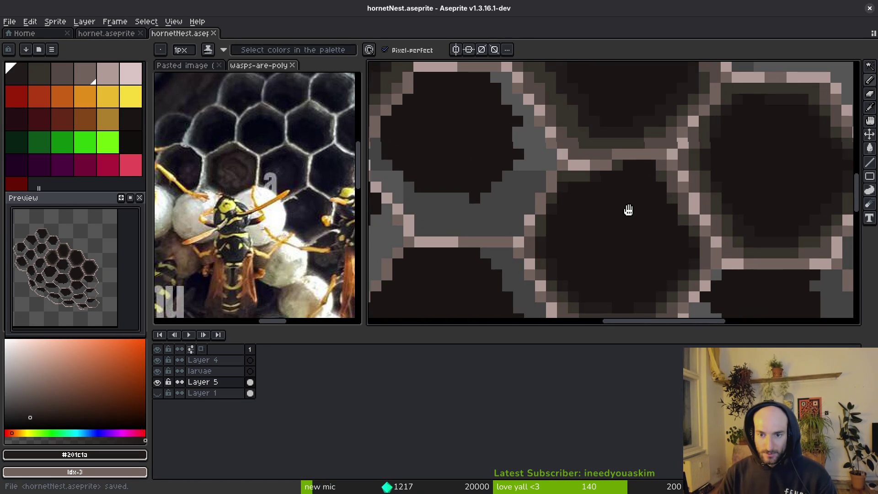
scroll(630, 208, up, 3)
key(i)
key(b)
click(611, 127)
alt+click(603, 132)
click(622, 153)
Re-sample the darkest interior brown #201c1a and save the hornet nest sprite.
scroll(623, 157, down, 2)
scroll(620, 190, up, 2)
click(621, 138)
alt+click(587, 146)
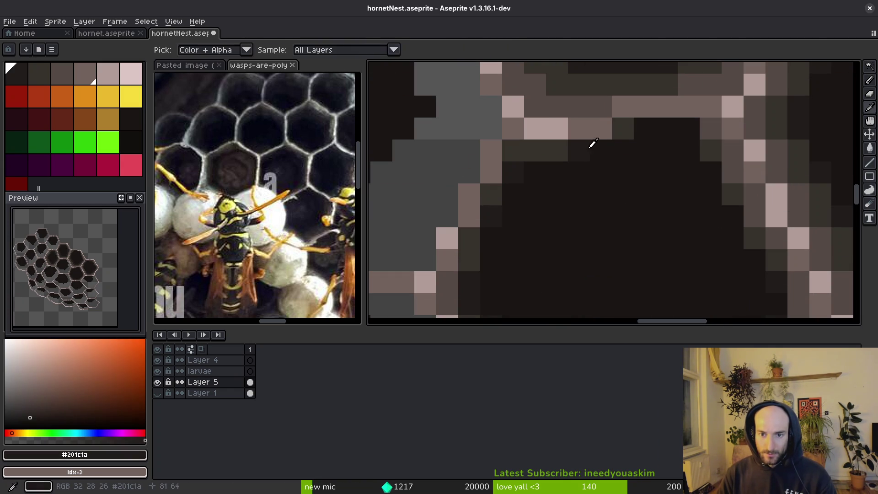
key(ctrl+s)
scroll(651, 228, down, 3)
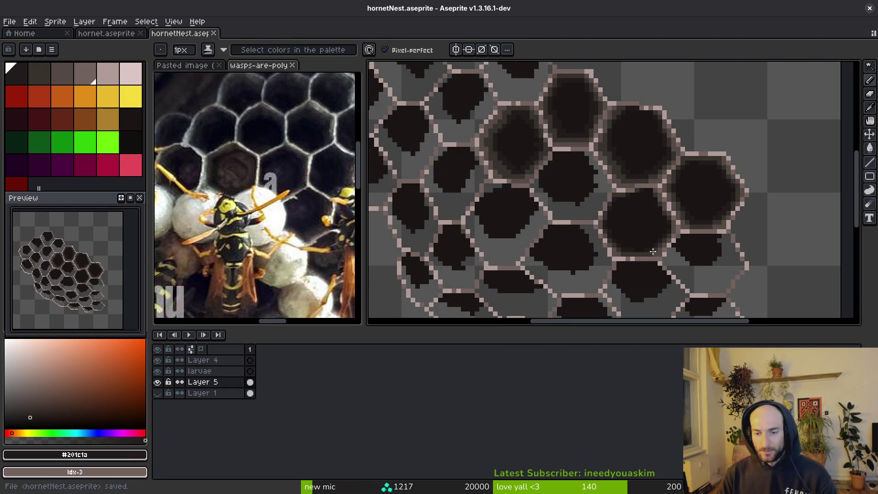
Outline the grey honeycomb cell in near-black #1a1614 and bucket-fill its interior dark.
scroll(658, 245, up, 4)
alt+click(633, 184)
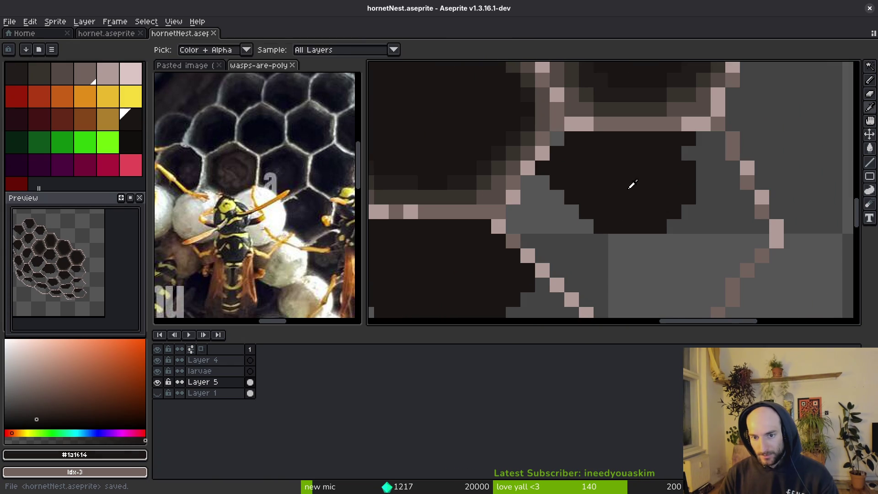
mouse_move(564, 185)
mouse_down()
mouse_move(602, 270)
mouse_move(684, 283)
mouse_move(726, 212)
mouse_move(713, 198)
mouse_move(723, 221)
mouse_up()
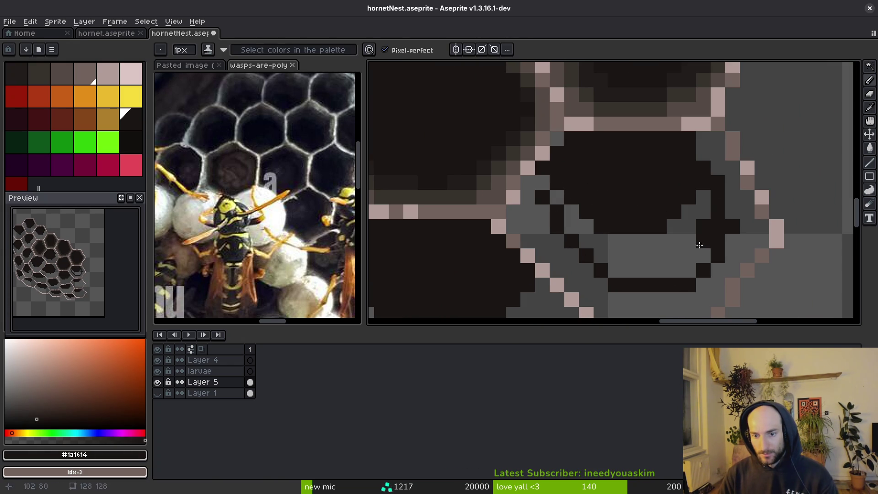
key(g)
click(566, 209)
key(b)
Paint the leftover grey pixels on the cell's right, left and lower-left edges with #201c1a.
scroll(548, 188, down, 3)
scroll(594, 198, up, 3)
alt+click(589, 224)
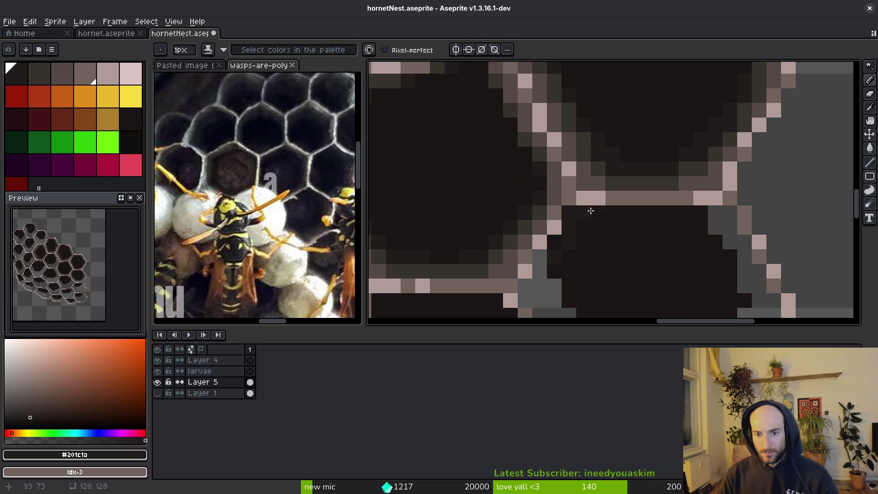
drag(705, 214, 718, 215)
scroll(718, 216, down, 2)
scroll(673, 165, up, 2)
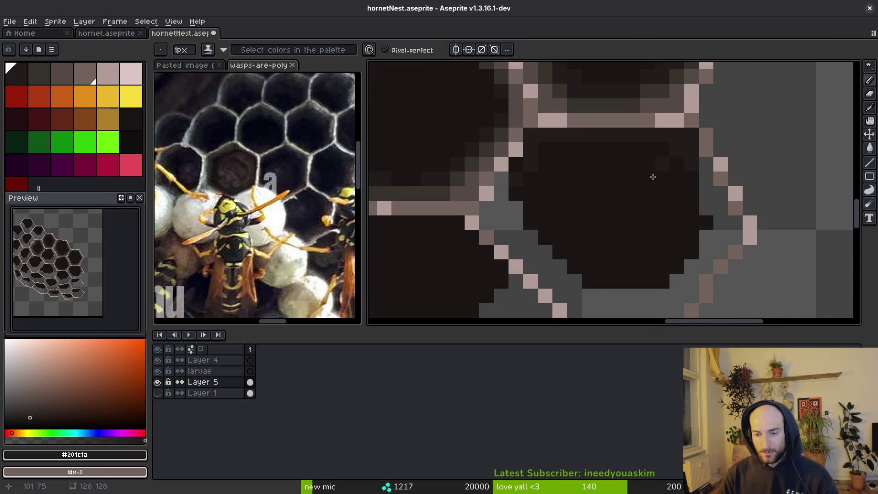
mouse_move(503, 183)
mouse_down()
mouse_move(513, 231)
mouse_move(560, 281)
mouse_up()
drag(522, 231, 613, 302)
mouse_move(613, 301)
mouse_down()
mouse_move(529, 236)
mouse_move(605, 222)
mouse_move(634, 192)
mouse_move(633, 128)
mouse_move(647, 137)
mouse_move(647, 176)
mouse_move(634, 195)
mouse_up()
alt+click(629, 165)
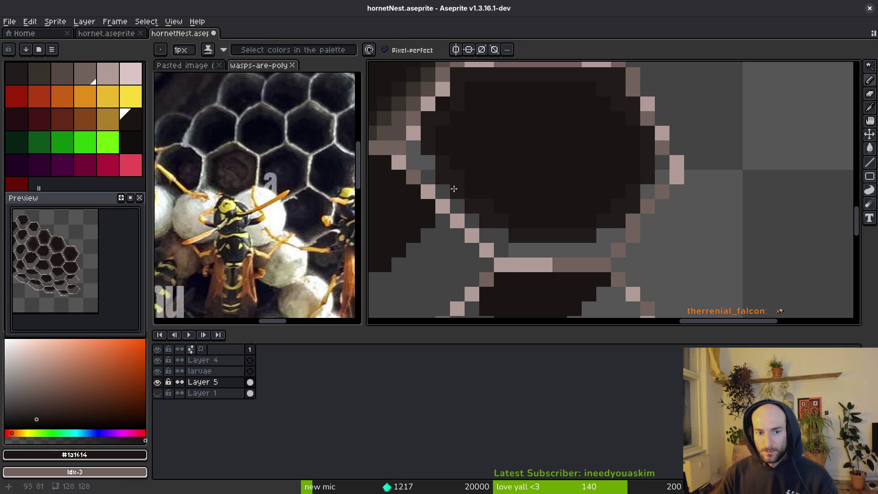
Shade the cell's lower-right inner edge in #36312c and darken one interior pixel with #201c1a.
alt+click(412, 94)
mouse_move(647, 201)
mouse_down()
mouse_move(649, 190)
mouse_move(606, 241)
mouse_up()
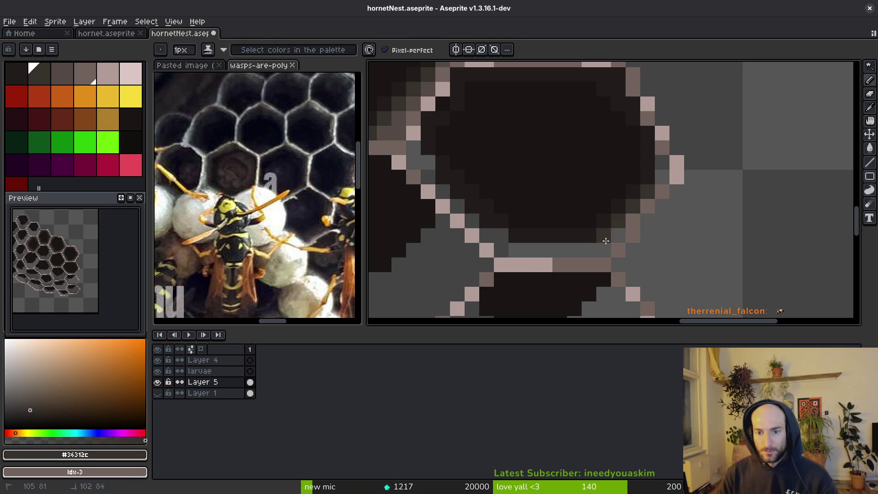
alt+click(633, 192)
alt+click(618, 206)
drag(633, 190, 601, 233)
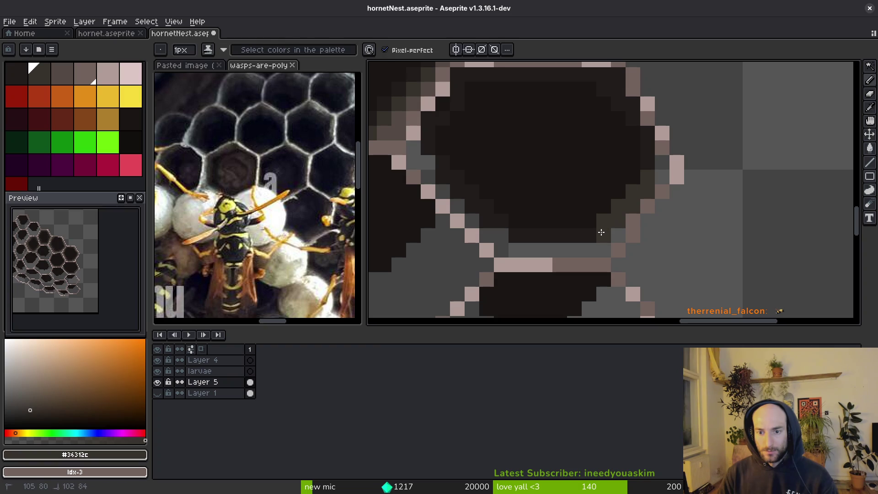
alt+click(640, 169)
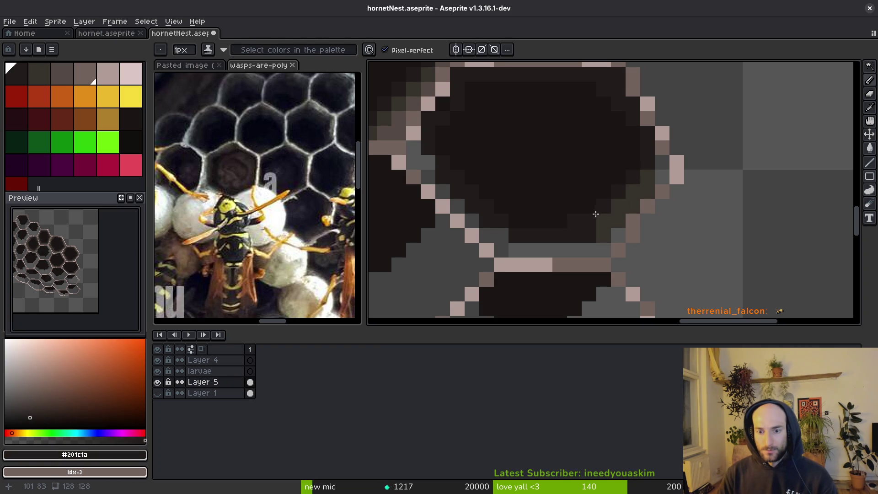
click(633, 207)
Add a lighter #544a45 rim diagonal and #36312c shading pixels along the lower and lower-left rim.
alt+click(397, 120)
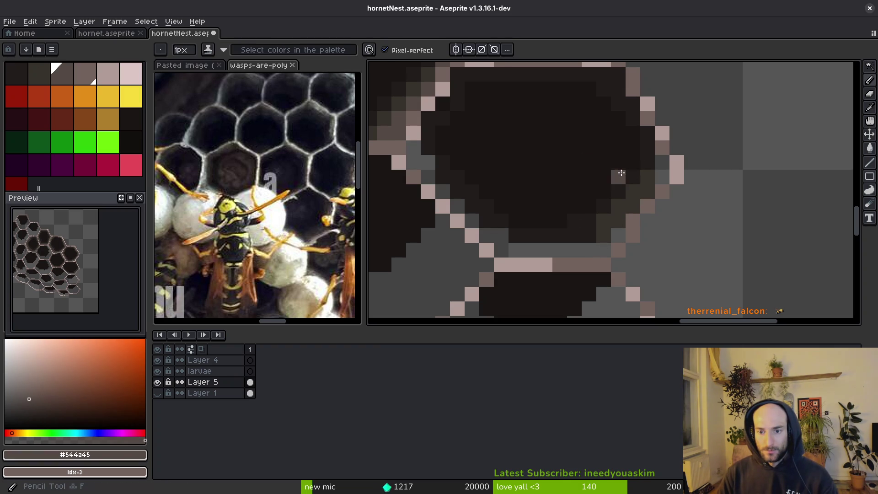
drag(655, 185, 614, 228)
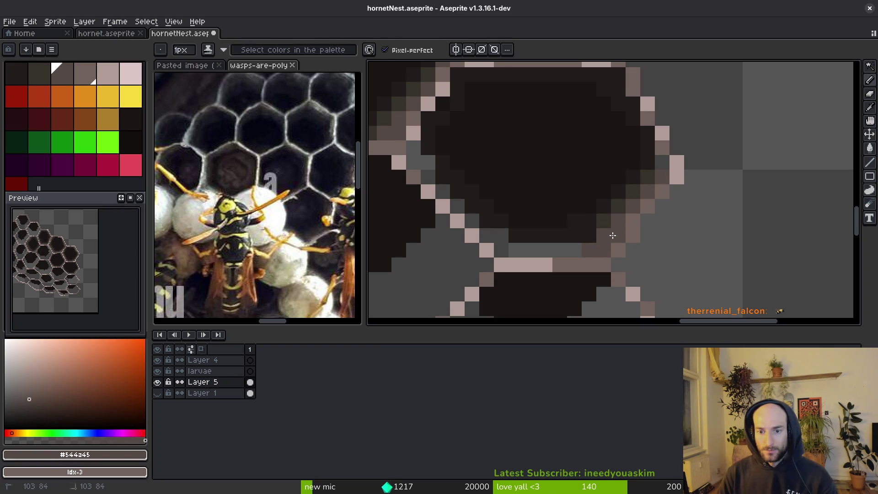
alt+click(616, 233)
click(565, 252)
click(588, 250)
alt+click(584, 245)
click(574, 250)
alt+click(522, 250)
click(522, 250)
click(588, 236)
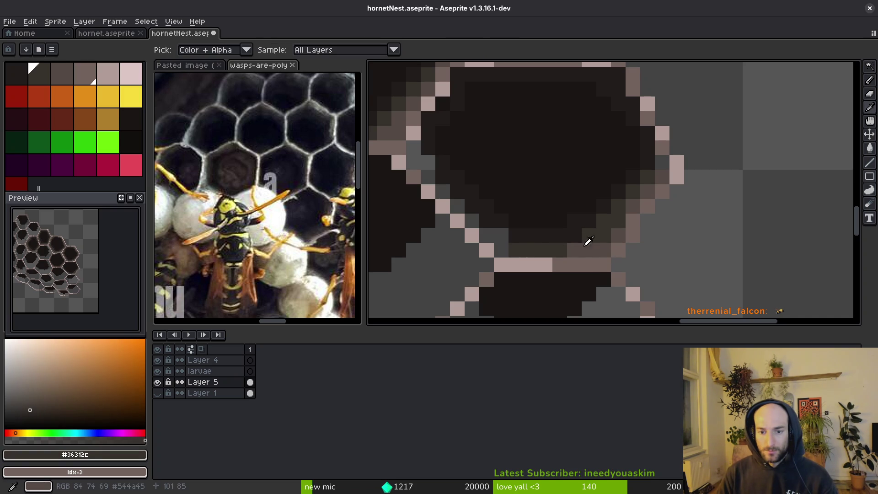
drag(502, 236, 482, 231)
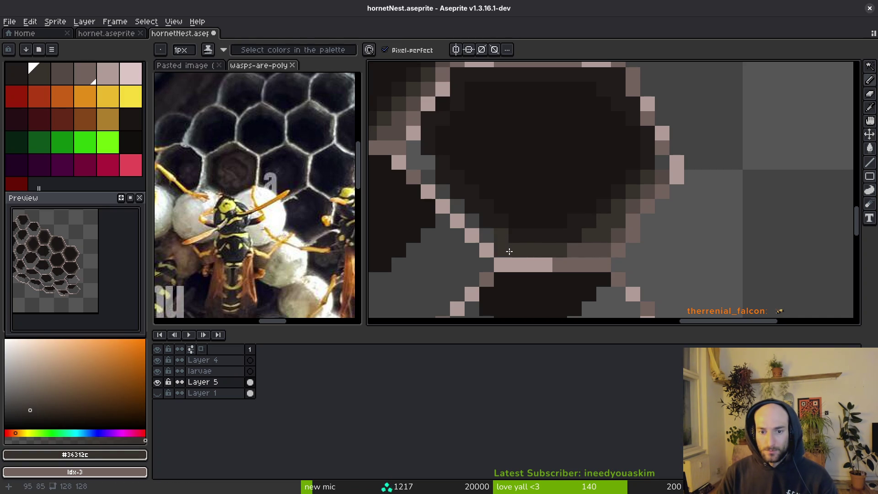
Shade the cell's upper-right corner and the row under its top rim in #36312c.
key(alt)
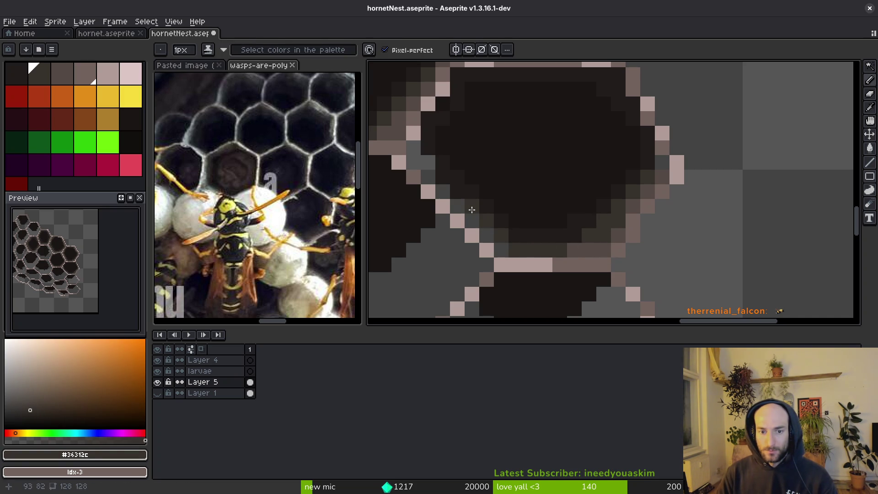
alt+click(434, 173)
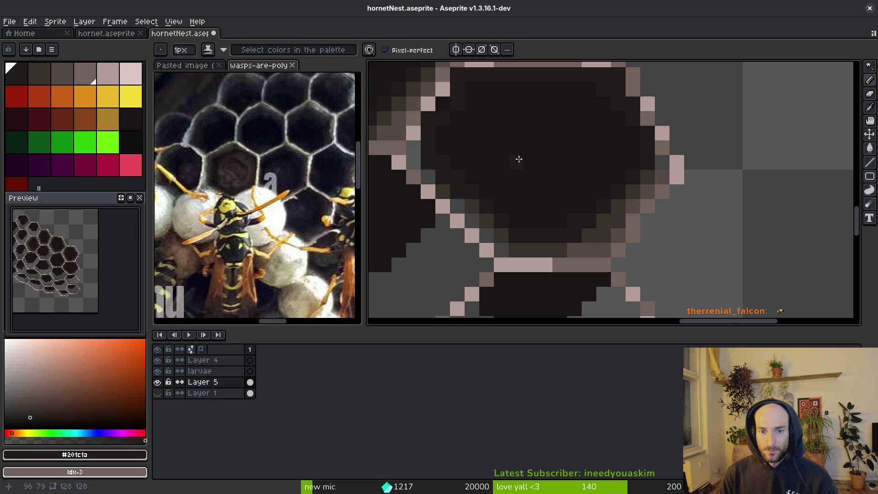
scroll(500, 162, down, 2)
scroll(600, 260, up, 2)
alt+click(594, 234)
scroll(663, 206, up, 2)
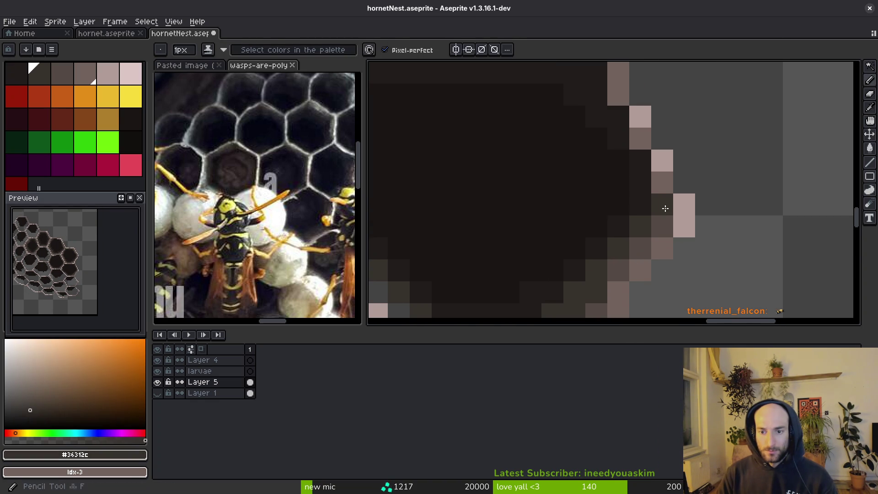
drag(619, 137, 643, 243)
drag(615, 186, 602, 172)
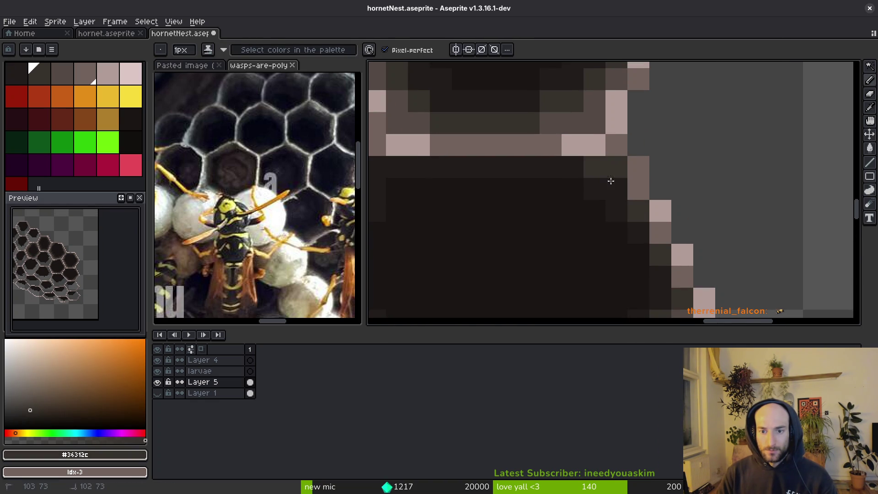
alt+click(689, 296)
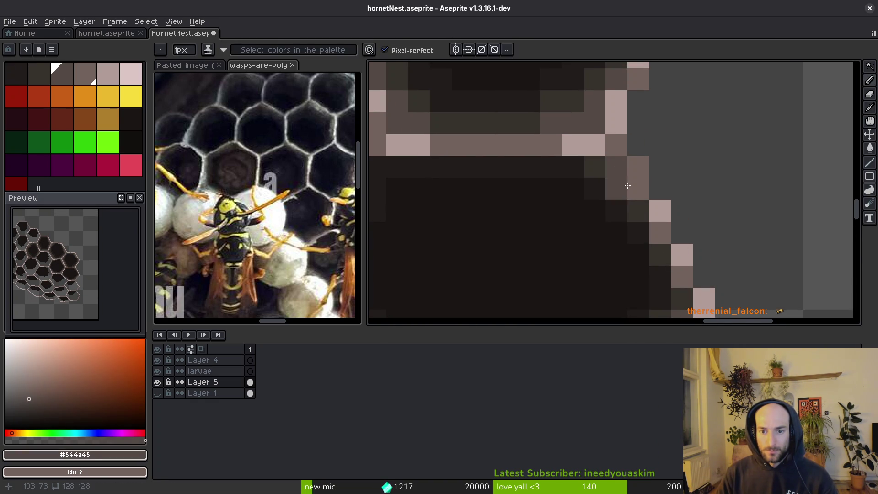
alt+click(589, 188)
mouse_move(589, 188)
mouse_down()
mouse_move(748, 179)
mouse_move(695, 179)
mouse_up()
mouse_move(544, 178)
mouse_down()
mouse_move(523, 182)
mouse_move(476, 248)
mouse_move(484, 255)
mouse_move(511, 213)
mouse_up()
click(494, 214)
Repaint a short lower-left rim diagonal in #544a45 and save hornetNest.aseprite.
drag(544, 242, 529, 190)
alt+click(580, 288)
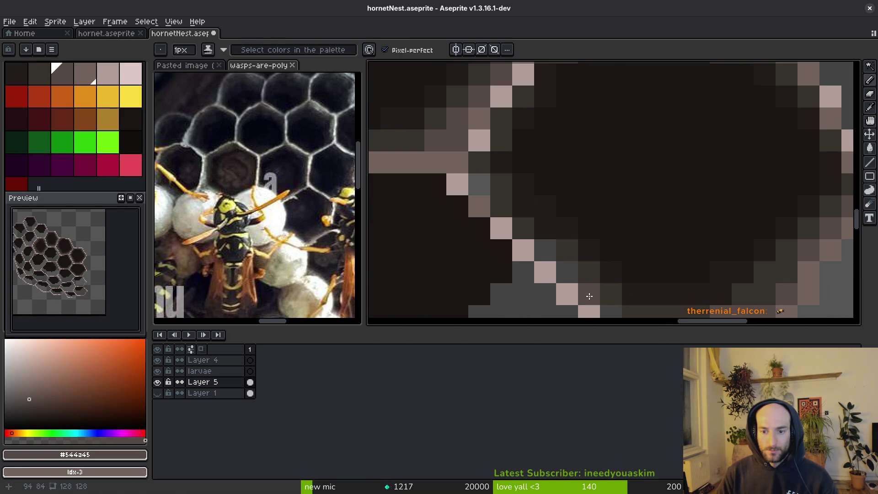
drag(490, 206, 476, 185)
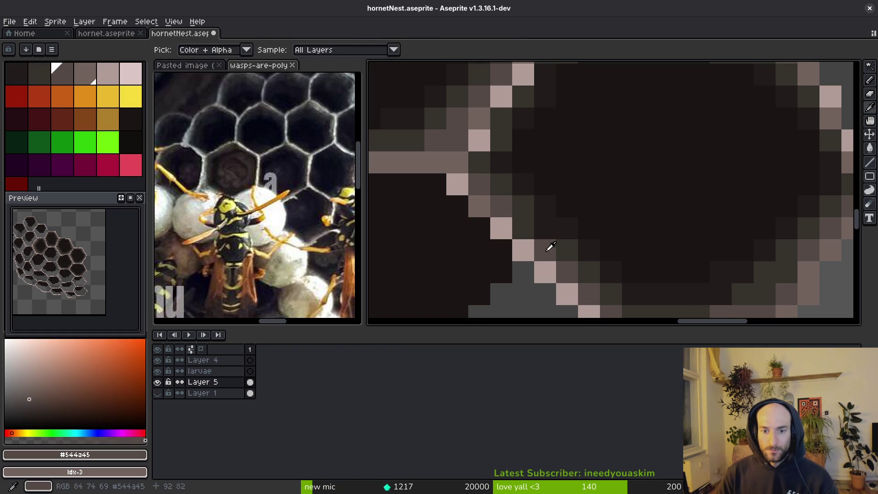
key(ctrl+s)
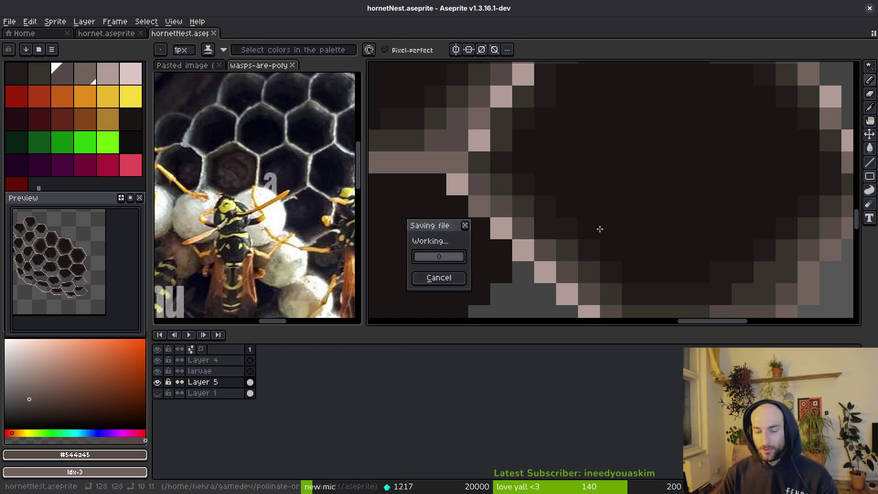
alt+click(539, 227)
scroll(539, 227, down, 2)
scroll(586, 235, up, 3)
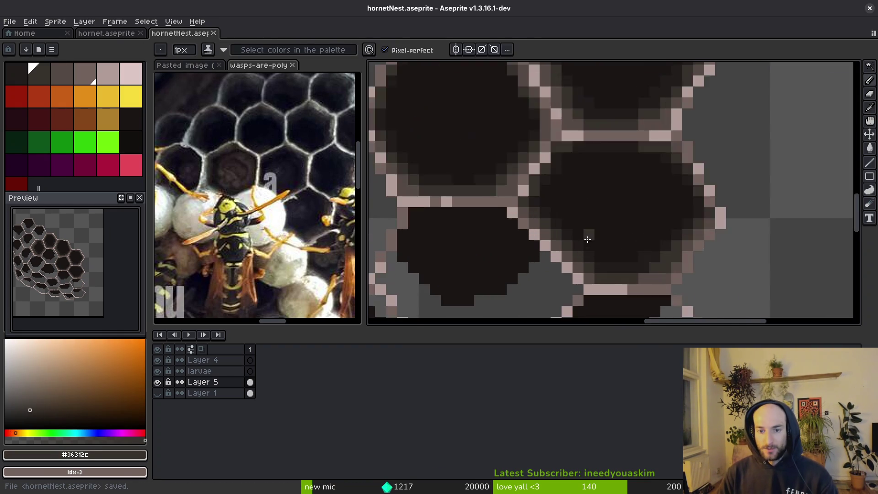
Sample #36312c and the darkest interior colour #201c1a from the cell, and save the sprite.
alt+click(480, 133)
alt+click(479, 102)
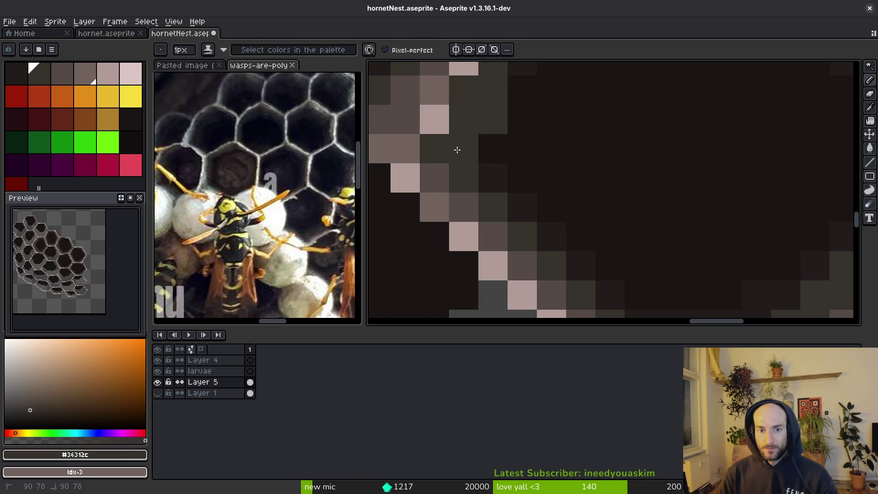
scroll(507, 129, down, 3)
scroll(510, 153, down, 1)
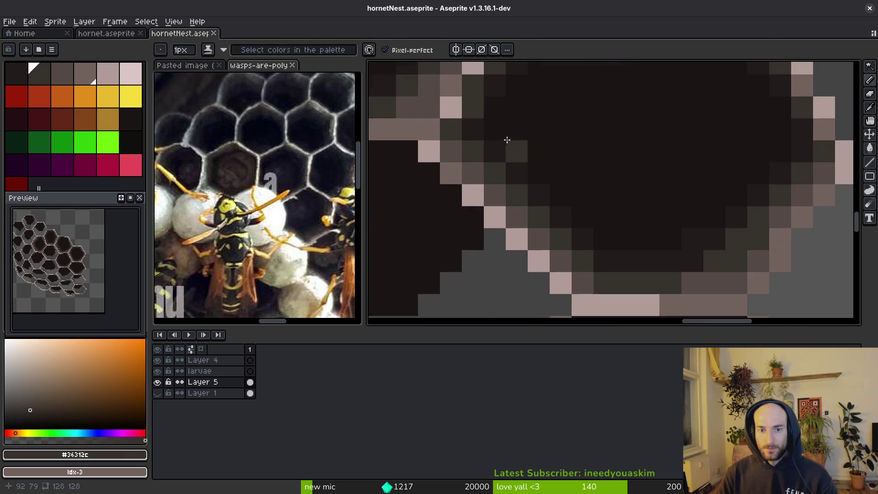
alt+click(472, 112)
click(476, 114)
scroll(528, 176, down, 2)
key(ctrl+s)
scroll(549, 183, down, 5)
scroll(602, 194, up, 4)
scroll(668, 192, down, 1)
scroll(701, 199, up, 1)
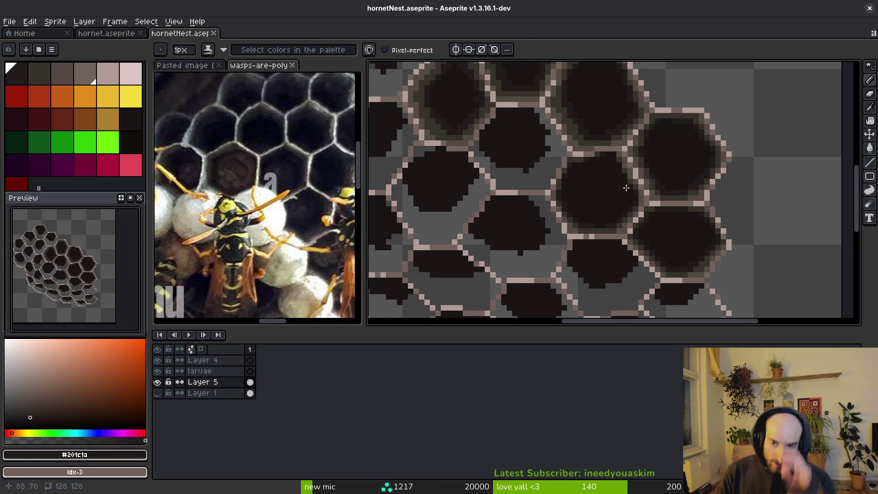
scroll(625, 190, up, 3)
Set #36312c as the secondary colour and replace #201c1a with it using Replace Color.
key(alt)
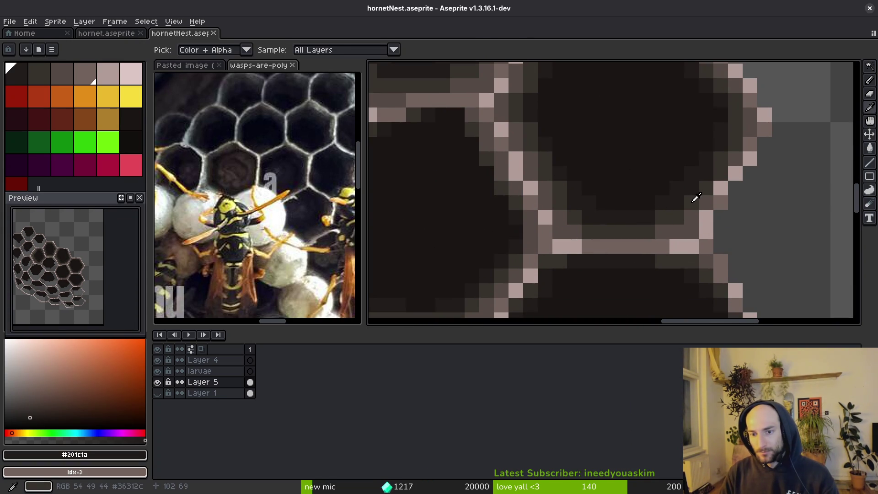
right_click(695, 192)
key(shift+r)
click(663, 129)
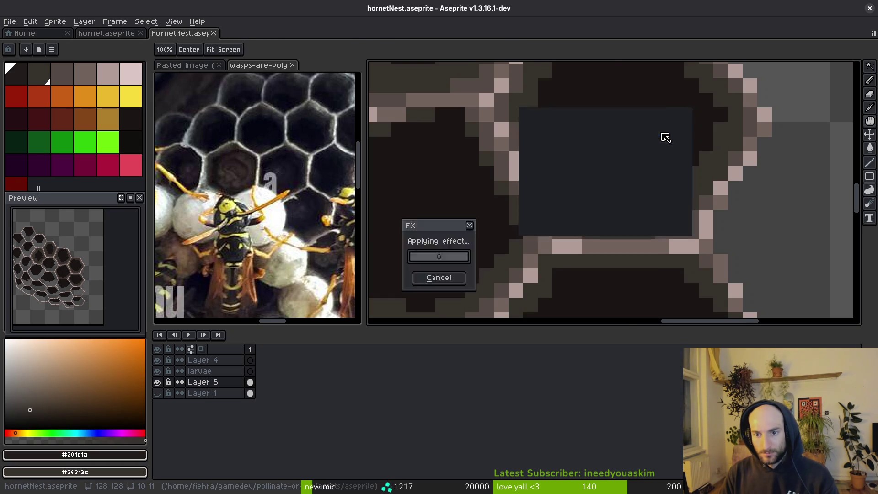
scroll(688, 220, down, 5)
scroll(688, 221, down, 2)
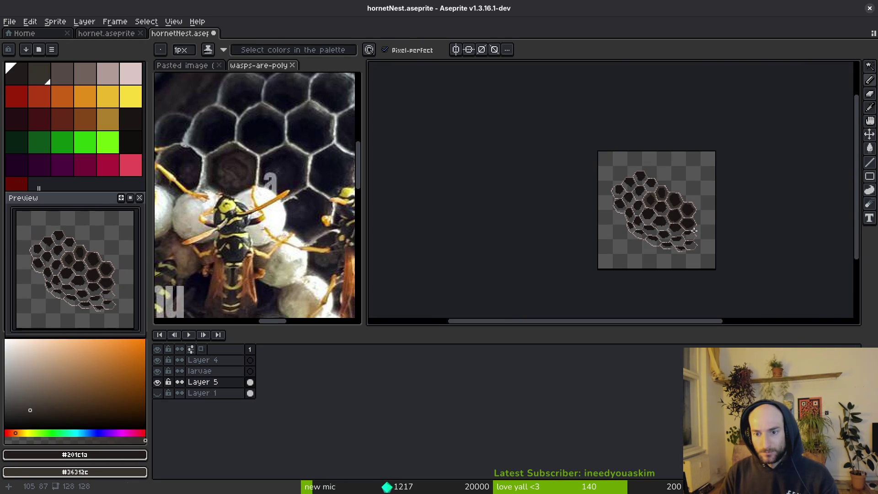
Paint taupe #544a45 pixels along the cell's lower edge, apply another colour replacement, and save.
key(ctrl+s)
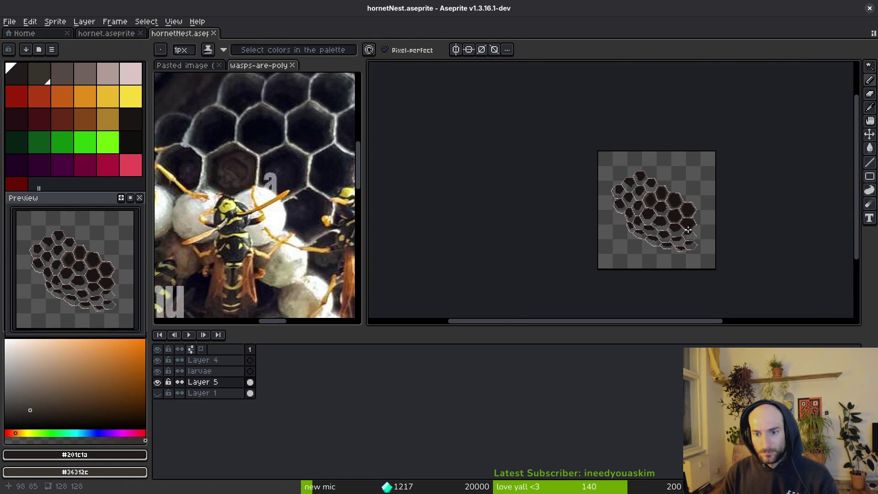
scroll(688, 230, up, 8)
key(i)
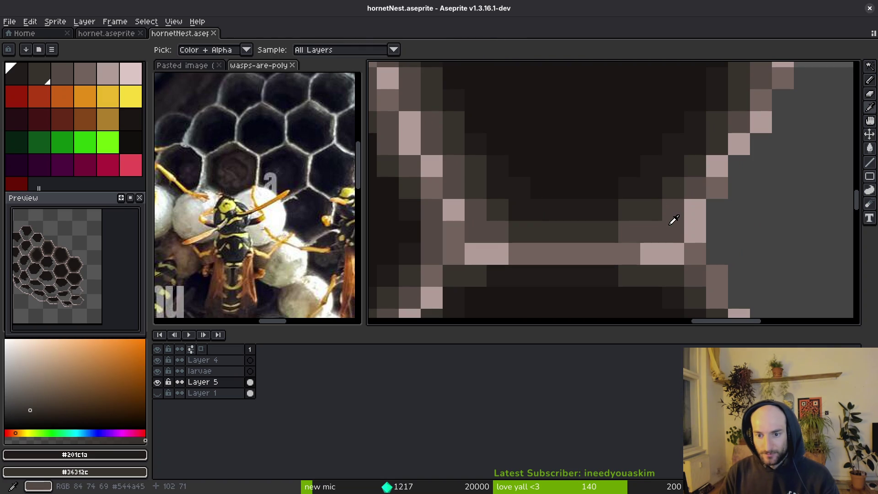
click(667, 216)
key(b)
drag(648, 211, 697, 209)
key(shift+r)
click(670, 132)
scroll(653, 202, down, 5)
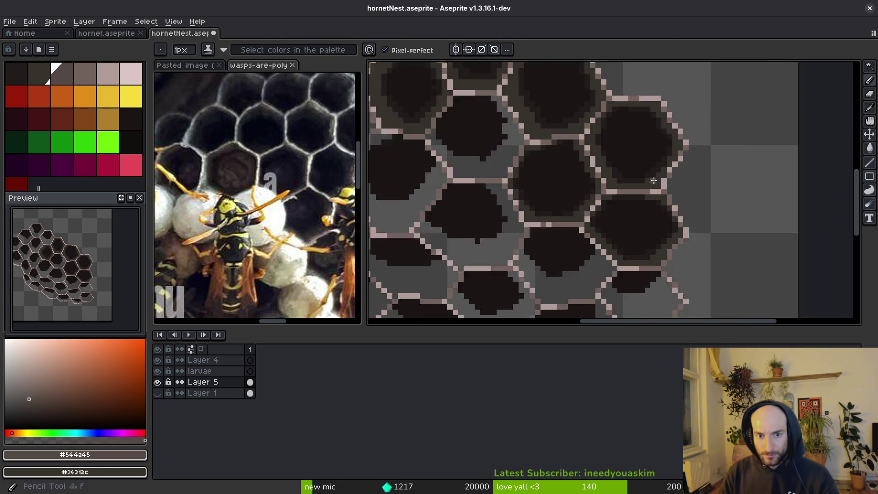
key(ctrl+s)
Sample near-black #1a1614, undo a trial diagonal line, and darken stray grey pixels in the cell.
scroll(653, 214, up, 3)
scroll(586, 219, up, 2)
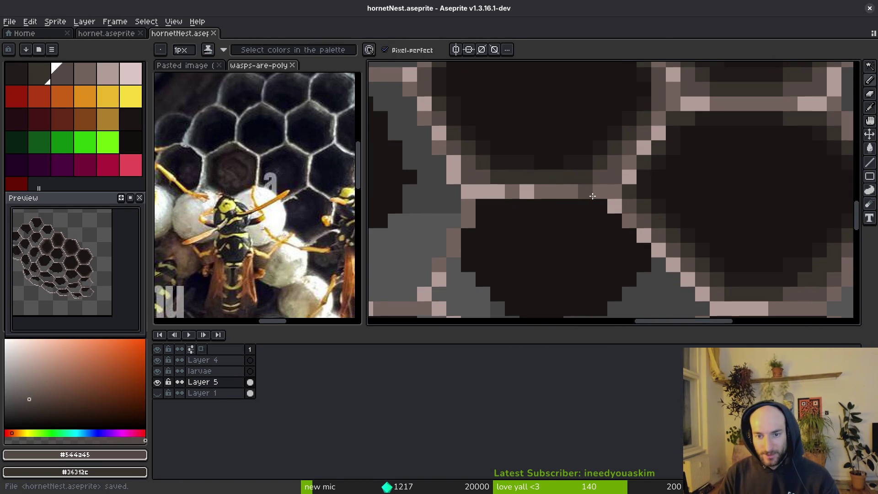
alt+click(588, 173)
alt+click(579, 196)
scroll(643, 196, left, 2)
mouse_move(647, 186)
mouse_down()
mouse_move(562, 253)
mouse_move(471, 215)
mouse_move(480, 198)
mouse_move(631, 204)
mouse_move(591, 218)
mouse_move(614, 203)
mouse_move(552, 247)
mouse_up()
key(ctrl+z)
click(545, 259)
Darken grey pixels along the cell's diagonal and interior with #201c1a.
alt+click(782, 180)
click(663, 199)
mouse_move(664, 195)
mouse_down()
mouse_move(557, 277)
mouse_move(485, 247)
mouse_move(454, 214)
mouse_move(442, 172)
mouse_move(501, 245)
mouse_up()
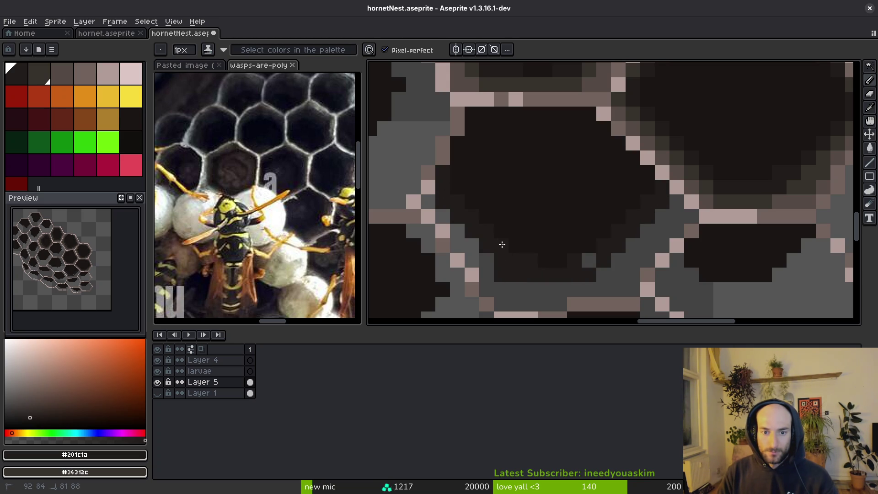
drag(579, 273, 631, 274)
scroll(770, 160, down, 2)
Paint a #36312c shading band along the cell edge and down the cell, covering a stray pink pixel.
alt+click(805, 133)
click(658, 197)
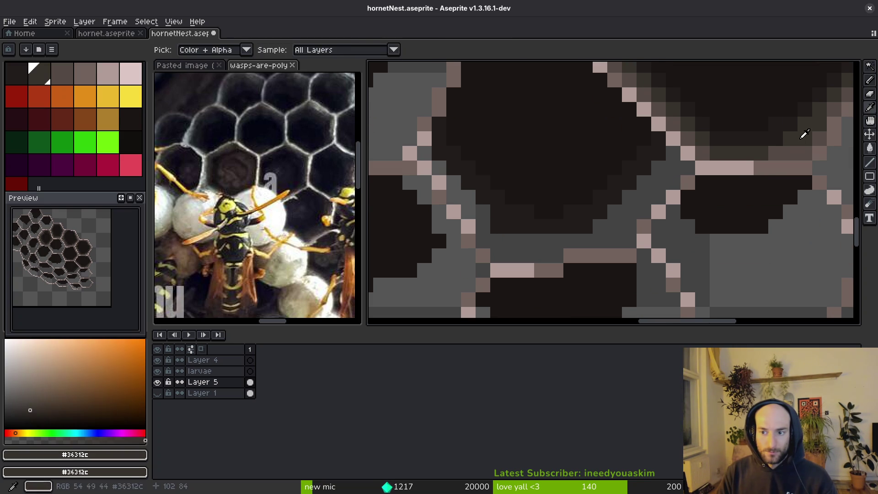
mouse_move(673, 168)
mouse_down()
mouse_move(595, 229)
mouse_move(560, 238)
mouse_move(494, 227)
mouse_move(429, 156)
mouse_up()
mouse_move(464, 198)
mouse_down()
mouse_move(494, 239)
mouse_move(524, 255)
mouse_up()
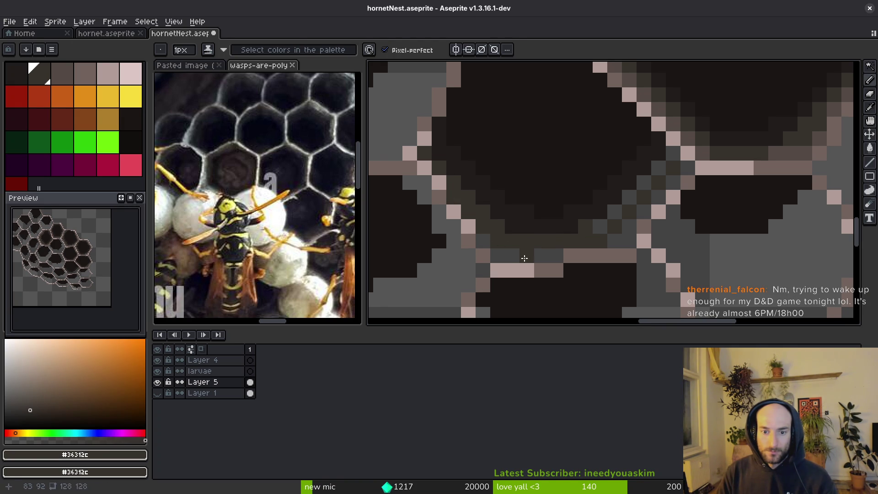
mouse_move(602, 234)
mouse_down()
mouse_move(651, 210)
mouse_move(644, 212)
mouse_move(688, 168)
mouse_move(638, 192)
mouse_up()
click(652, 210)
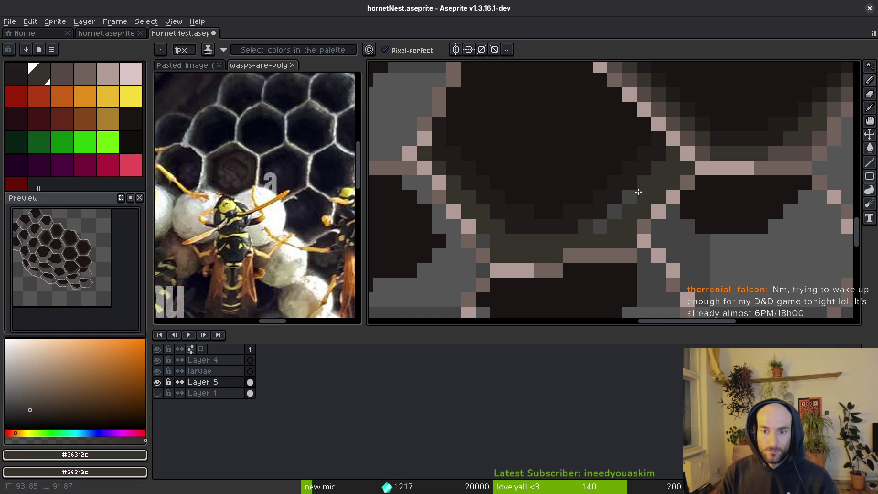
Paint a taupe band with #36312c inside it along the diagonal, add a taupe bottom row, and save.
alt+click(800, 149)
mouse_move(682, 170)
mouse_down()
mouse_move(631, 224)
mouse_move(641, 214)
mouse_up()
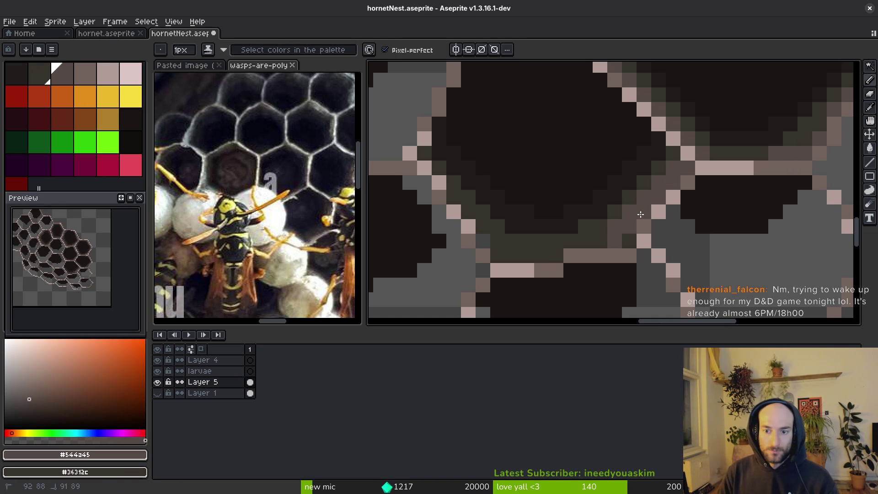
alt+click(660, 163)
drag(666, 166, 649, 212)
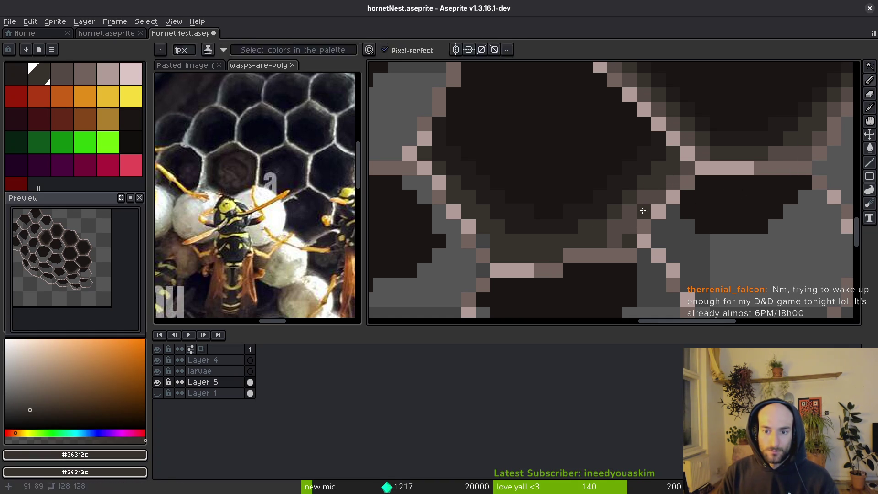
alt+click(628, 236)
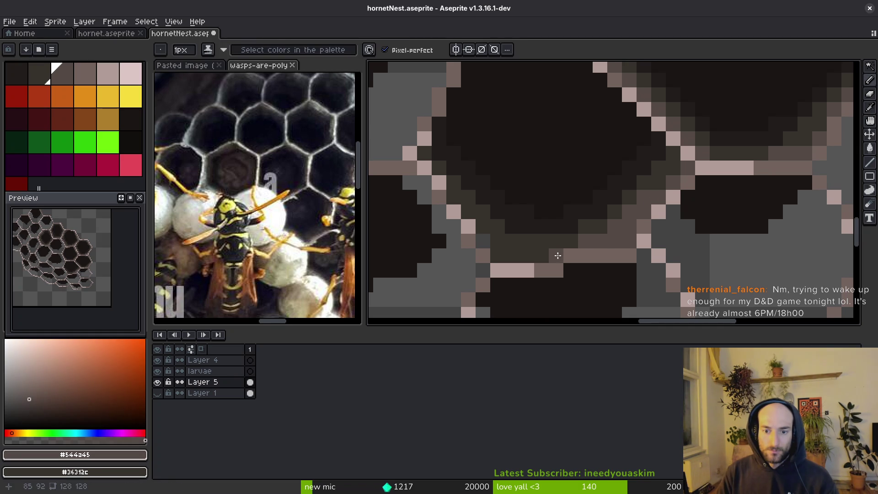
drag(547, 255, 502, 255)
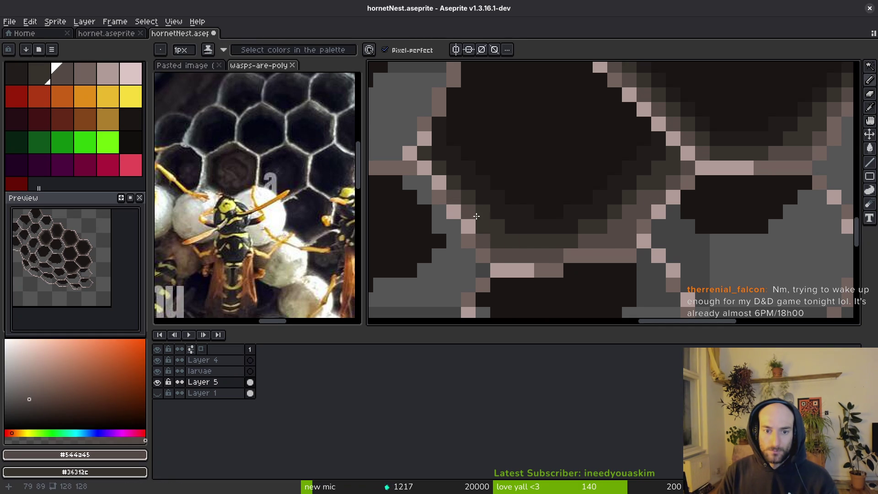
scroll(530, 275, down, 4)
key(ctrl)
scroll(563, 284, up, 2)
alt+click(473, 271)
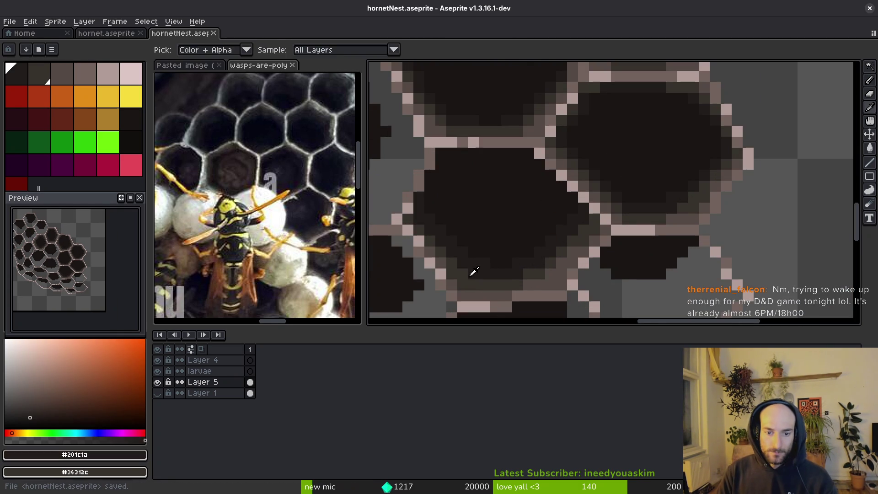
key(ctrl+s)
Add a light #b19d99 highlight pixel to the cell rim and save hornetNest.aseprite.
scroll(491, 279, down, 1)
scroll(492, 279, up, 1)
alt+click(508, 213)
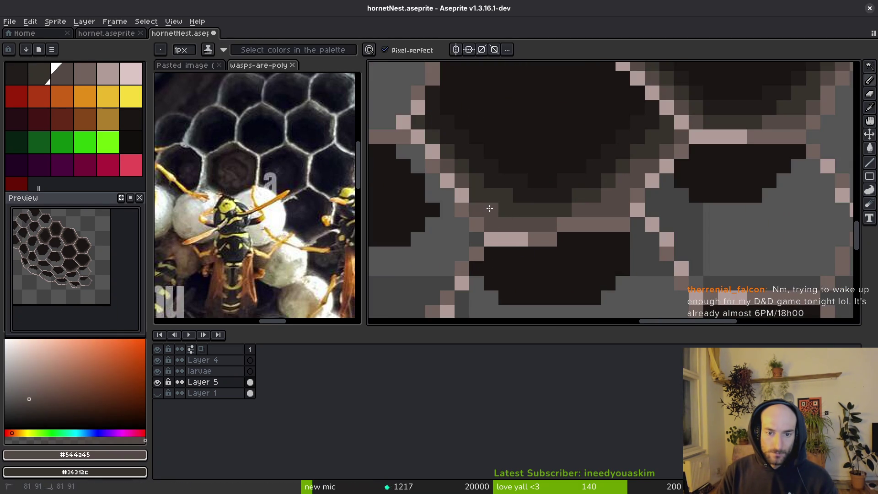
scroll(595, 242, down, 2)
scroll(595, 238, up, 3)
alt+click(583, 201)
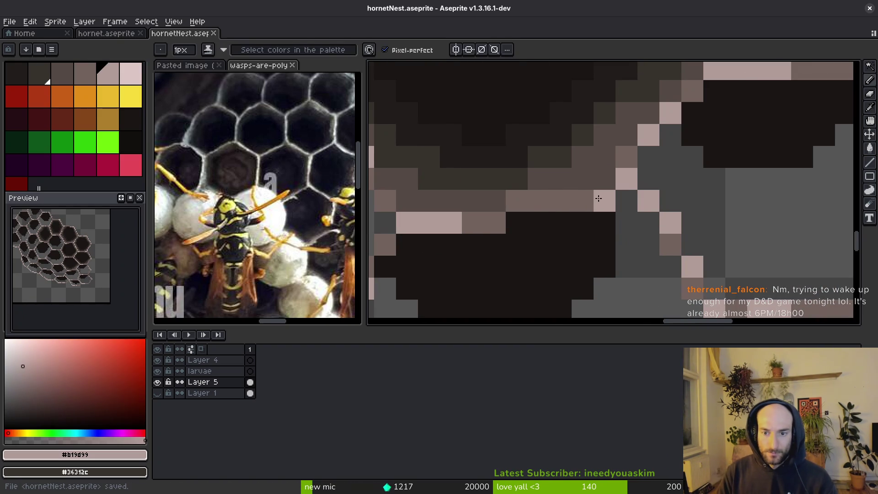
click(547, 209)
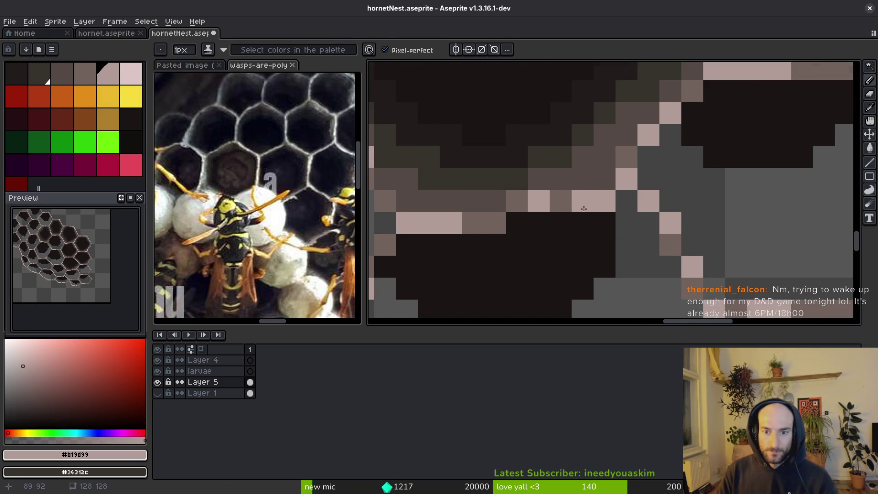
key(ctrl+s)
scroll(582, 202, down, 3)
key(ctrl)
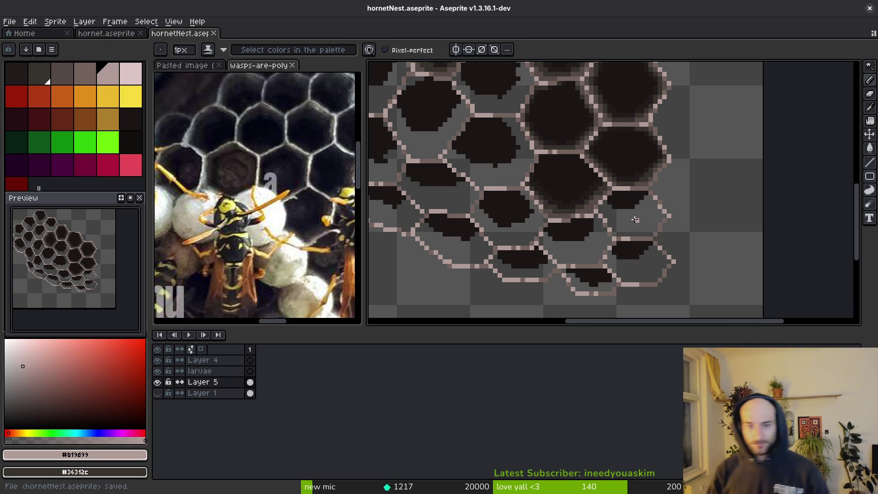
Cover the stray light pixels inside the lower cell with dark #201c1a.
scroll(635, 220, up, 3)
scroll(610, 234, down, 1)
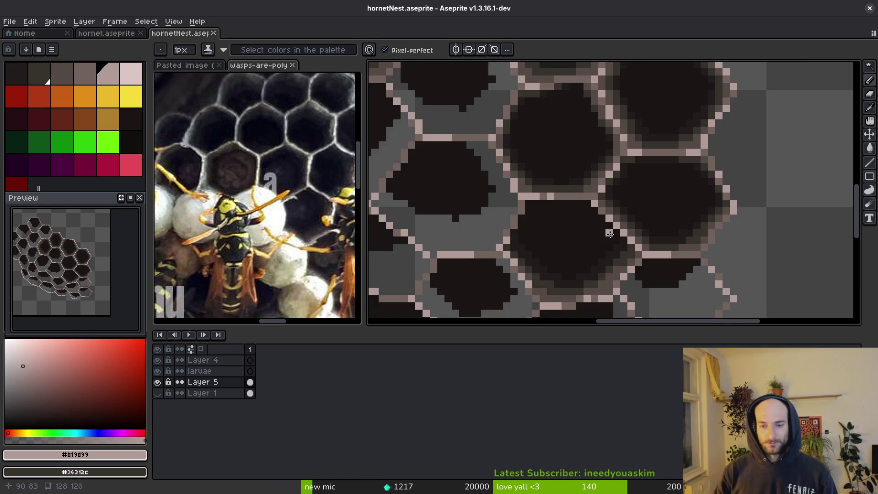
scroll(651, 217, up, 1)
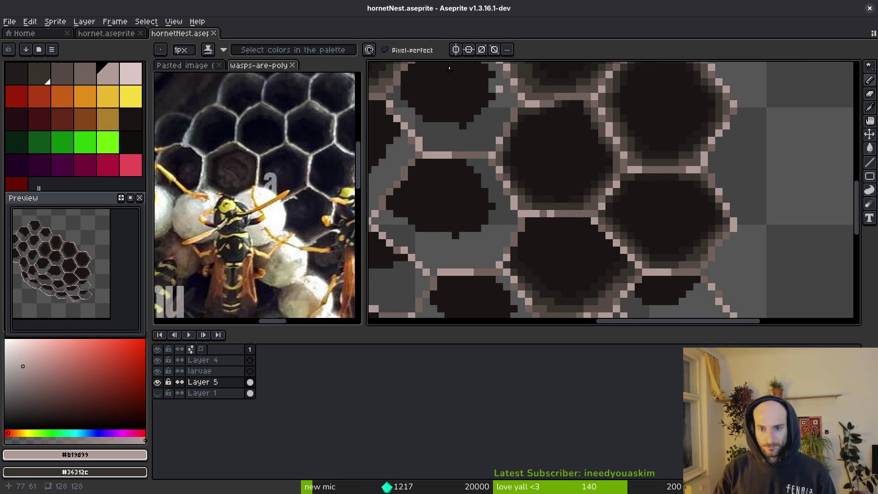
scroll(673, 201, up, 3)
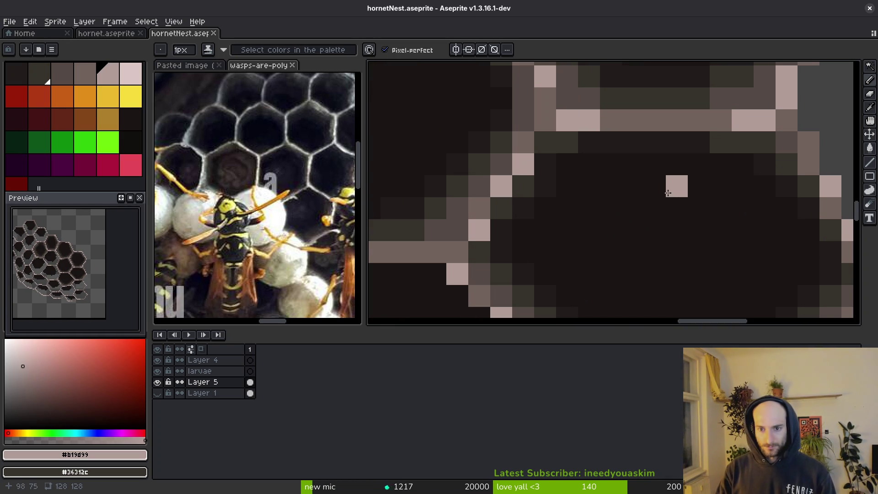
scroll(595, 188, down, 3)
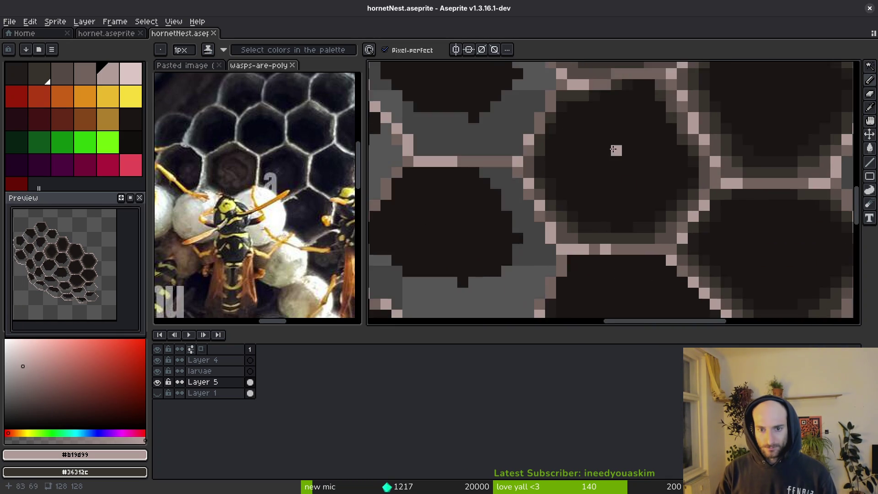
scroll(623, 182, up, 3)
scroll(633, 150, down, 3)
scroll(633, 151, up, 3)
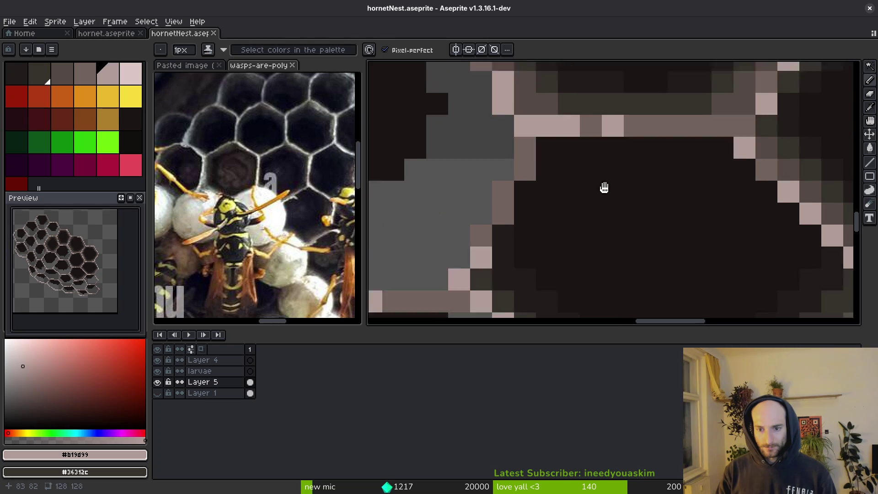
alt+click(483, 175)
click(516, 123)
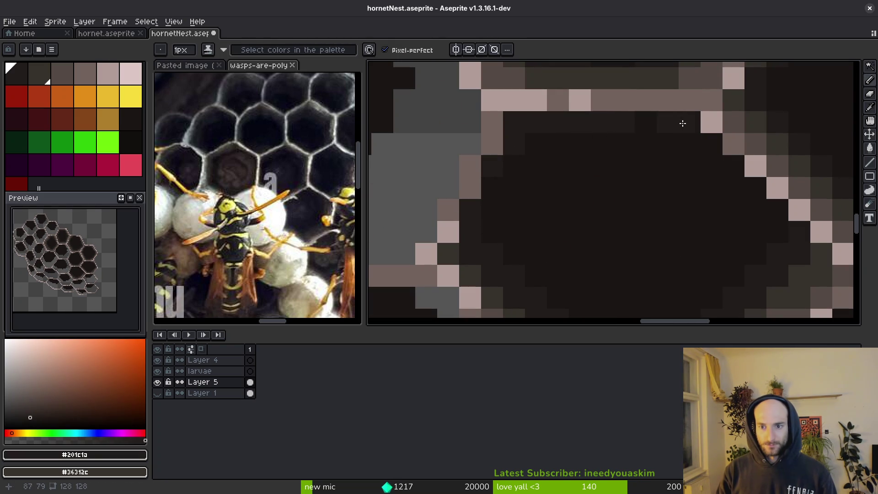
scroll(739, 171, down, 2)
scroll(665, 237, up, 3)
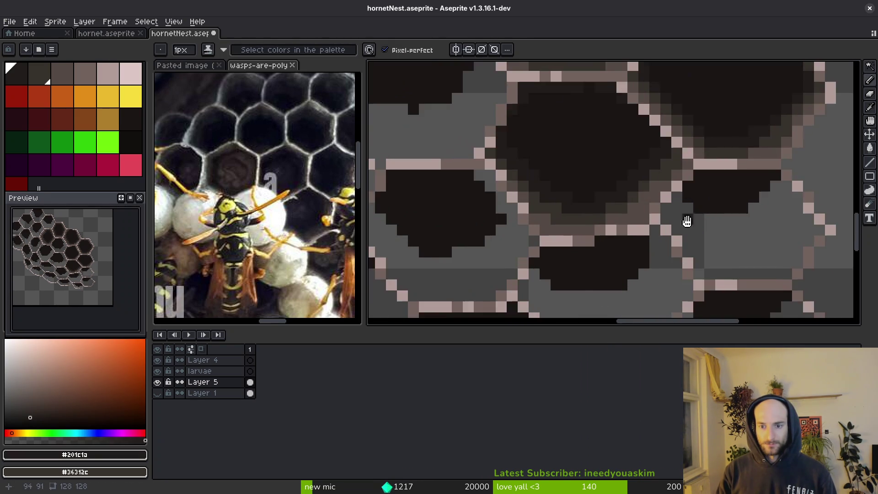
click(485, 193)
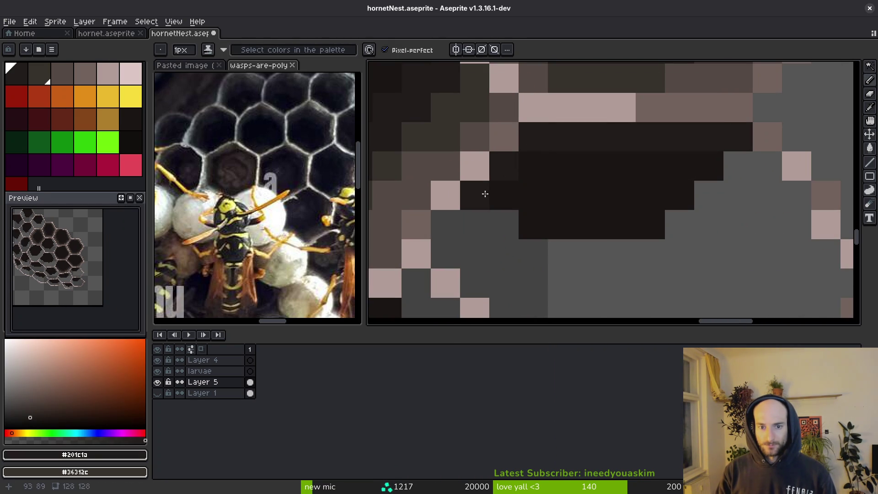
scroll(549, 231, down, 1)
scroll(520, 221, up, 1)
Outline the cell's interior in darker #1a1614 and fill its grey area dark.
drag(500, 218, 569, 274)
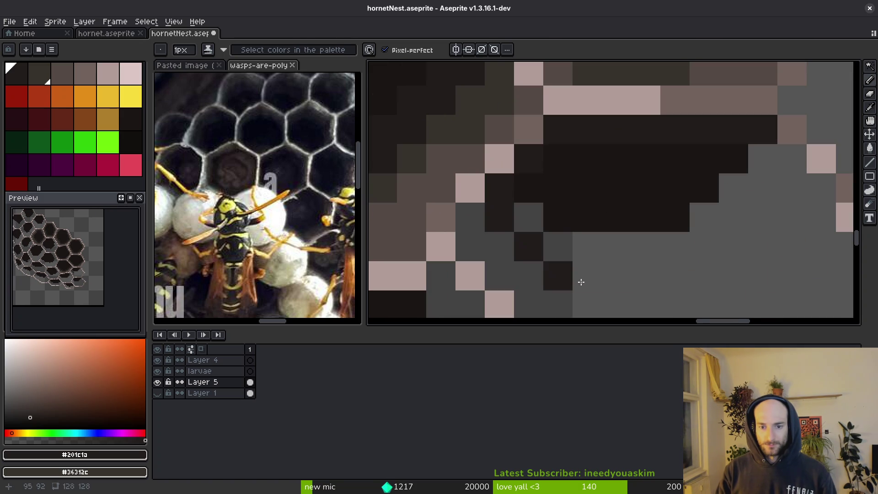
scroll(569, 275, down, 1)
scroll(539, 192, up, 1)
key(alt)
alt+click(521, 118)
mouse_move(507, 159)
mouse_down()
mouse_move(560, 194)
mouse_move(794, 147)
mouse_up()
drag(770, 99, 770, 135)
key(g)
click(741, 166)
Paint #201c1a dark pixels along the cell's edges and right side.
scroll(741, 167, down, 1)
alt+click(568, 180)
key(b)
scroll(569, 180, up, 1)
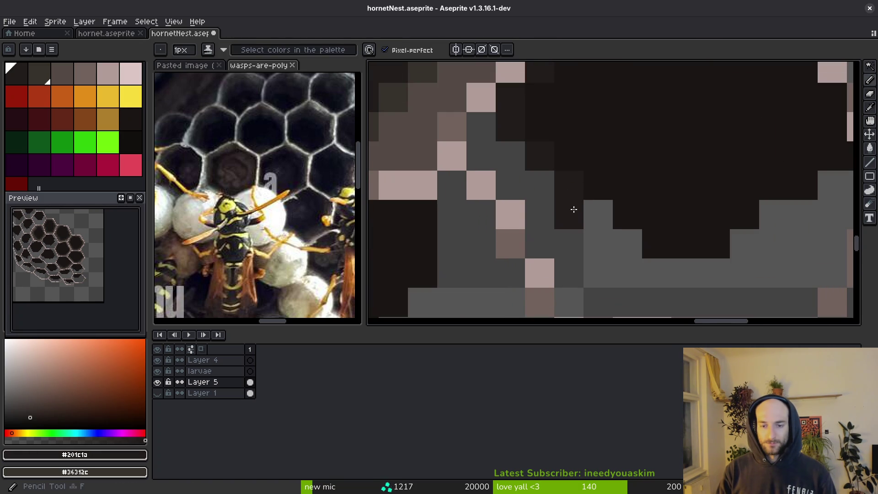
click(646, 260)
drag(646, 259, 656, 250)
scroll(656, 250, right, 5)
mouse_move(686, 208)
mouse_down()
mouse_move(647, 202)
mouse_move(625, 216)
mouse_up()
scroll(625, 216, down, 2)
drag(712, 229, 658, 206)
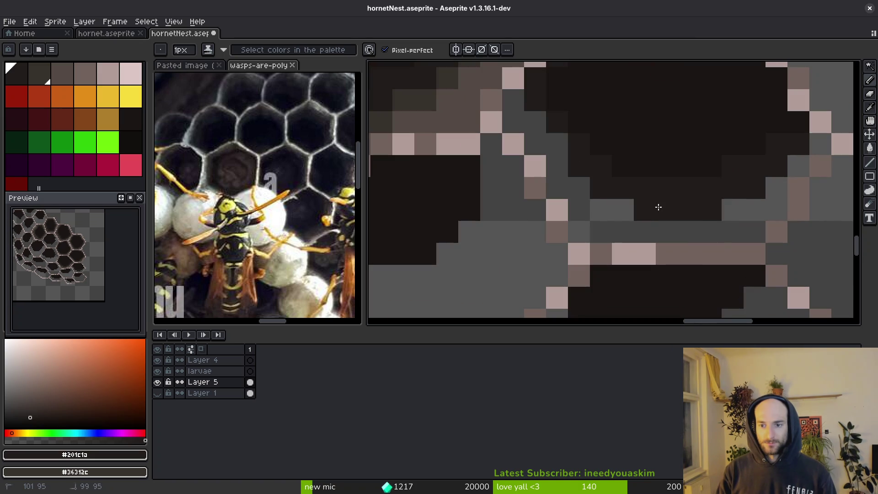
scroll(586, 170, down, 1)
scroll(587, 170, up, 1)
Darken the cell's upper edge with #36312c and add a #544a45 brown row under the top rim.
alt+click(602, 135)
alt+right_click(729, 221)
scroll(689, 179, up, 1)
mouse_move(624, 224)
mouse_down()
mouse_move(653, 197)
mouse_move(764, 164)
mouse_move(616, 164)
mouse_move(562, 122)
mouse_move(639, 229)
mouse_up()
click(583, 204)
mouse_move(584, 204)
mouse_down()
mouse_move(555, 143)
mouse_move(516, 94)
mouse_move(562, 153)
mouse_up()
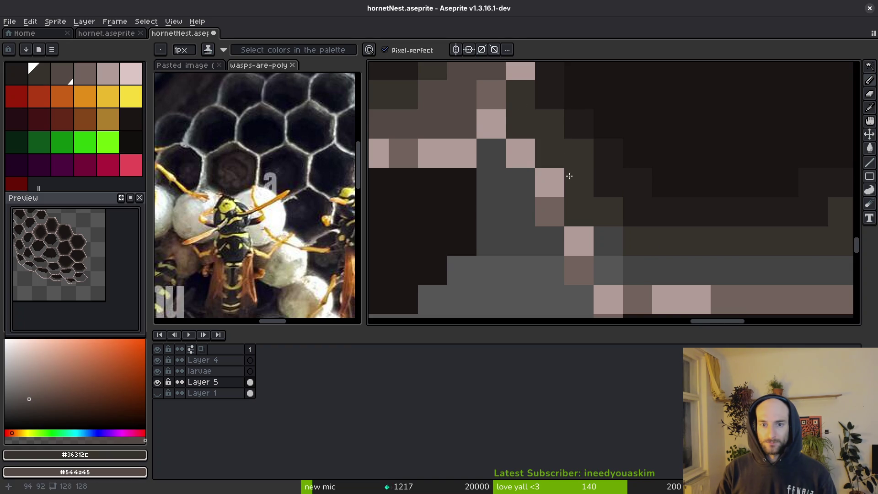
right_click(562, 153)
drag(584, 225, 531, 143)
right_click(551, 170)
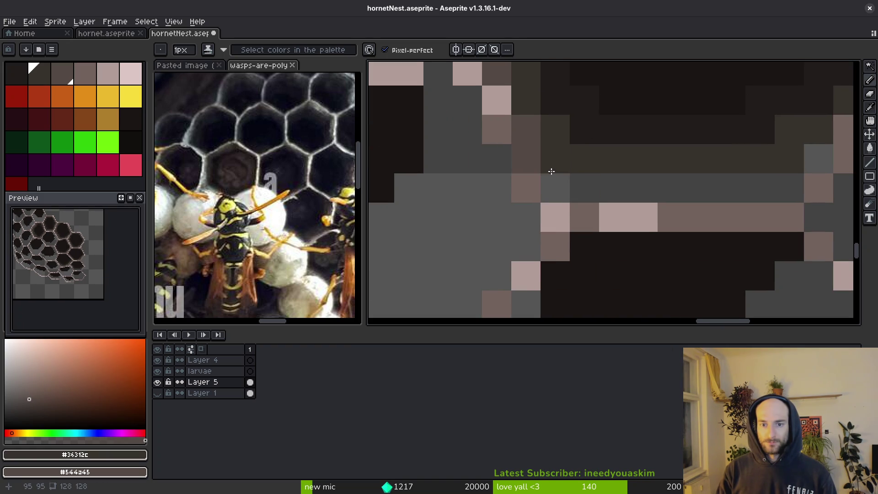
mouse_move(553, 179)
mouse_down()
mouse_move(731, 196)
mouse_move(778, 188)
mouse_move(751, 186)
mouse_up()
click(701, 188)
click(760, 188)
click(785, 188)
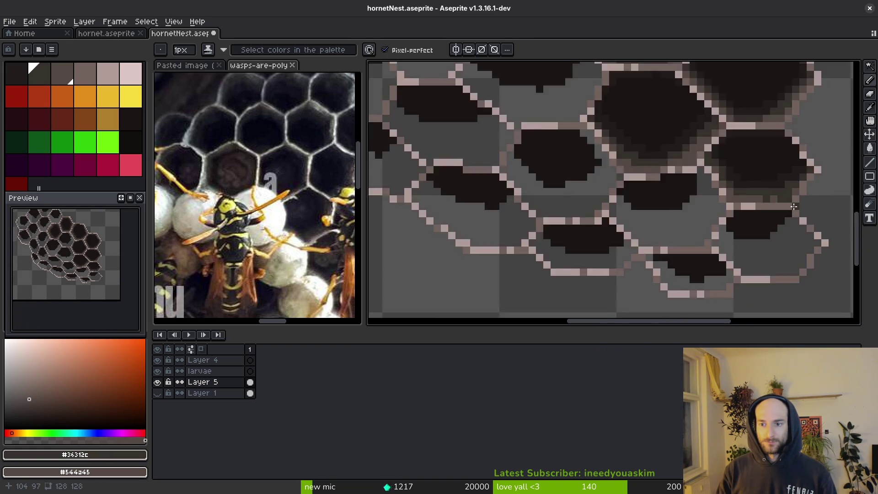
Touch up the brown and dark-olive shading pixels, then save hornetNest.aseprite.
scroll(782, 186, down, 2)
scroll(781, 186, up, 2)
right_click(772, 174)
click(778, 192)
scroll(778, 192, down, 2)
scroll(773, 188, up, 2)
right_click(772, 172)
click(746, 177)
scroll(746, 177, down, 3)
key(ctrl+s)
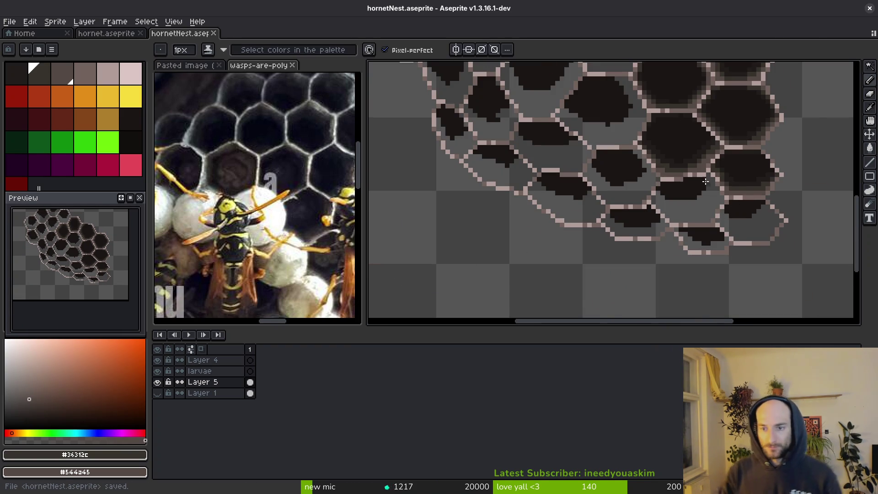
Cover the grey gaps in the cell interior with darkest #1a1614.
scroll(710, 224, up, 2)
scroll(711, 224, up, 2)
alt+click(645, 138)
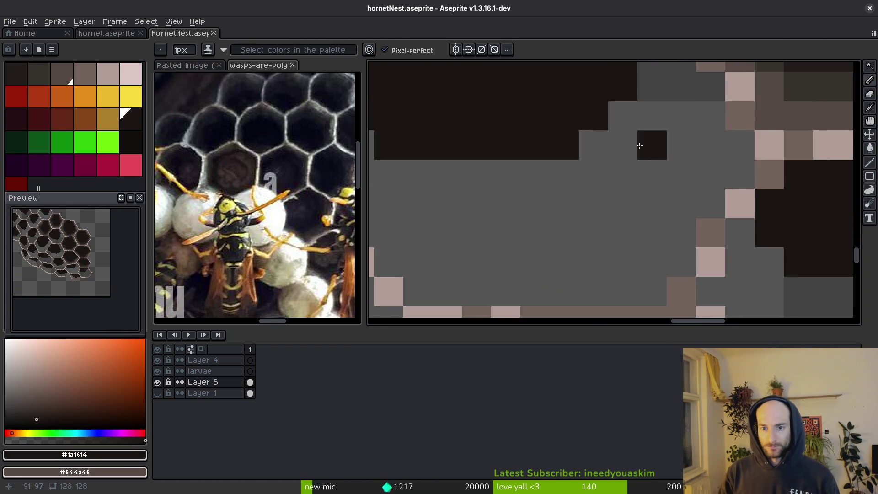
click(677, 125)
mouse_move(677, 124)
mouse_down()
mouse_move(690, 167)
mouse_move(632, 245)
mouse_move(745, 132)
mouse_up()
mouse_move(692, 178)
mouse_down()
mouse_move(658, 216)
mouse_move(473, 152)
mouse_up()
mouse_move(482, 176)
mouse_down()
mouse_move(737, 147)
mouse_move(783, 122)
mouse_move(762, 85)
mouse_move(516, 175)
mouse_move(428, 121)
mouse_up()
drag(731, 163, 554, 153)
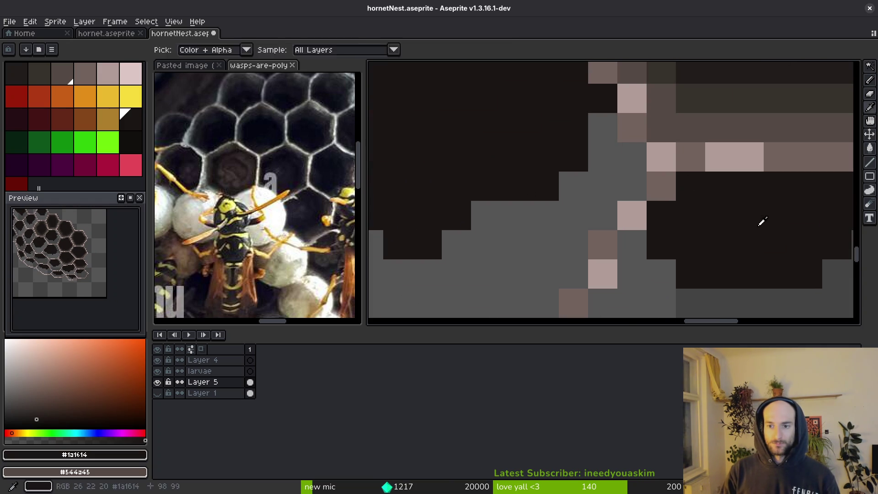
scroll(760, 137, down, 3)
Paint the remaining grey pixels in this and the neighbouring cell #201c1a.
alt+click(760, 137)
scroll(748, 180, up, 3)
mouse_move(720, 200)
mouse_down()
mouse_move(690, 212)
mouse_move(687, 194)
mouse_up()
click(746, 139)
click(661, 229)
drag(641, 242, 687, 155)
mouse_move(681, 169)
mouse_down()
mouse_move(531, 198)
mouse_move(496, 172)
mouse_move(475, 201)
mouse_up()
mouse_move(488, 167)
mouse_down()
mouse_move(572, 240)
mouse_move(494, 190)
mouse_move(464, 155)
mouse_up()
scroll(576, 239, down, 3)
scroll(607, 100, up, 3)
Draw a #36312c dark-olive shading line around the inside of the cell rim.
click(607, 100)
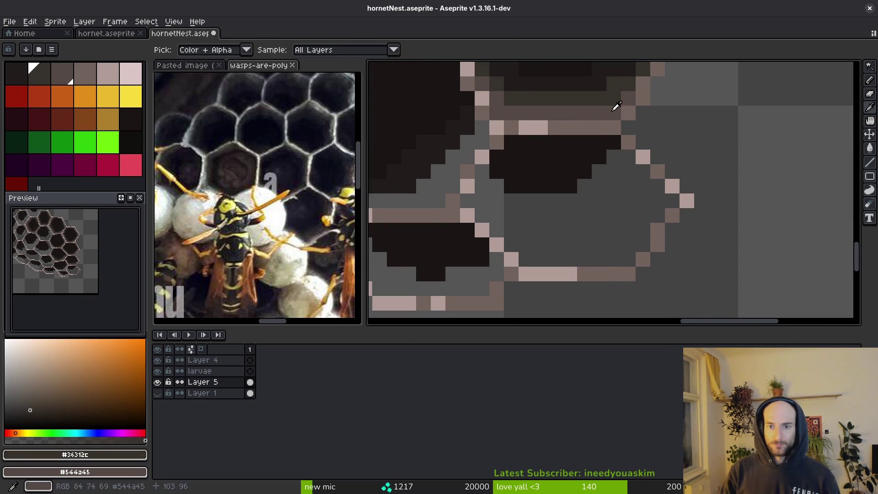
scroll(793, 172, up, 2)
mouse_move(793, 172)
mouse_down()
mouse_move(747, 98)
mouse_move(647, 192)
mouse_move(548, 208)
mouse_up()
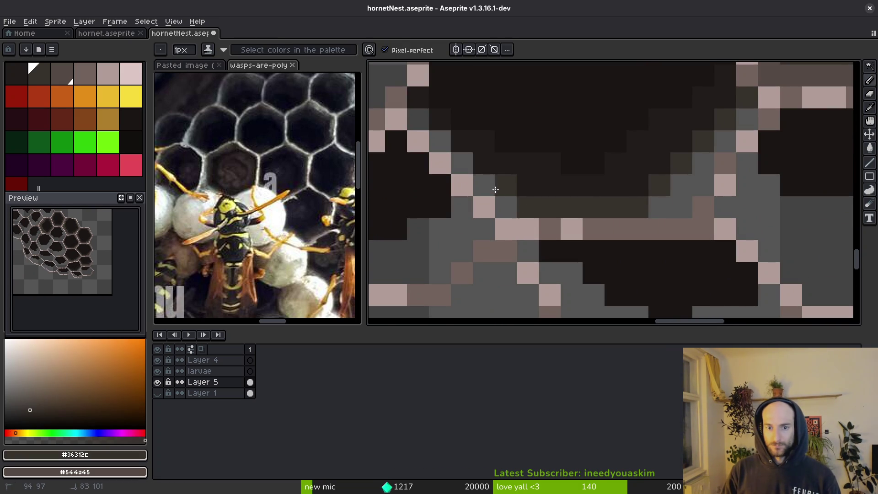
drag(496, 191, 469, 166)
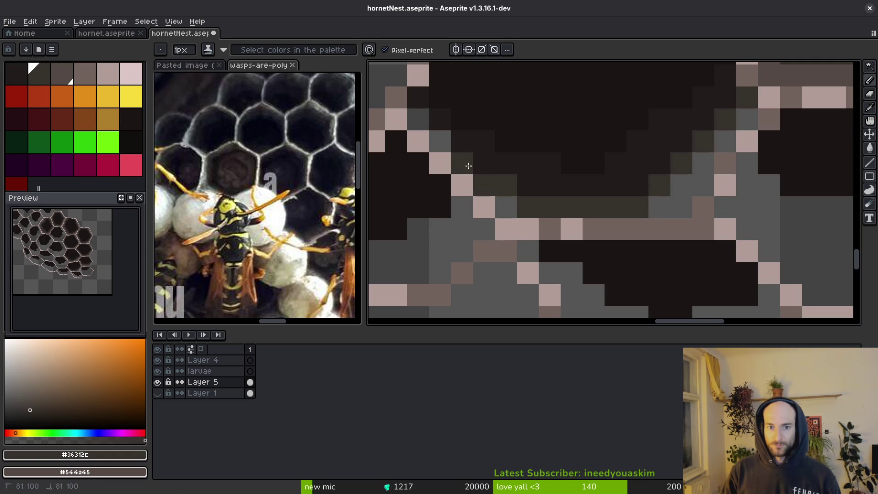
drag(468, 161, 482, 162)
mouse_move(531, 191)
mouse_down()
mouse_move(625, 196)
mouse_move(678, 160)
mouse_up()
mouse_move(728, 105)
mouse_down()
mouse_move(713, 133)
mouse_move(741, 120)
mouse_move(689, 182)
mouse_move(589, 216)
mouse_move(615, 190)
mouse_move(588, 230)
mouse_up()
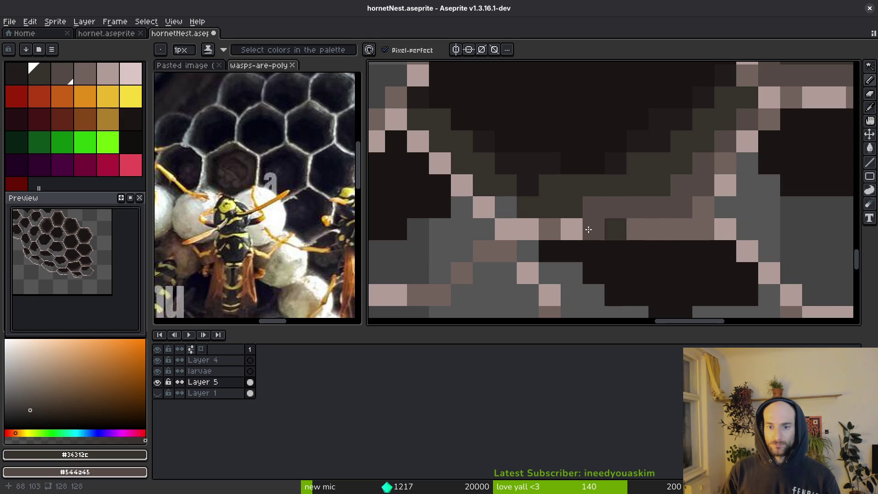
Add a brown pixel to the shading band and save hornetNest.aseprite again.
click(529, 198)
scroll(530, 198, down, 2)
scroll(618, 195, up, 2)
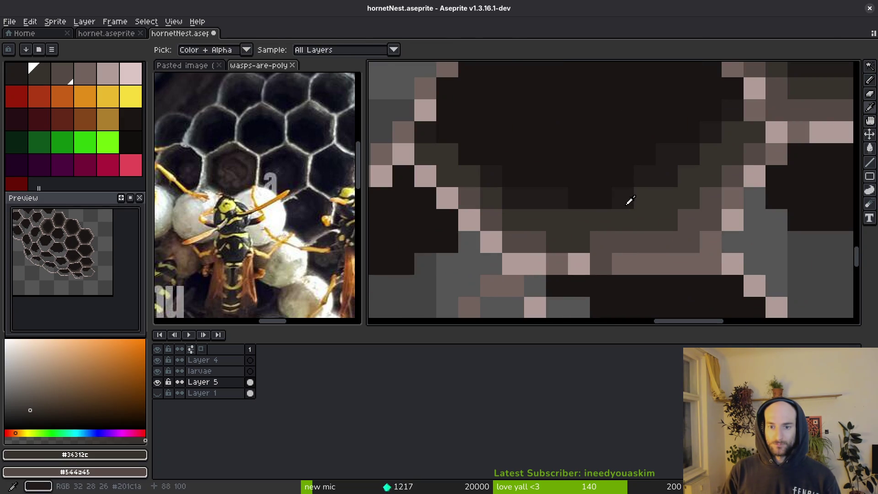
alt+click(619, 195)
scroll(667, 196, down, 4)
key(ctrl+s)
scroll(603, 231, up, 5)
scroll(481, 207, down, 3)
scroll(572, 182, up, 3)
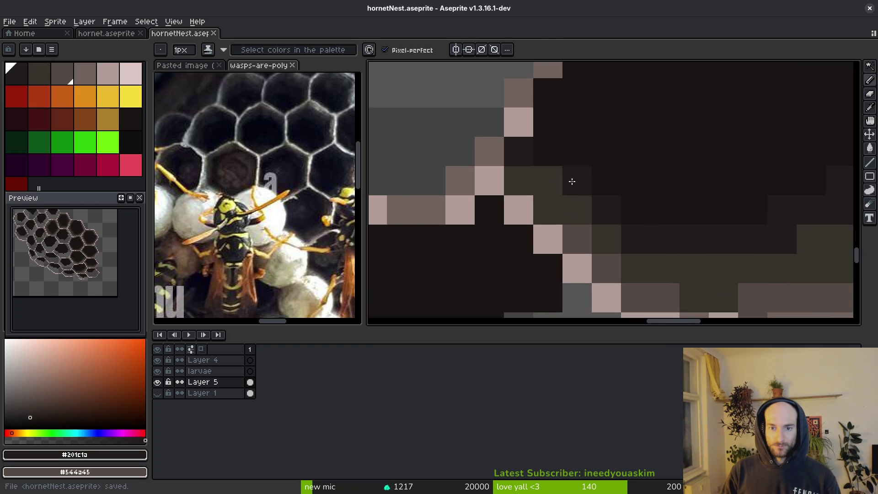
alt+click(578, 240)
scroll(621, 239, down, 3)
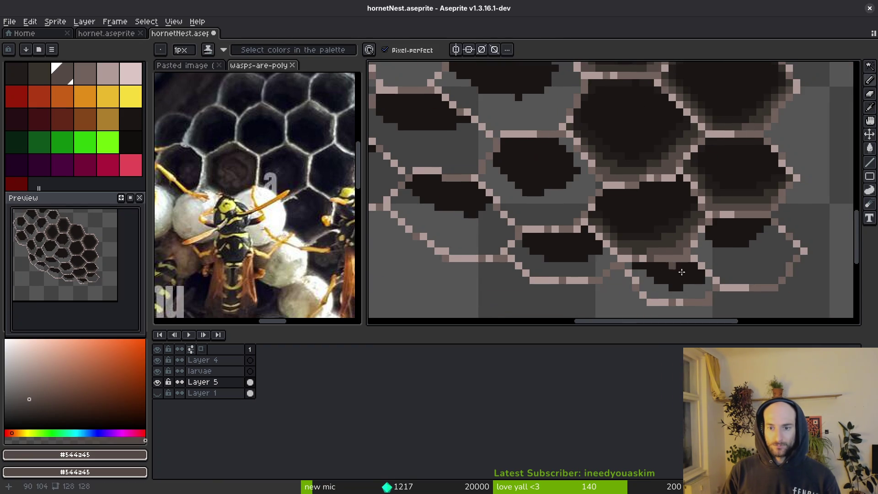
Close the rightmost cell's outline gaps with #1a1614 and bucket-fill its grey interior dark.
scroll(668, 273, up, 2)
scroll(588, 241, down, 3)
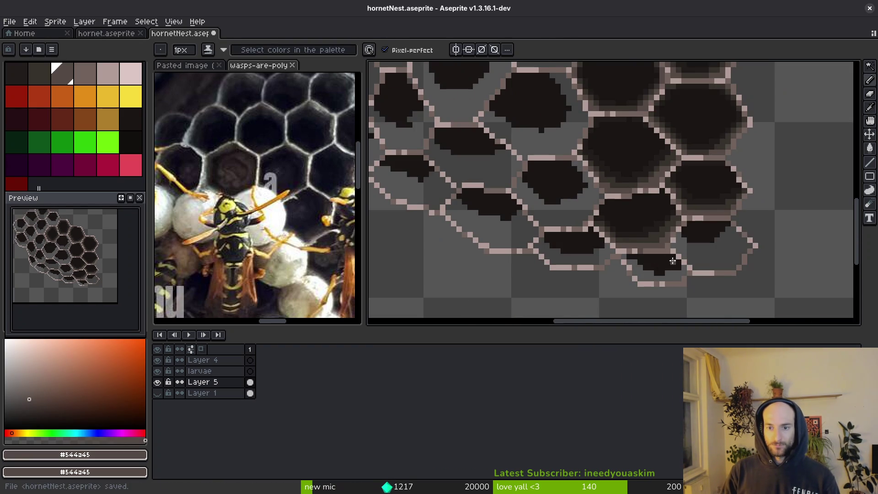
scroll(722, 245, up, 1)
scroll(722, 244, up, 2)
alt+click(554, 192)
click(599, 172)
drag(585, 187, 466, 196)
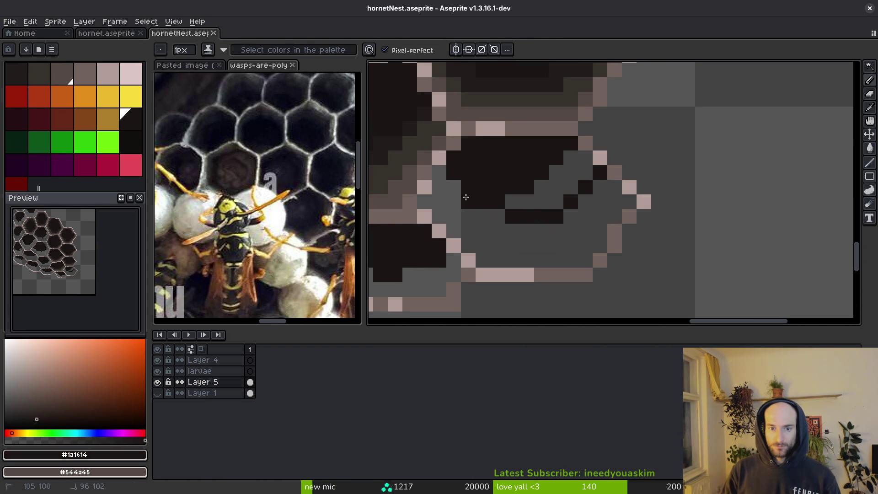
click(461, 194)
click(549, 203)
key(g)
click(568, 180)
alt+click(562, 91)
alt+click(568, 98)
key(f)
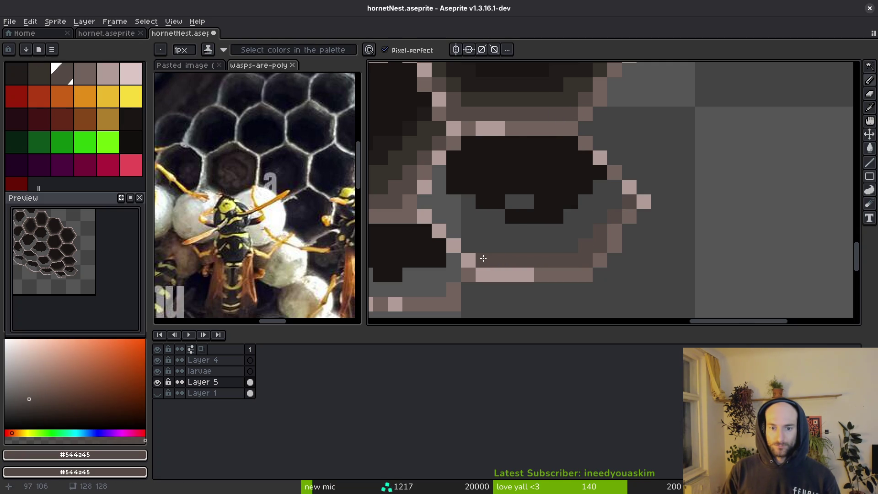
Draw a #36312c shading row inside the lower rim and fill the remaining interior with #1a1614.
alt+click(615, 215)
click(599, 201)
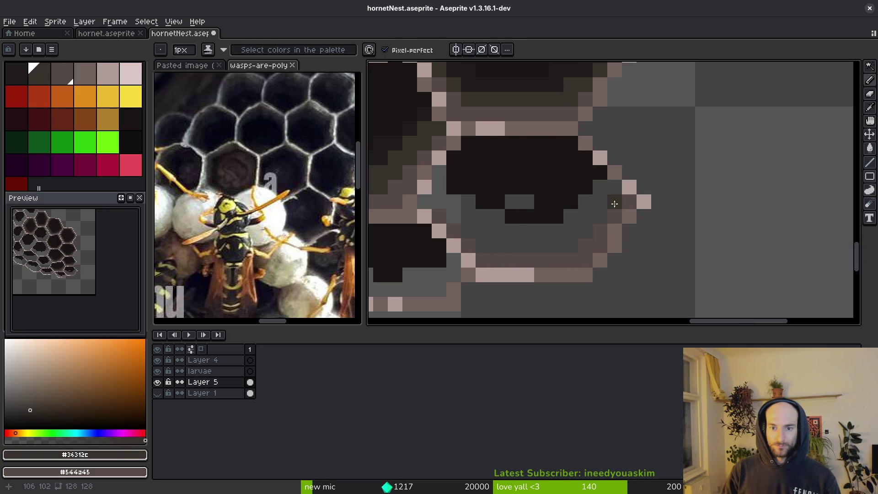
drag(563, 246, 481, 242)
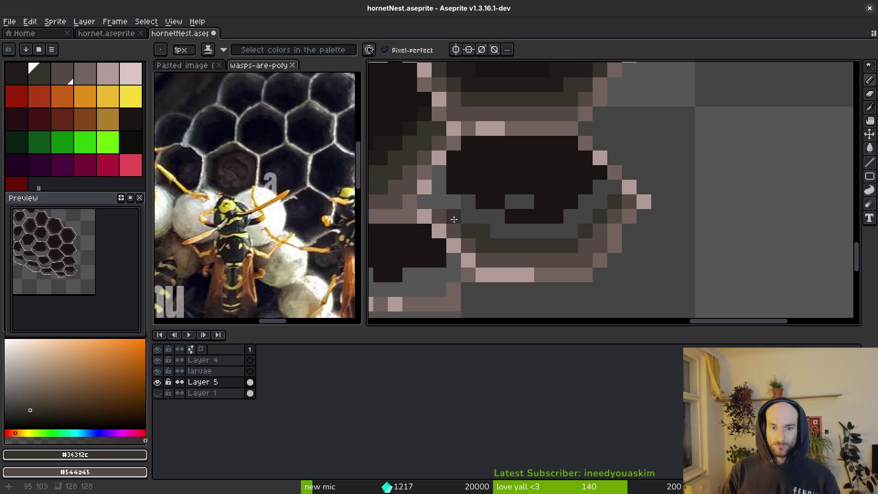
alt+click(568, 71)
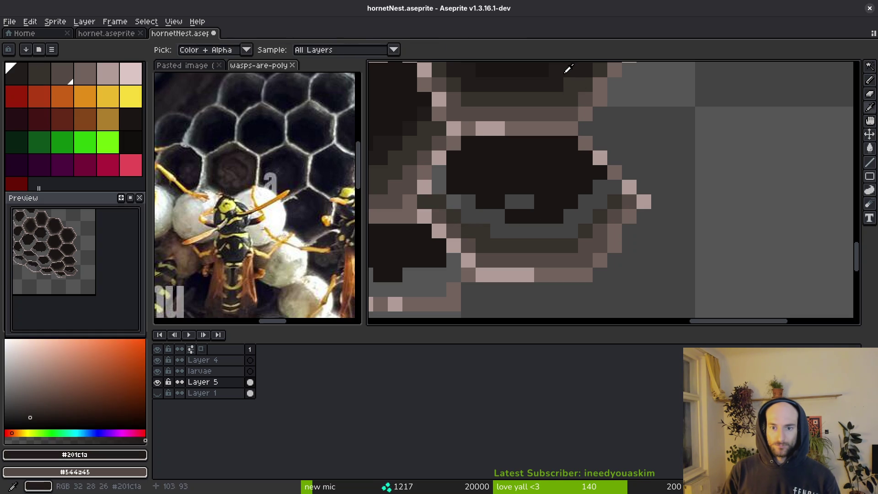
key(g)
click(539, 206)
alt+click(538, 203)
scroll(519, 215, down, 2)
scroll(484, 204, up, 1)
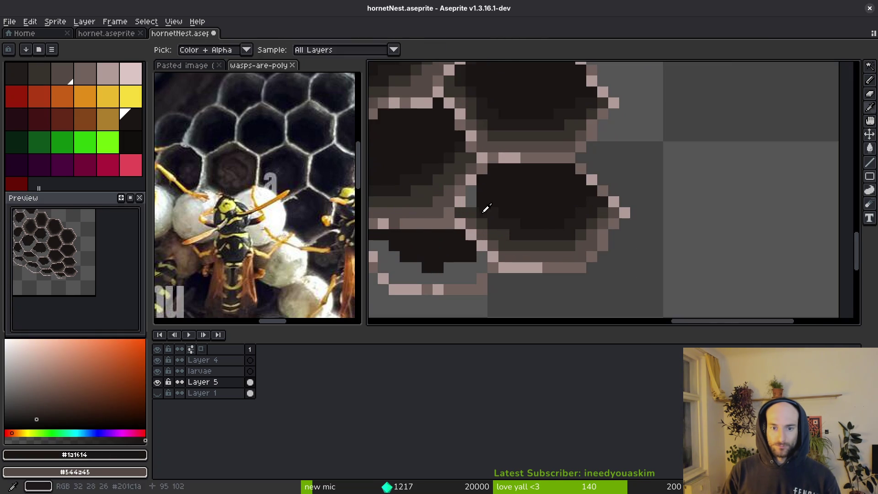
key(b)
scroll(484, 183, up, 4)
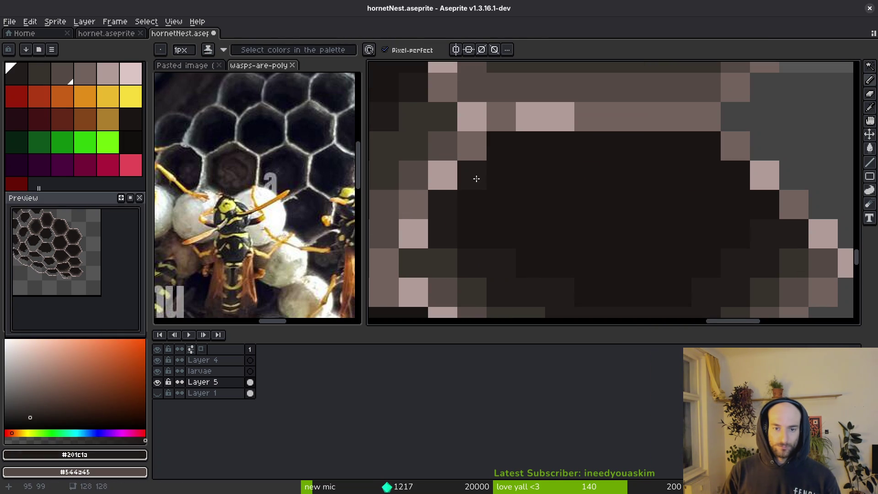
scroll(644, 138, down, 4)
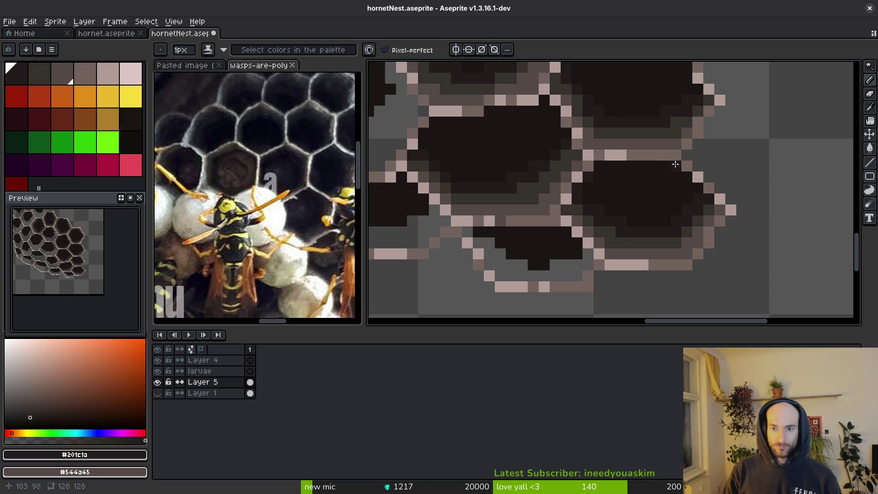
scroll(696, 183, down, 4)
scroll(704, 190, up, 5)
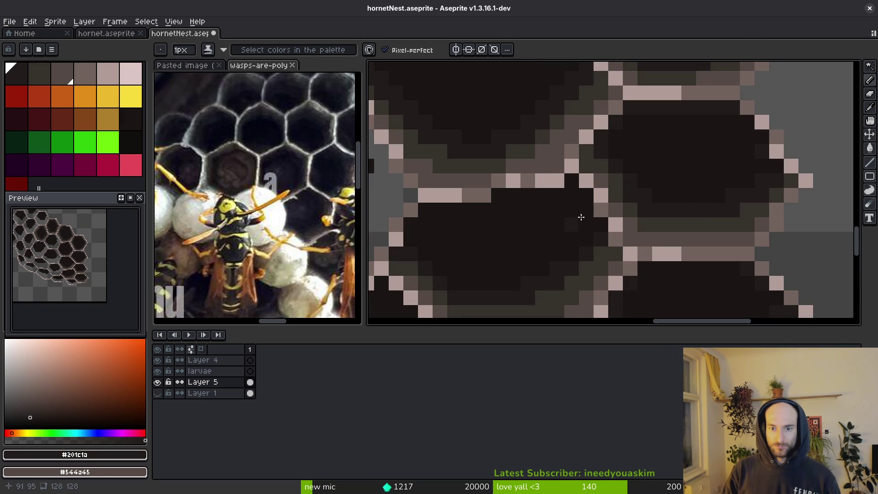
drag(529, 216, 632, 290)
scroll(645, 192, down, 2)
scroll(608, 169, up, 4)
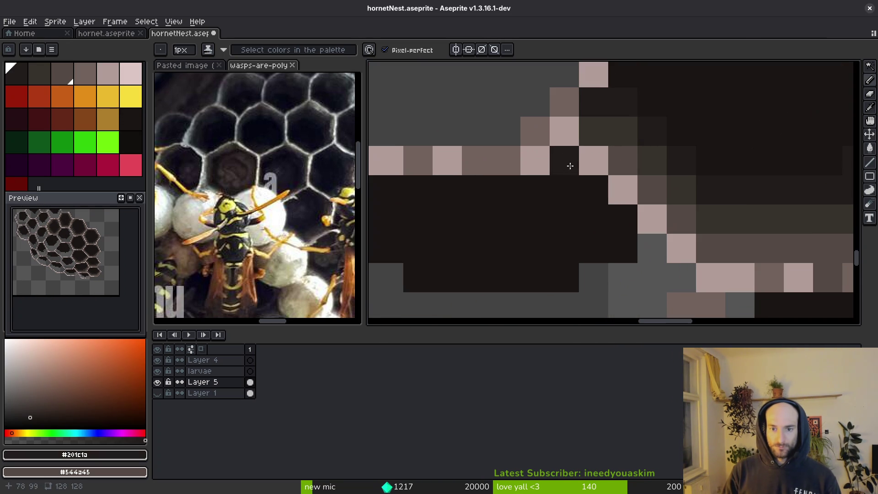
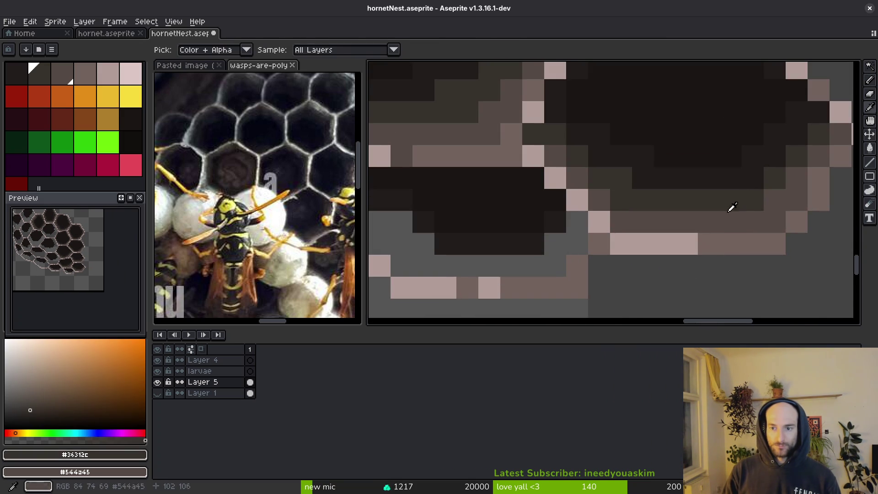
Shade a cell's edges with dark and #544a45 strokes, darken inner pixels with #201c1a, then save.
scroll(618, 223, up, 1)
mouse_move(617, 223)
mouse_down()
mouse_move(601, 222)
mouse_move(580, 243)
mouse_move(588, 231)
mouse_move(490, 243)
mouse_move(410, 176)
mouse_up()
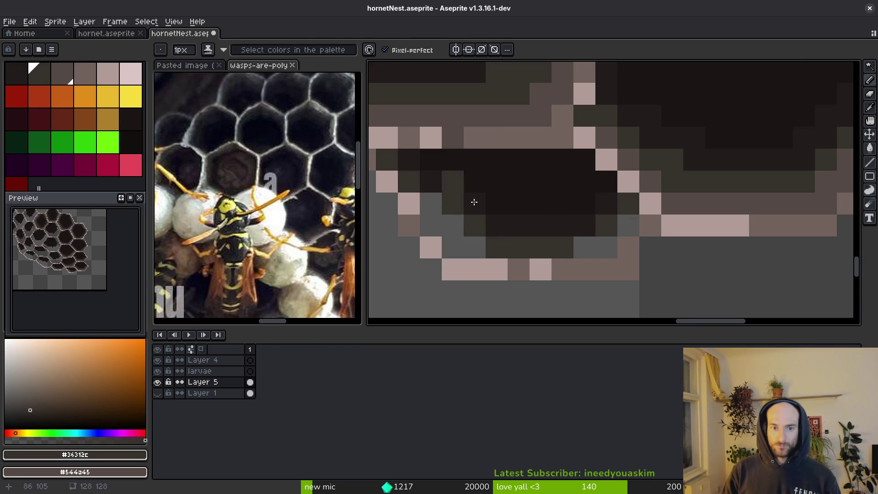
alt+click(813, 210)
mouse_move(430, 226)
mouse_down()
mouse_move(447, 245)
mouse_move(588, 248)
mouse_move(623, 228)
mouse_move(605, 245)
mouse_up()
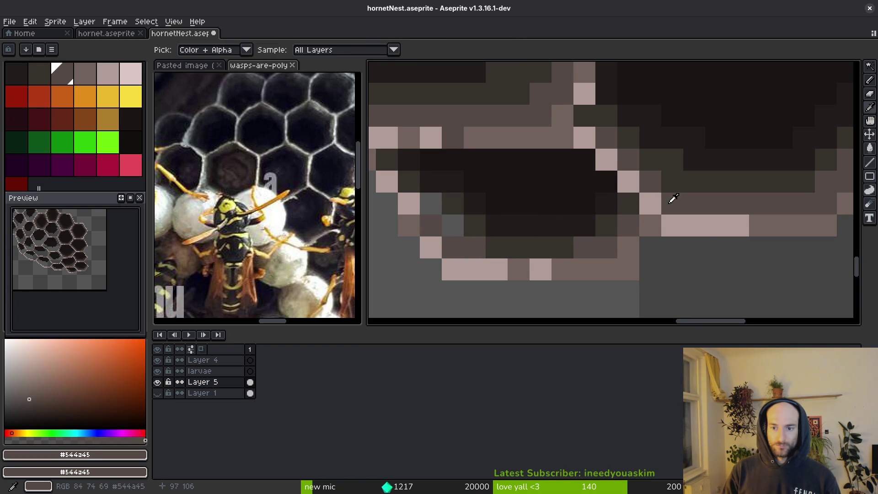
alt+click(470, 235)
drag(452, 226, 427, 202)
alt+click(494, 227)
click(453, 203)
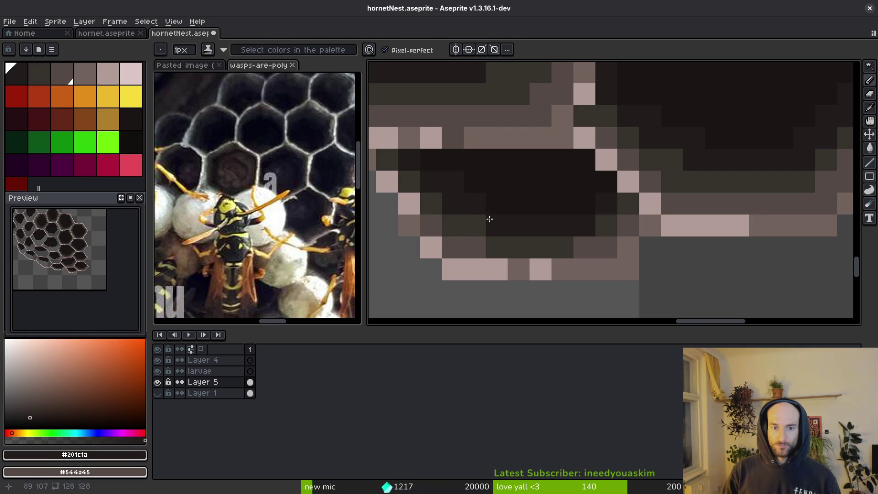
key(ctrl+s)
Undo one dark pixel, repaint dark #201c1a pixels inside the cell, and save.
scroll(458, 192, down, 3)
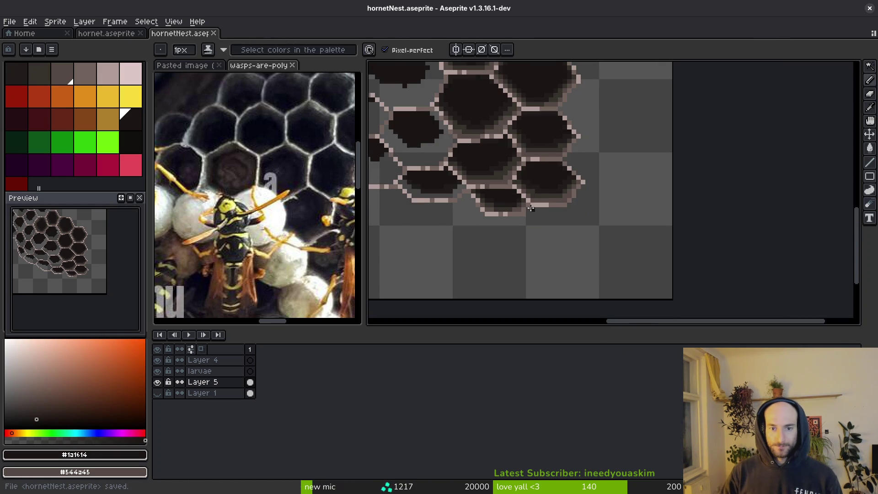
scroll(526, 208, up, 3)
key(ctrl+z)
alt+click(578, 182)
click(555, 192)
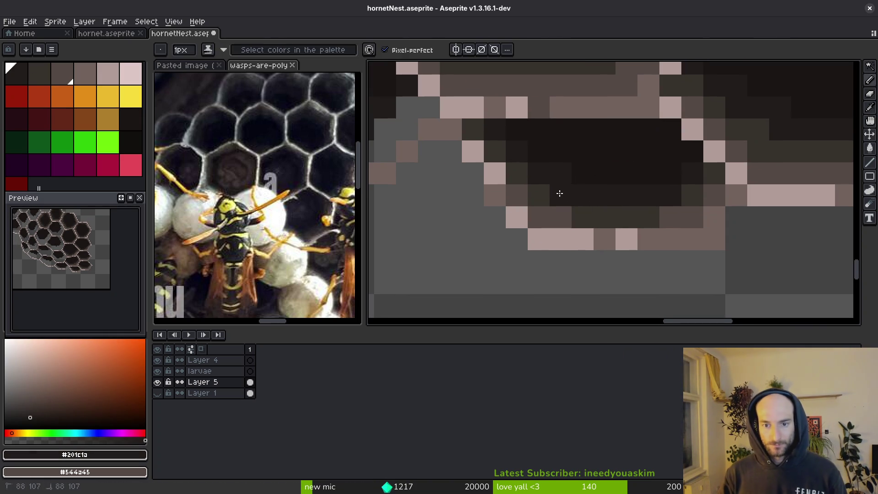
click(568, 229)
scroll(568, 229, down, 3)
key(ctrl+s)
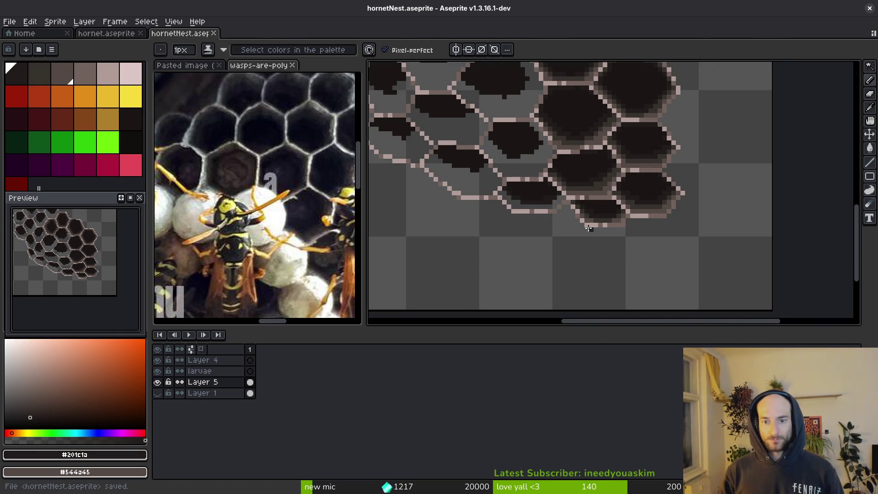
Paint a #36312c shading stroke across the inside of the next cell.
scroll(612, 245, up, 3)
alt+click(774, 172)
scroll(670, 208, up, 3)
mouse_move(670, 208)
mouse_down()
mouse_move(633, 247)
mouse_move(497, 253)
mouse_up()
scroll(566, 266, down, 2)
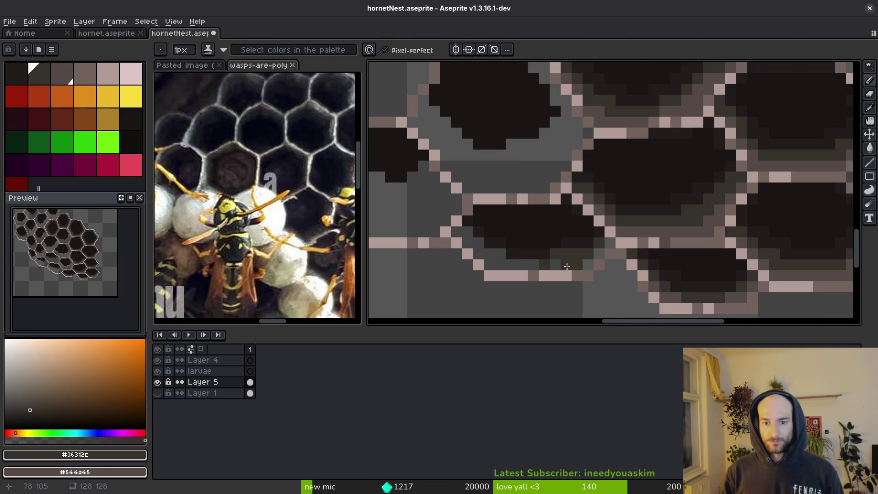
scroll(578, 220, up, 2)
Add a #36312c stroke and a #544a45 row along the cell bottom, then save.
alt+click(635, 211)
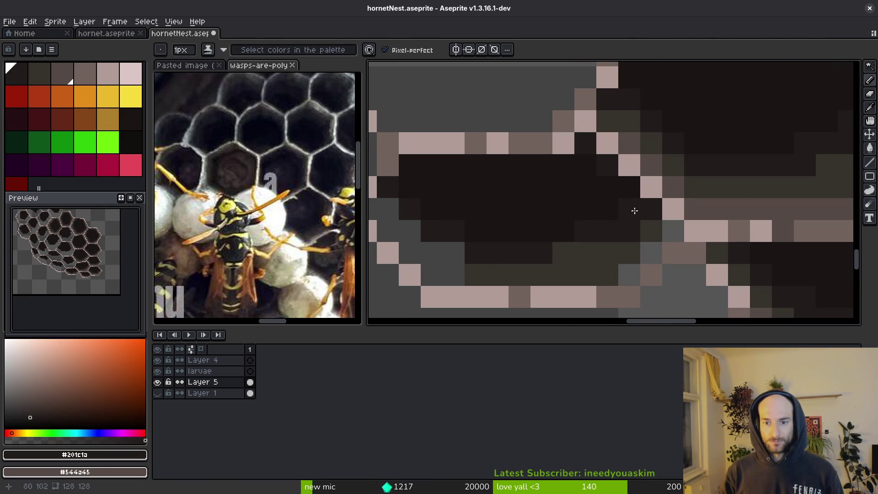
alt+click(615, 254)
mouse_move(629, 231)
mouse_down()
mouse_move(611, 246)
mouse_move(453, 258)
mouse_up()
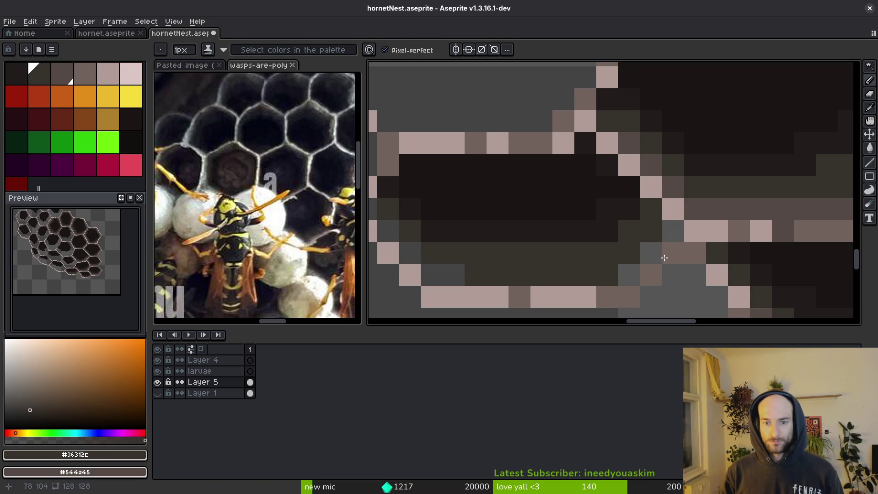
alt+click(673, 231)
drag(651, 253, 614, 273)
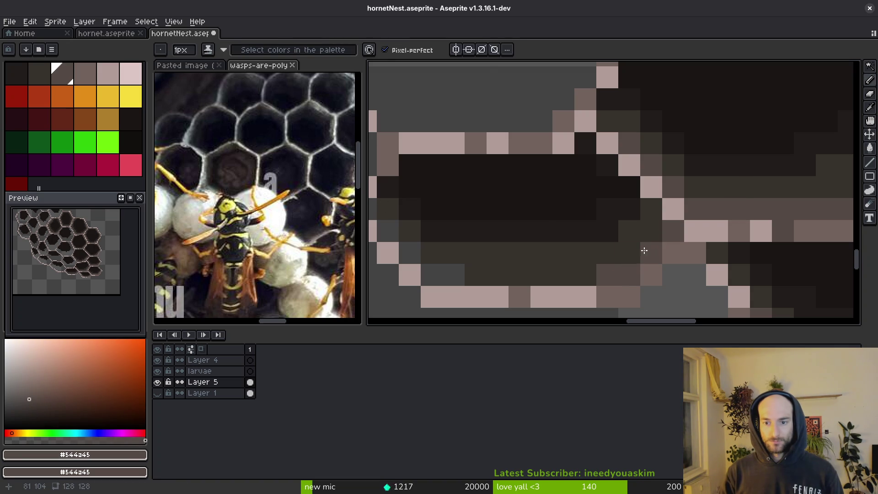
shift+click(462, 278)
scroll(447, 268, up, 1)
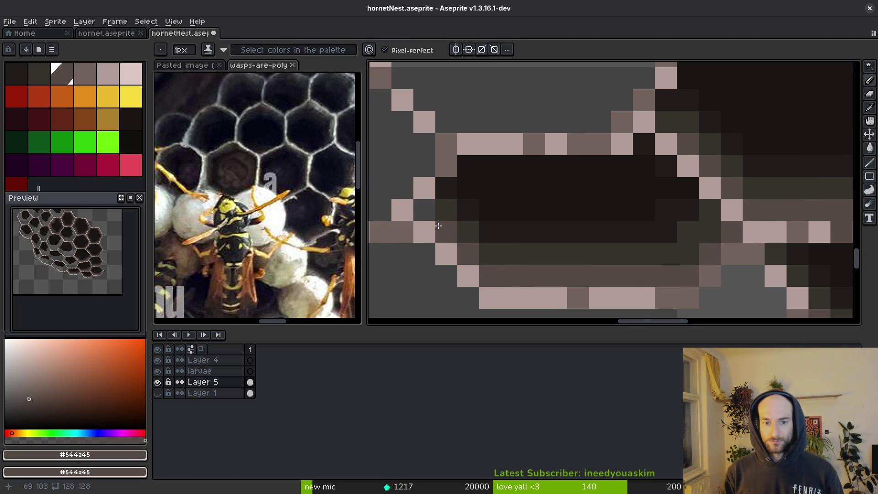
scroll(632, 207, down, 1)
scroll(633, 207, down, 2)
key(ctrl+s)
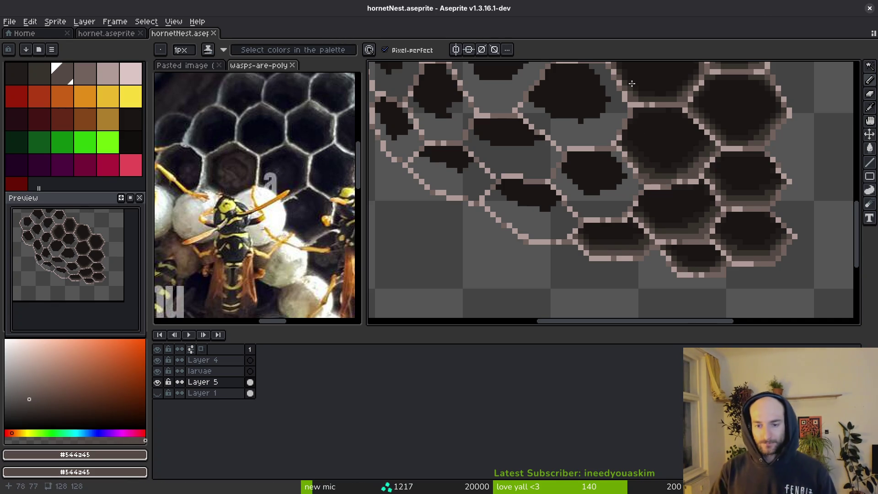
scroll(640, 229, down, 2)
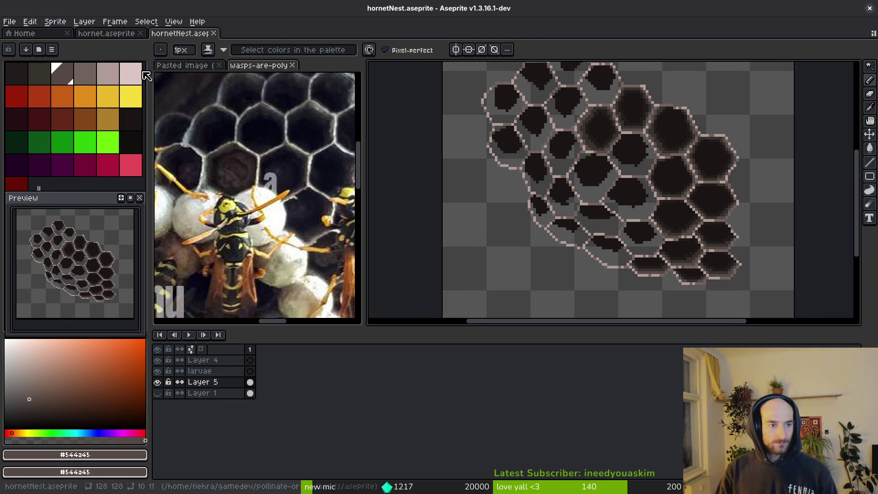
Switch to pale pink and draw a curled larva loop inside a cell.
click(131, 73)
scroll(608, 201, up, 2)
click(606, 201)
scroll(608, 182, up, 1)
scroll(607, 181, down, 5)
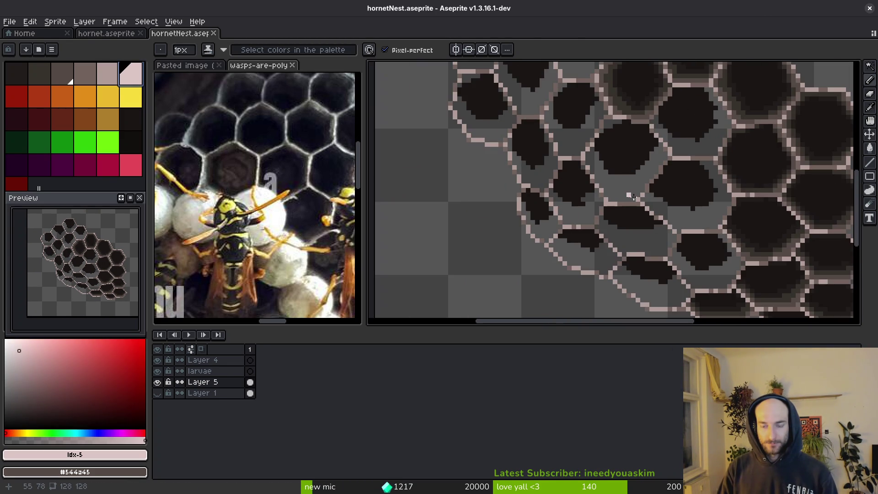
scroll(601, 230, up, 4)
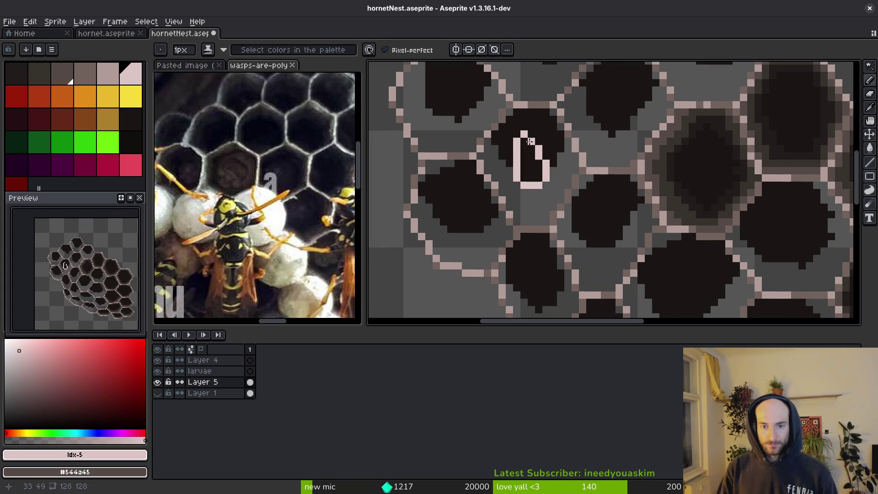
drag(462, 200, 460, 203)
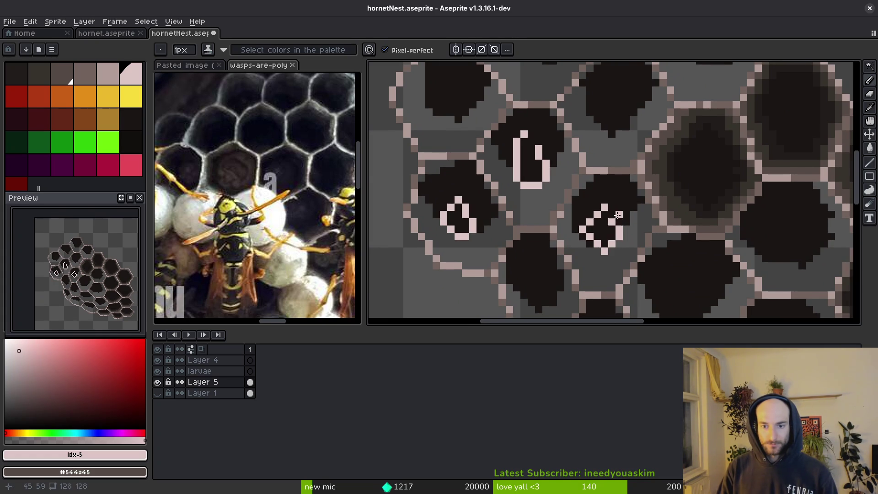
scroll(599, 151, down, 4)
scroll(619, 197, up, 3)
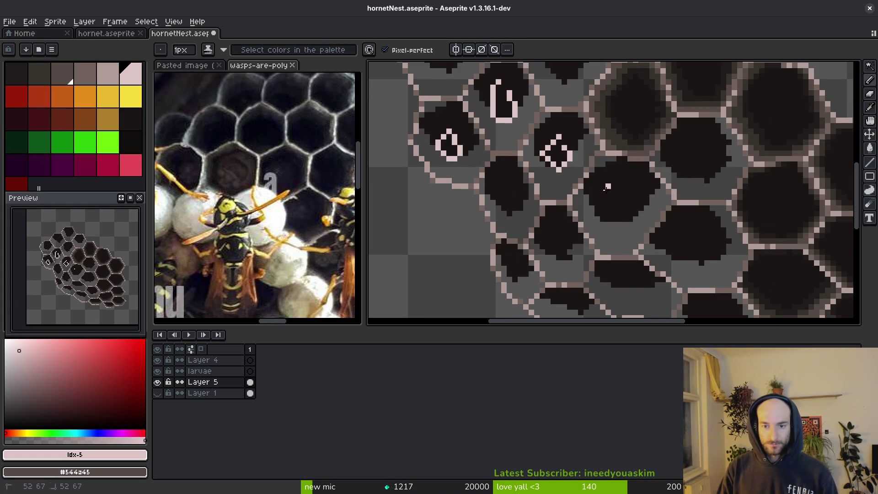
drag(626, 199, 615, 195)
Draw three more pale larva curls in neighbouring honeycomb cells.
scroll(620, 221, down, 2)
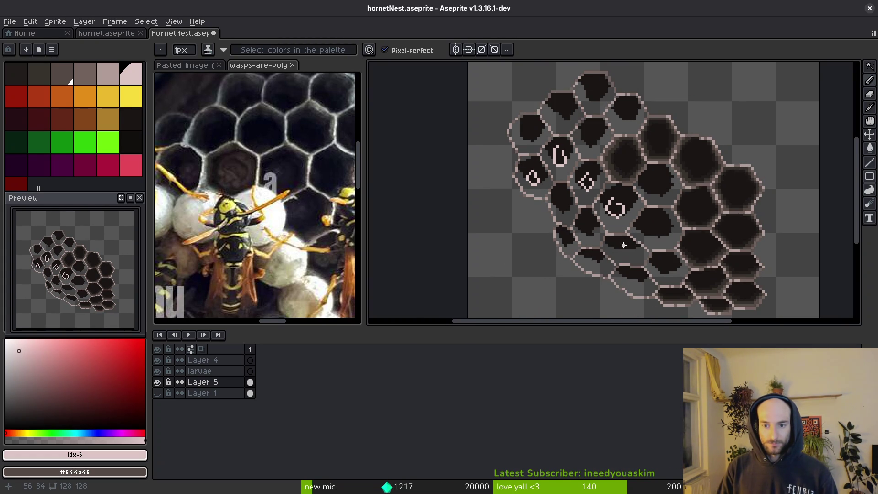
scroll(623, 245, up, 3)
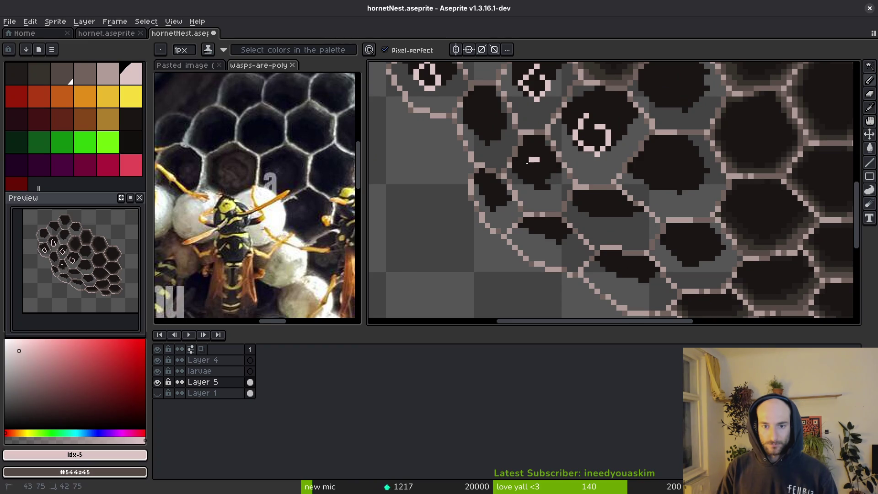
scroll(619, 210, down, 5)
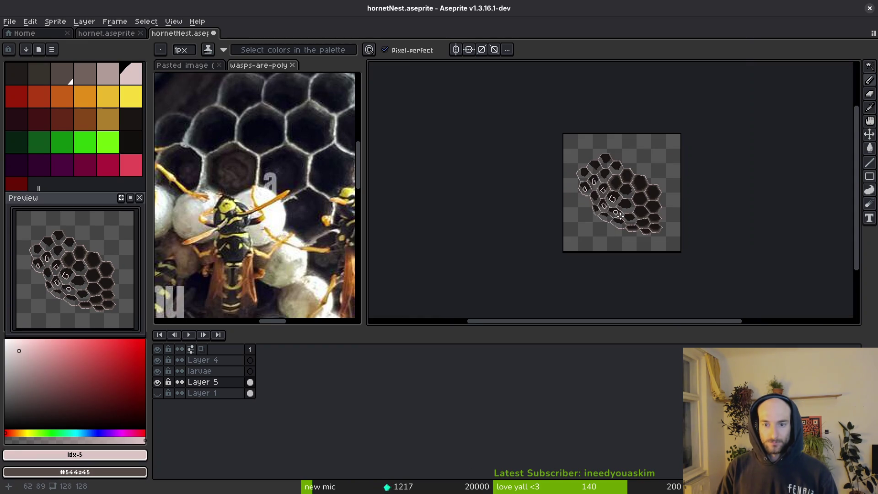
scroll(620, 197, up, 5)
drag(567, 150, 571, 204)
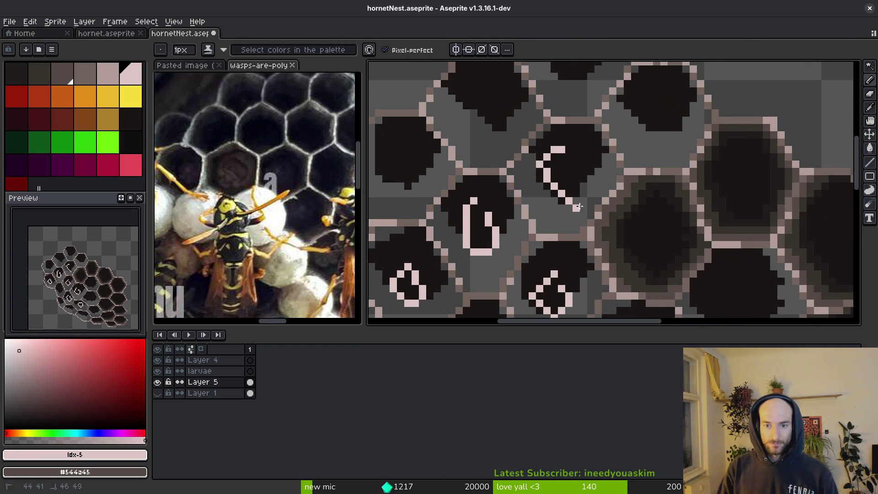
scroll(617, 186, down, 2)
scroll(559, 123, up, 2)
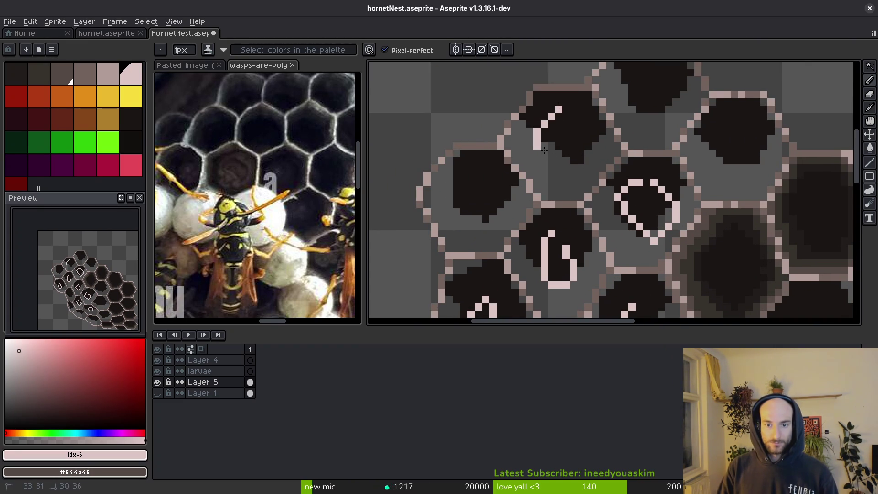
drag(539, 140, 579, 99)
mouse_move(486, 176)
mouse_down()
mouse_move(446, 204)
mouse_move(476, 221)
mouse_move(491, 187)
mouse_up()
Outline another larva along a cell's left and bottom sides.
scroll(580, 272, down, 4)
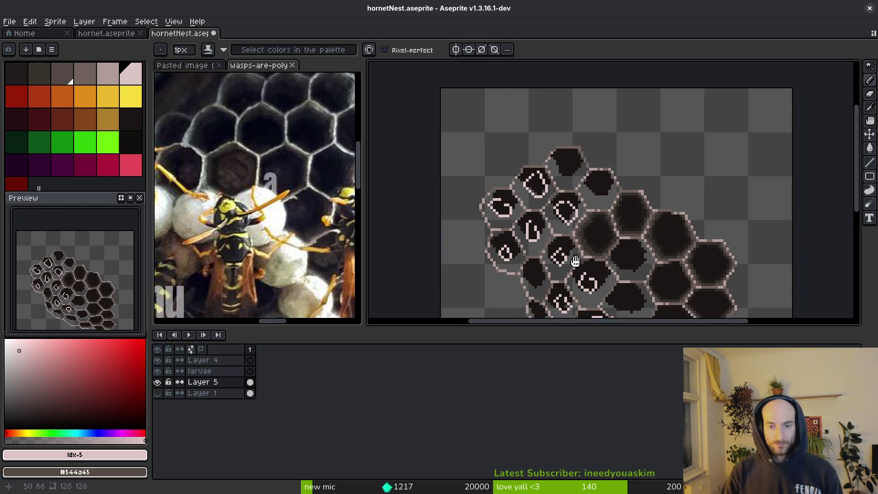
scroll(580, 272, down, 4)
scroll(586, 228, up, 2)
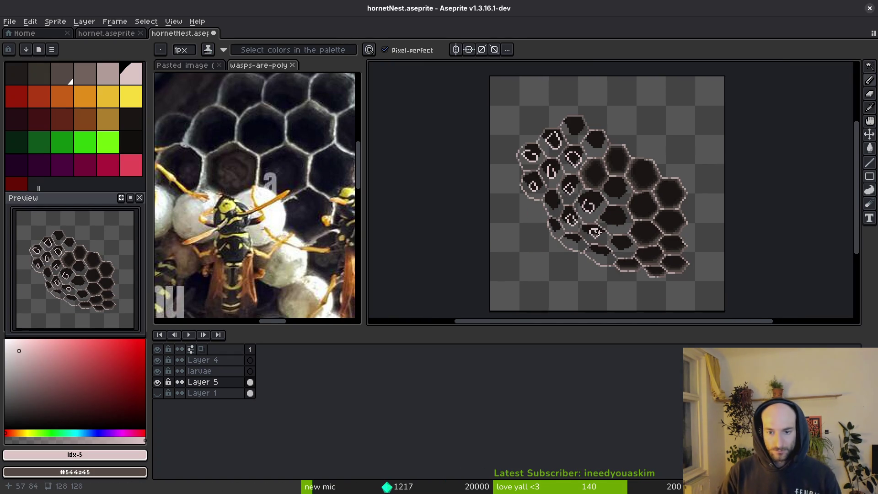
scroll(587, 227, up, 5)
drag(573, 164, 631, 209)
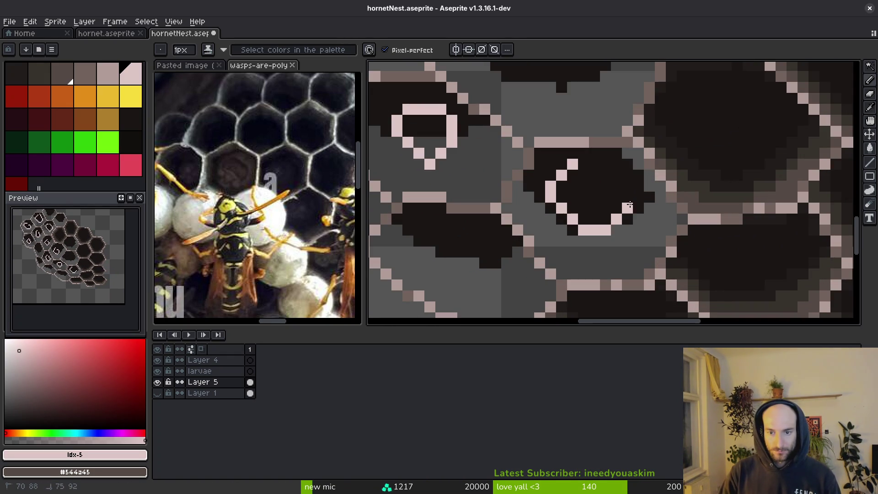
Pick the darkest cell colour #1a1614 from the sprite as the drawing colour.
scroll(630, 209, down, 5)
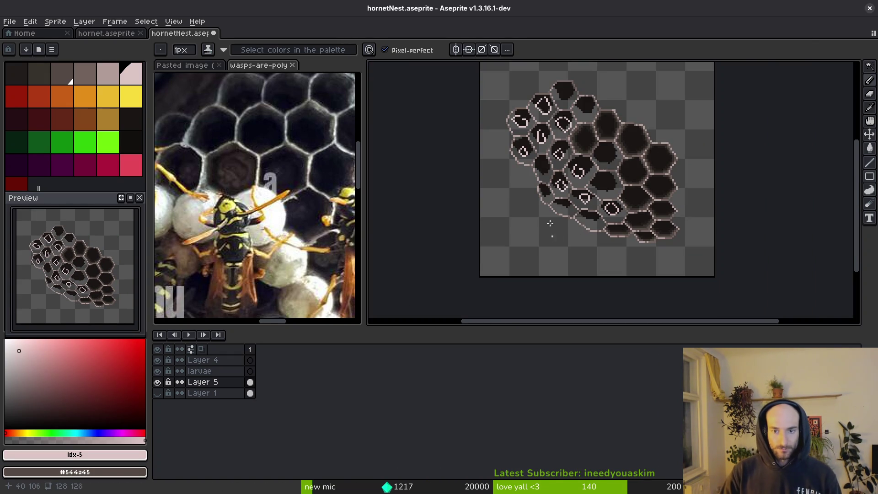
scroll(553, 236, up, 5)
alt+click(626, 162)
scroll(626, 162, up, 3)
Darken the cell's right edge with #1a1614 and paint #544a45 pixels along its edge.
mouse_move(719, 186)
mouse_down()
mouse_move(713, 151)
mouse_move(653, 96)
mouse_move(684, 107)
mouse_up()
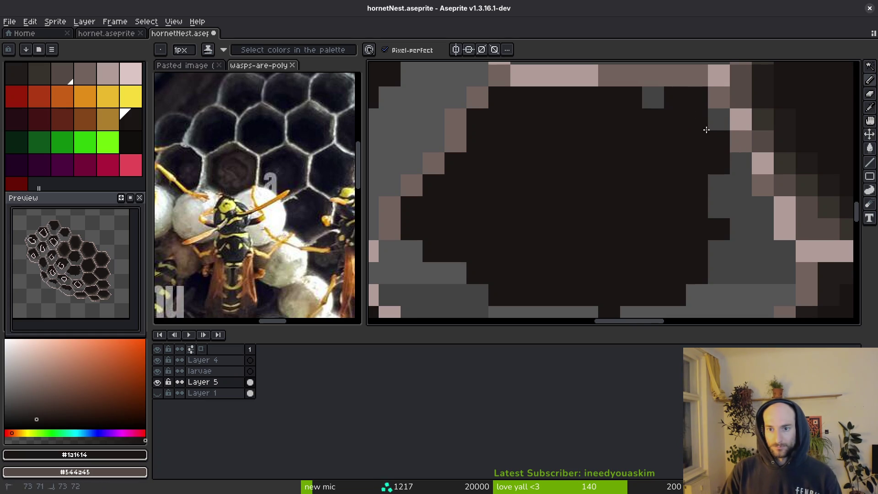
scroll(656, 100, down, 3)
scroll(689, 158, up, 2)
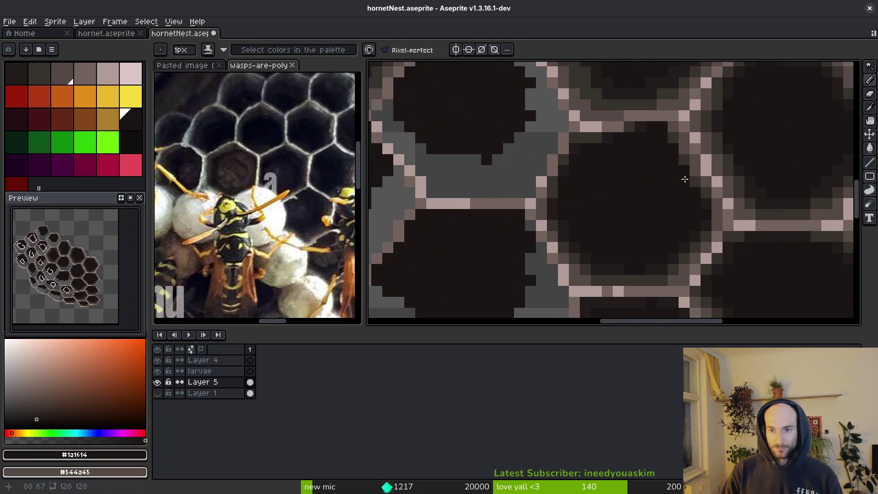
scroll(689, 158, up, 2)
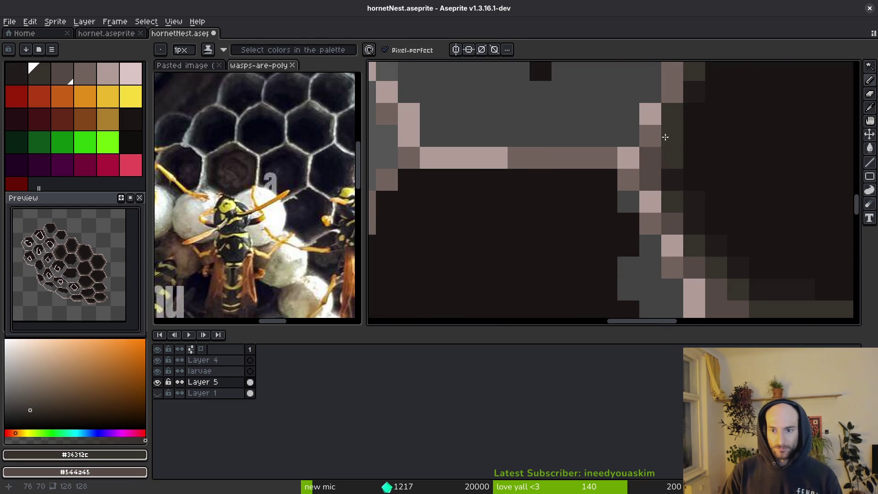
alt+click(694, 90)
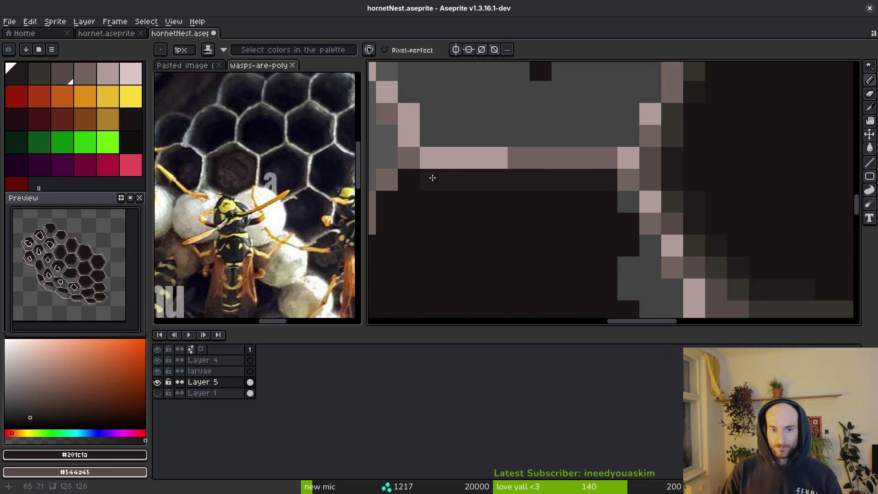
alt+click(630, 182)
mouse_move(606, 202)
mouse_down()
mouse_move(633, 245)
mouse_move(651, 223)
mouse_up()
Paint #36312c and #201c1a pixels down the cell's inner grey edge.
alt+click(677, 123)
mouse_move(606, 201)
mouse_down()
mouse_move(606, 245)
mouse_move(633, 264)
mouse_move(621, 190)
mouse_up()
alt+click(577, 155)
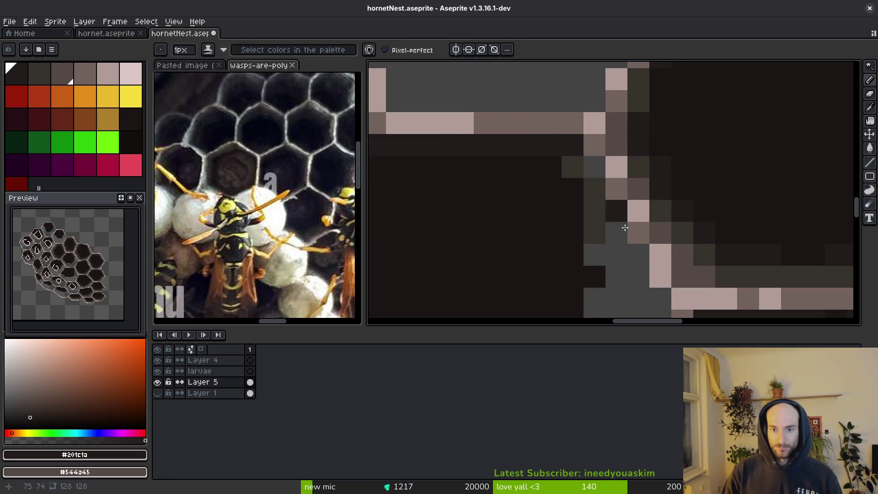
drag(570, 166, 639, 279)
scroll(636, 274, down, 2)
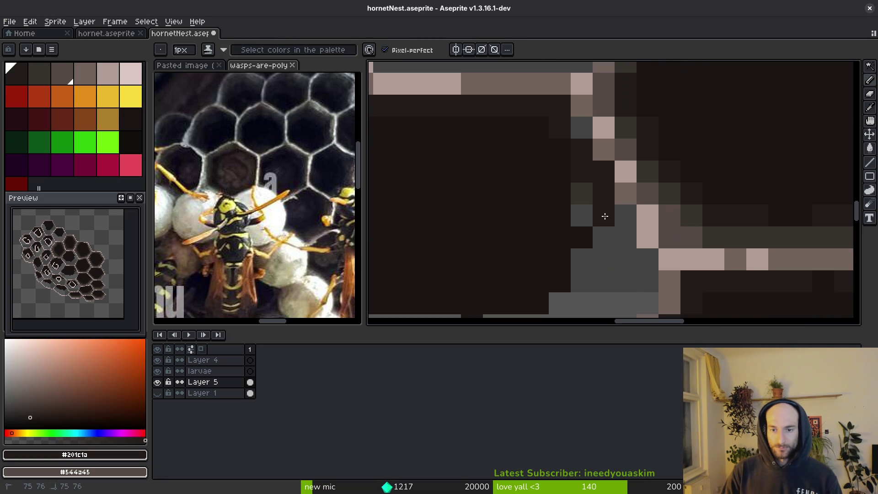
drag(625, 231, 623, 277)
Shade near the edge with #36312c and draw dark diagonal and lower-edge strokes.
alt+click(580, 193)
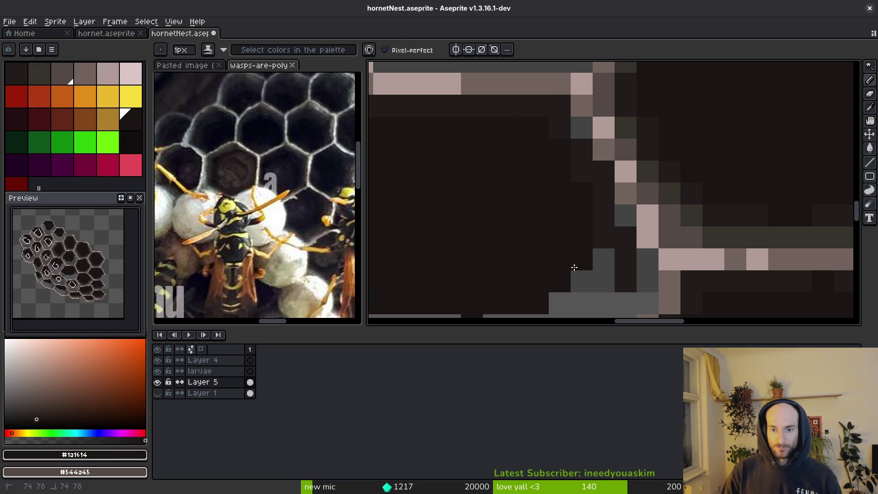
alt+click(615, 129)
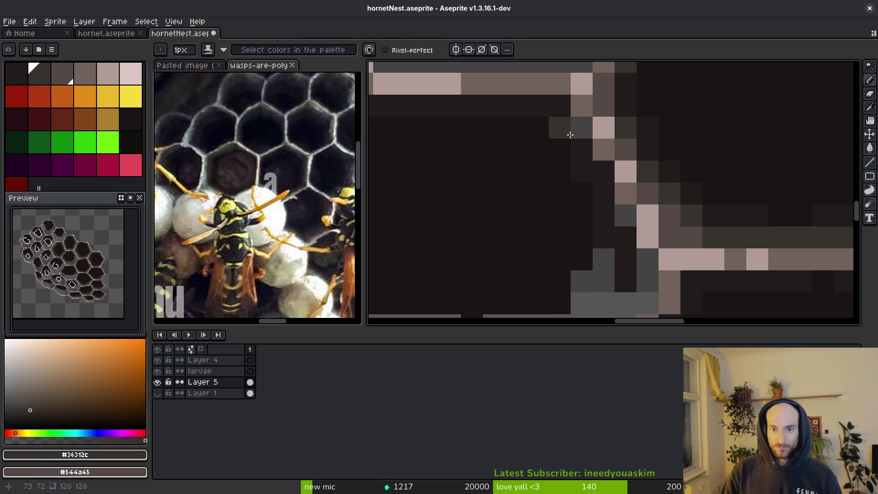
click(625, 217)
drag(624, 239, 647, 256)
scroll(648, 256, down, 3)
scroll(701, 170, up, 3)
mouse_move(701, 169)
mouse_down()
mouse_move(631, 250)
mouse_move(476, 245)
mouse_move(423, 221)
mouse_move(419, 205)
mouse_up()
mouse_move(434, 204)
mouse_down()
mouse_move(573, 248)
mouse_move(434, 192)
mouse_move(513, 247)
mouse_up()
Cover the grey area with #201c1a using pencil strokes and a Paint Bucket fill.
key(alt)
alt+click(835, 158)
click(809, 204)
drag(787, 224, 677, 270)
key(g)
click(619, 261)
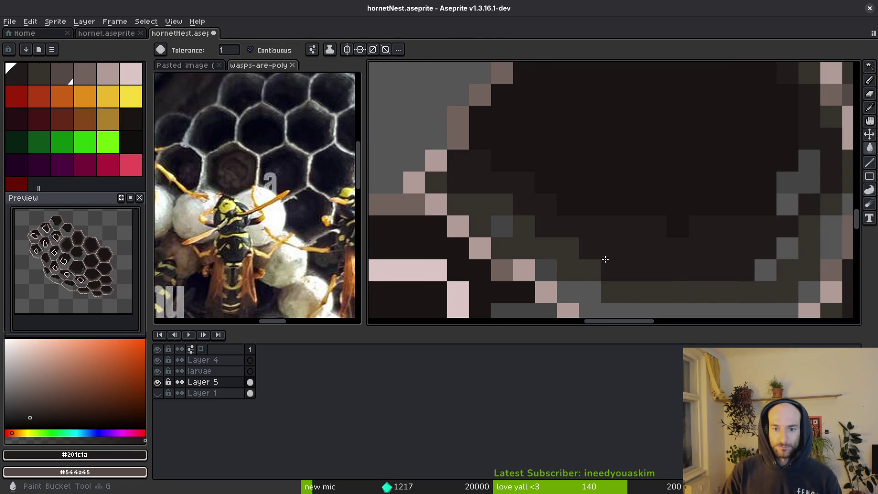
key(b)
click(491, 212)
drag(490, 212, 503, 221)
Darken the grey pixels on the cell's right side with #201c1a.
alt+click(513, 243)
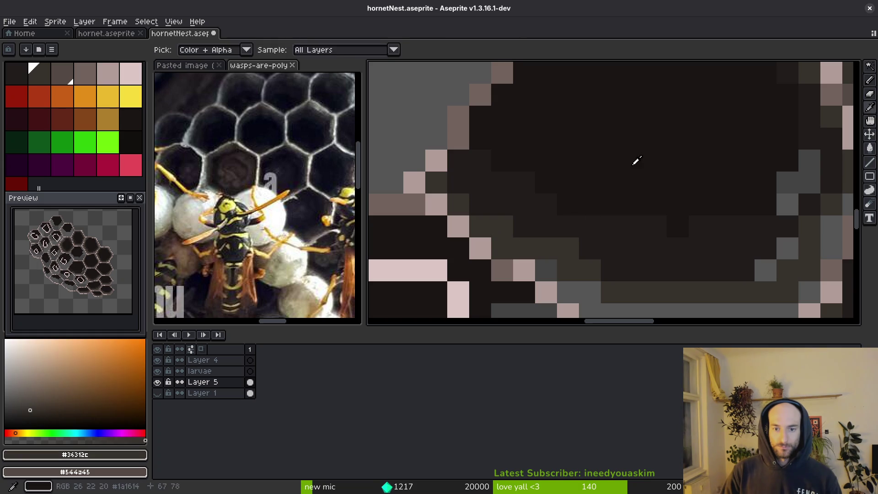
alt+click(810, 158)
drag(809, 178, 791, 233)
scroll(672, 196, down, 3)
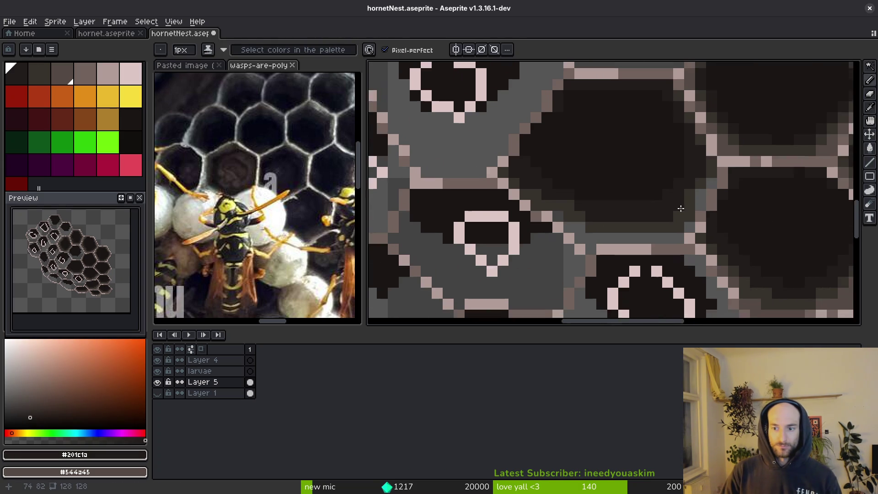
scroll(672, 195, up, 3)
Fill the long lower-rim strip with #544a45 using the Paint Bucket, then save.
alt+click(741, 160)
key(g)
click(725, 191)
click(664, 267)
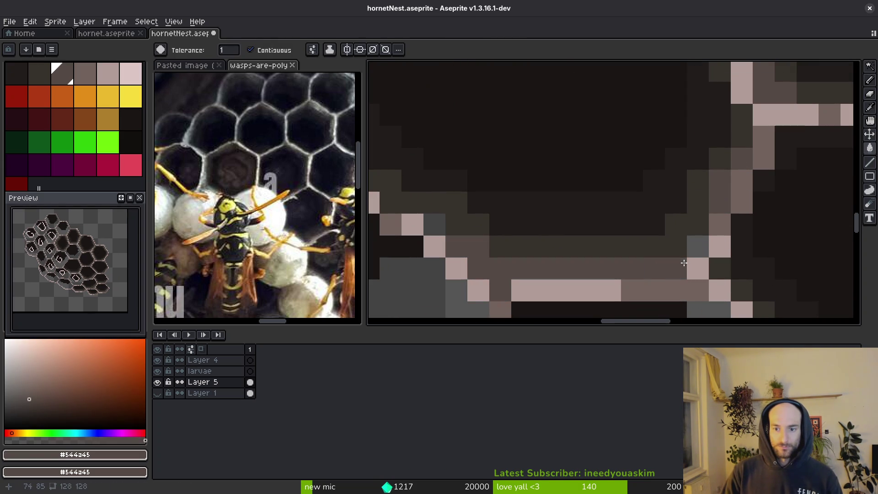
scroll(495, 252, up, 3)
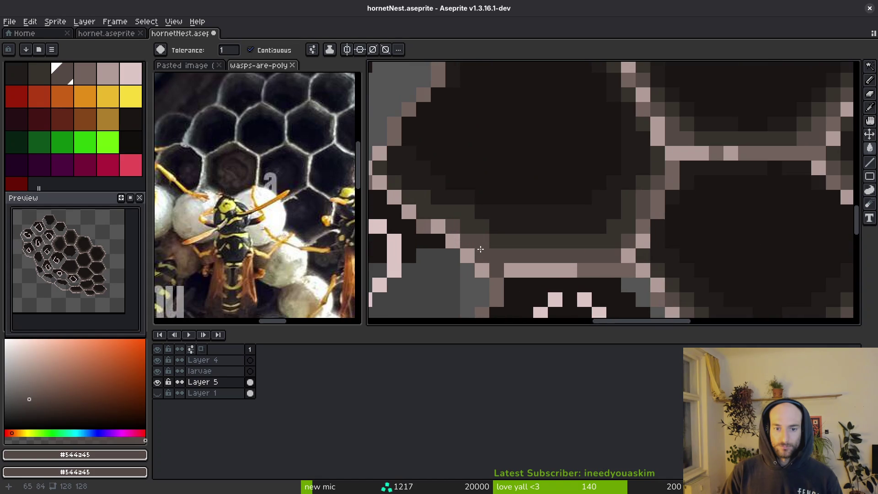
key(b)
scroll(595, 233, down, 3)
key(ctrl+s)
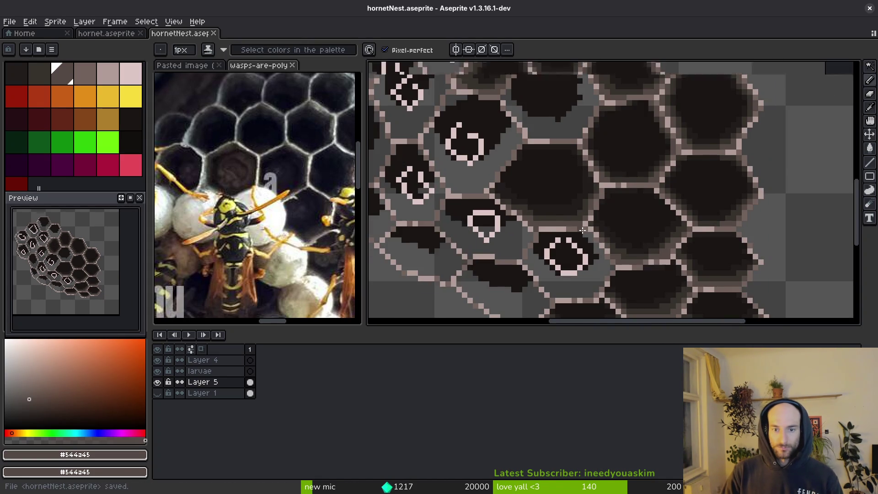
Resample the #201c1a and #36312c shades from the canvas and save again.
scroll(595, 234, down, 2)
scroll(552, 250, up, 4)
scroll(552, 251, up, 1)
alt+click(575, 200)
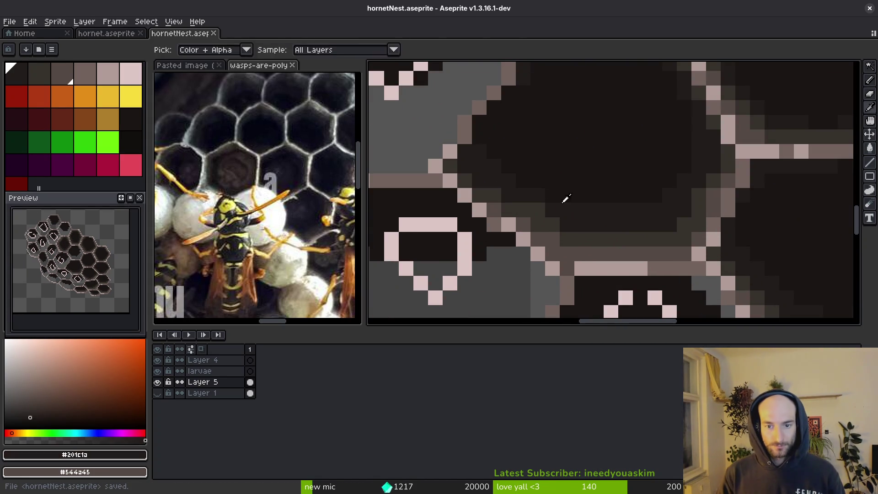
alt+click(512, 197)
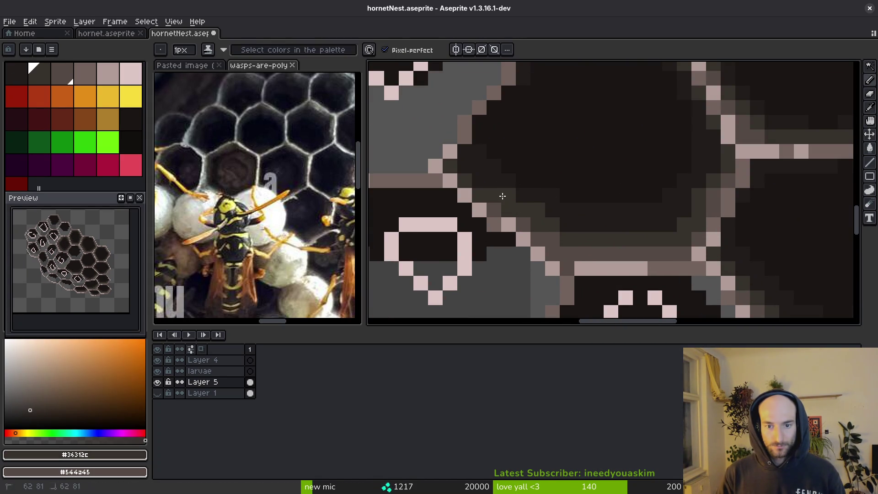
scroll(525, 195, down, 3)
scroll(569, 237, up, 3)
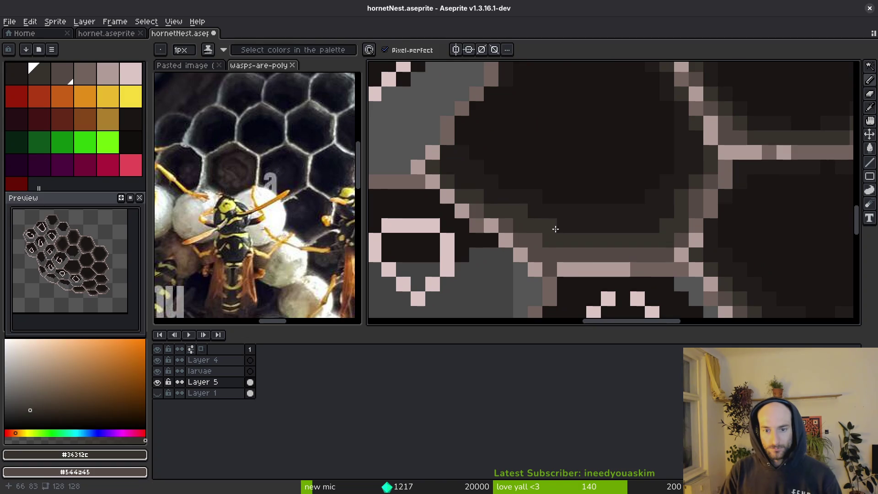
alt+click(519, 204)
scroll(576, 223, down, 2)
key(ctrl+s)
Draw a #1a1614 diagonal edge, fill the grey inside it, and add a #201c1a row.
scroll(576, 223, down, 1)
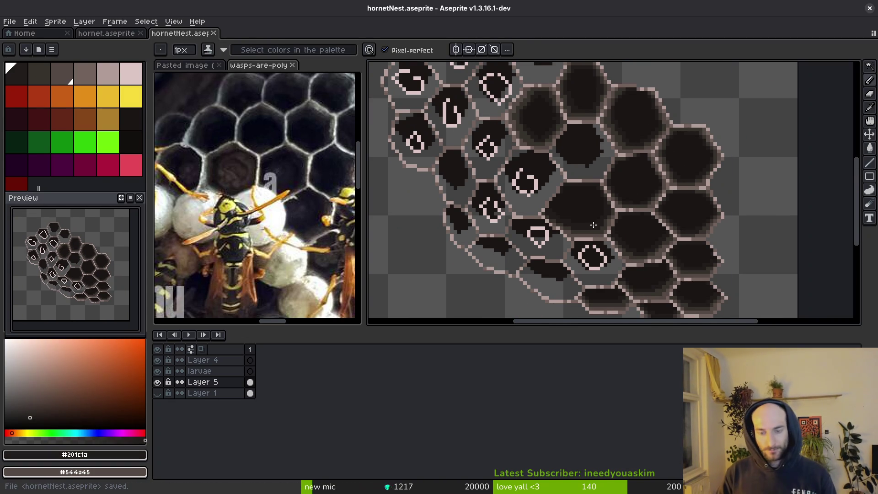
scroll(621, 274, up, 5)
scroll(536, 116, up, 2)
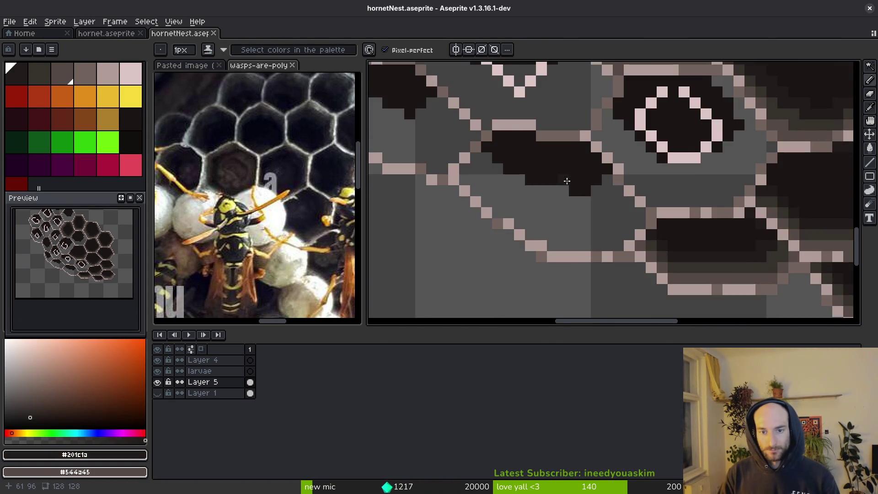
alt+click(578, 151)
mouse_move(472, 158)
mouse_down()
mouse_move(607, 225)
mouse_move(631, 205)
mouse_move(620, 194)
mouse_up()
key(g)
click(584, 192)
click(554, 194)
key(b)
alt+click(646, 235)
mouse_move(647, 235)
mouse_down()
mouse_move(547, 230)
mouse_move(457, 190)
mouse_move(443, 151)
mouse_move(501, 201)
mouse_move(562, 226)
mouse_move(518, 222)
mouse_up()
Shade the cell's lower edge with #36312c, save, and touch up two edge pixels.
key(alt)
alt+click(820, 294)
mouse_move(664, 237)
mouse_down()
mouse_move(662, 226)
mouse_move(647, 239)
mouse_move(520, 252)
mouse_move(530, 241)
mouse_move(432, 178)
mouse_move(544, 267)
mouse_move(636, 267)
mouse_up()
alt+click(755, 308)
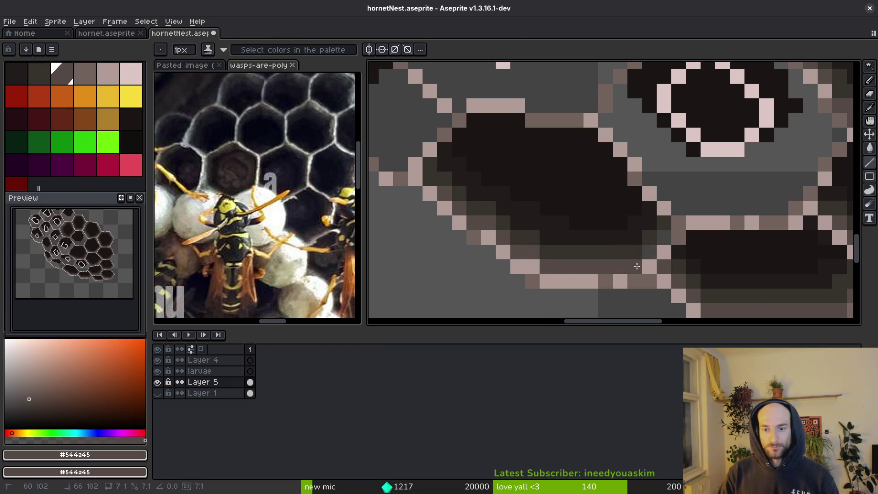
key(ctrl+s)
click(430, 164)
alt+click(444, 178)
click(445, 164)
scroll(481, 203, down, 4)
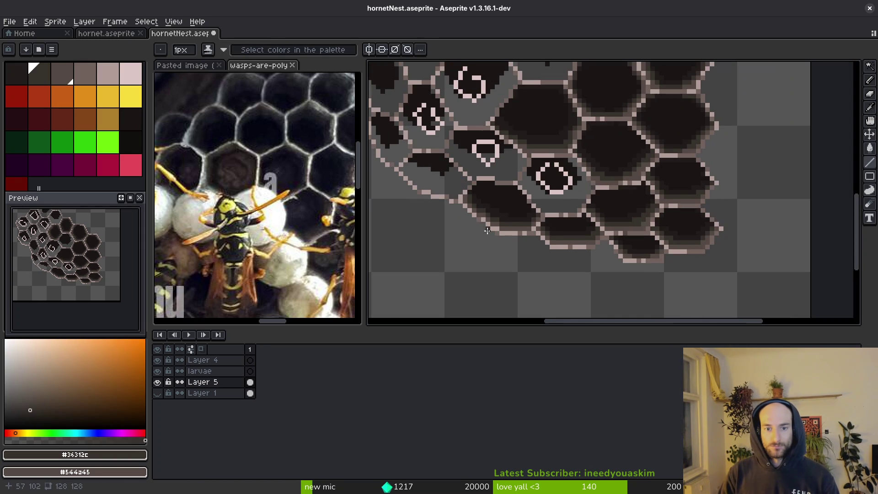
key(v)
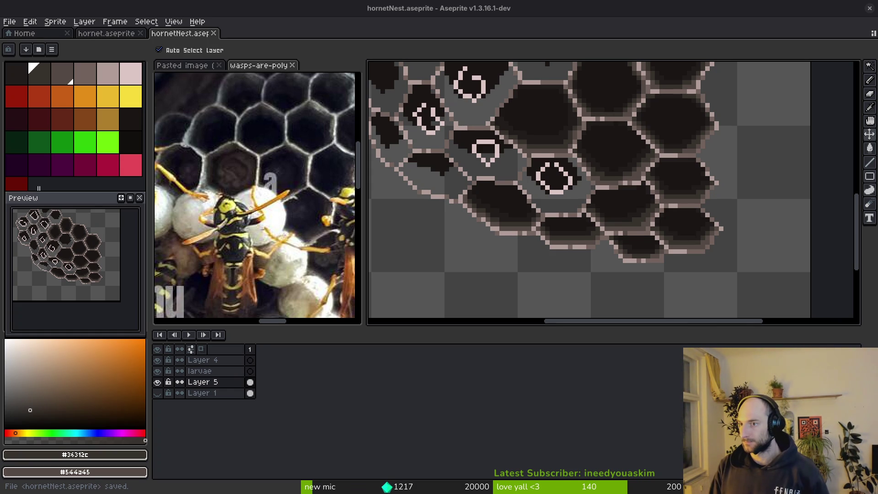
key(b)
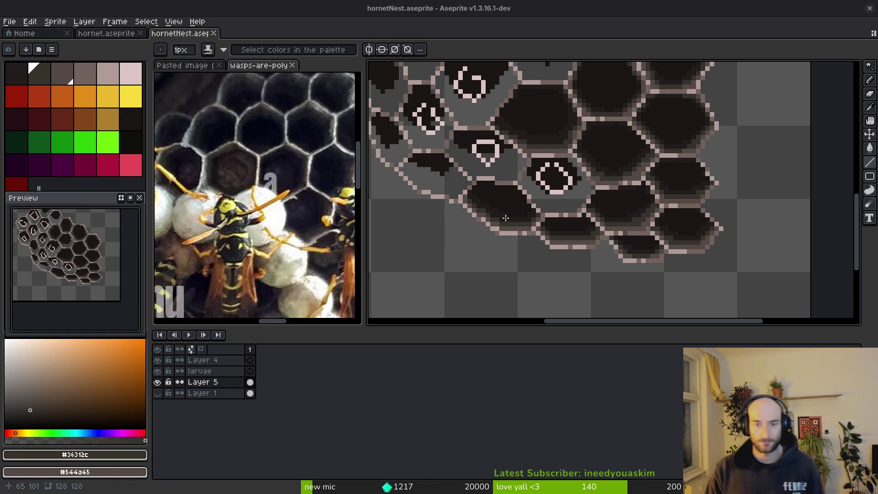
Paint a dark #1a1614 stroke across a cell and flood-fill the grey pixels inside it dark.
scroll(591, 194, down, 1)
drag(480, 191, 695, 235)
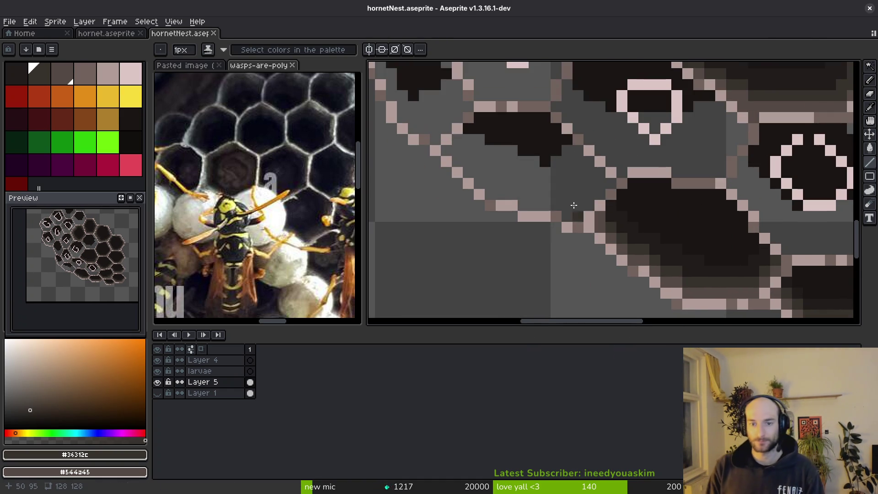
scroll(567, 225, up, 3)
scroll(549, 125, down, 3)
alt+click(567, 174)
scroll(543, 163, up, 1)
mouse_move(543, 163)
mouse_down()
mouse_move(589, 225)
mouse_move(574, 235)
mouse_move(457, 157)
mouse_move(435, 155)
mouse_move(512, 201)
mouse_move(567, 181)
mouse_move(565, 169)
mouse_up()
key(g)
click(526, 192)
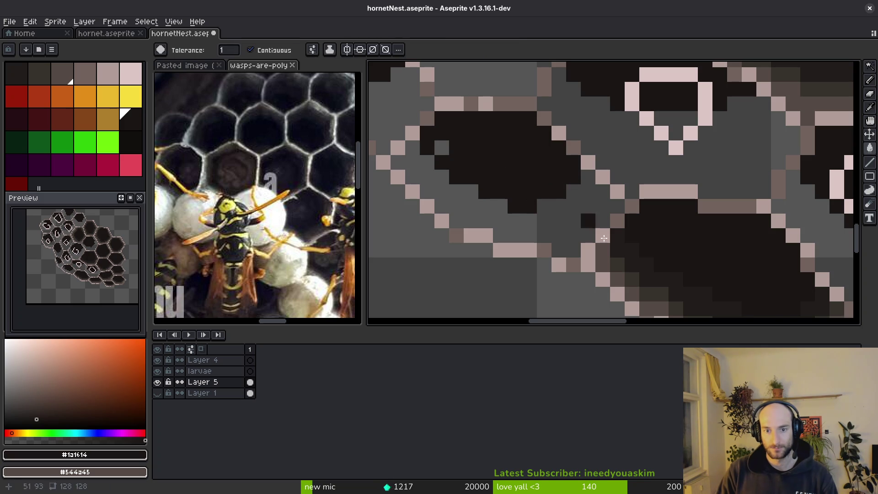
click(441, 147)
Add grey #544a45 pixels on the cell edge, extending the shading one row lower.
key(alt)
alt+click(639, 276)
click(404, 164)
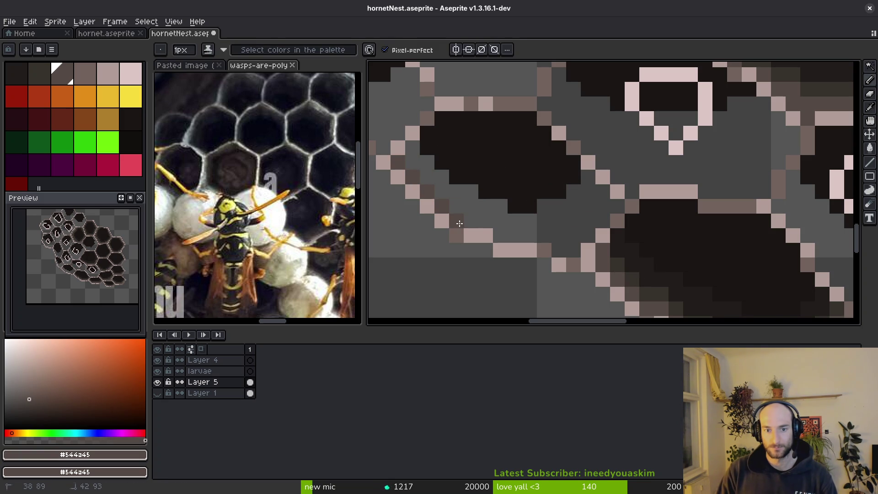
drag(486, 225, 539, 242)
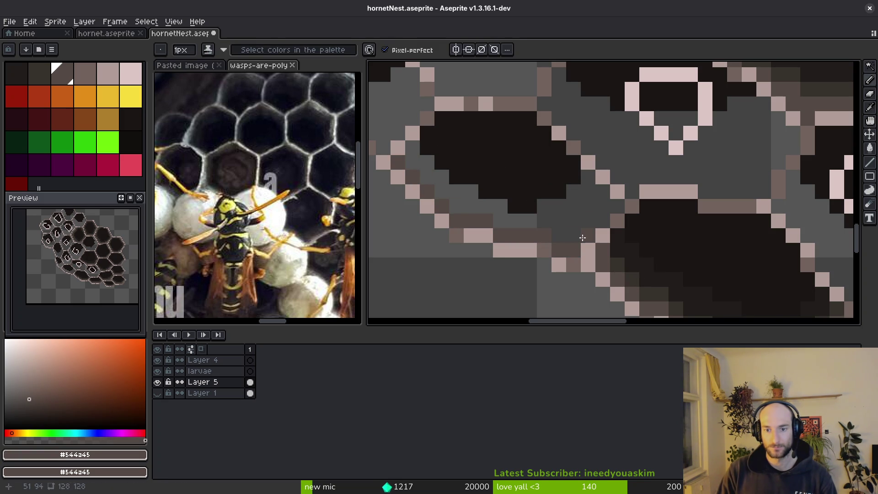
Paint rows of #36312c shading pixels under the cell rims.
alt+click(657, 290)
drag(602, 206, 588, 217)
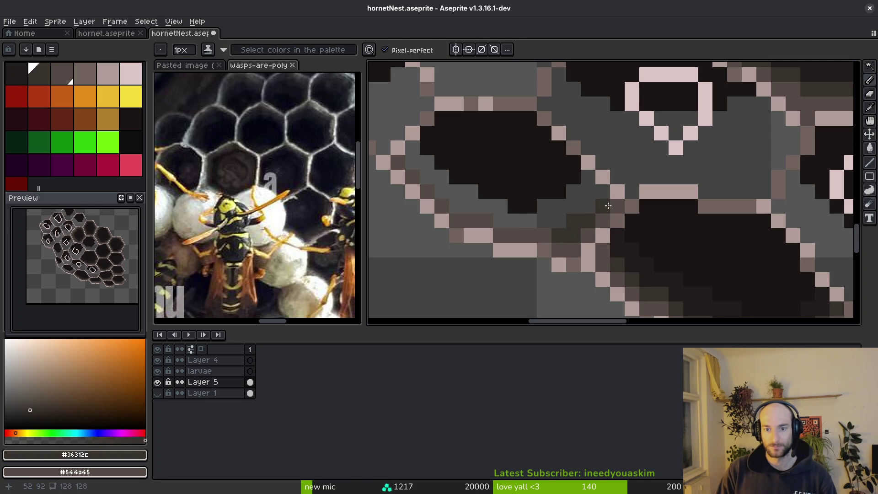
mouse_move(565, 224)
mouse_down()
mouse_move(500, 221)
mouse_move(471, 205)
mouse_up()
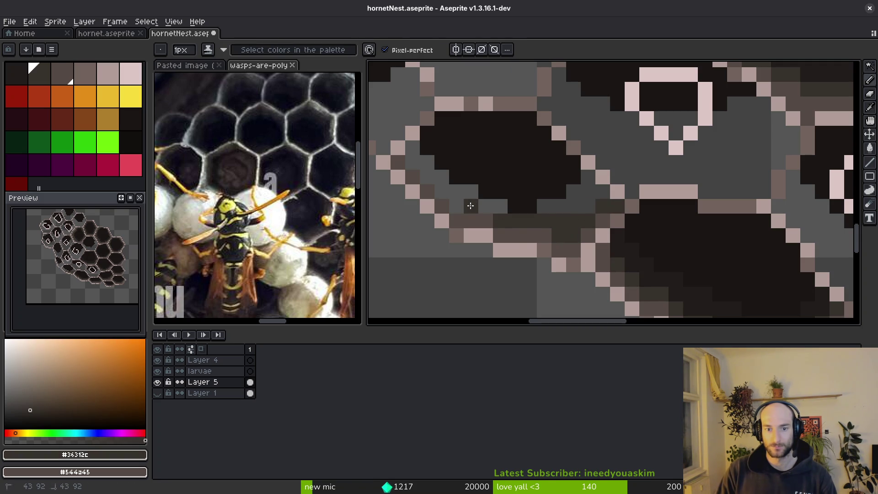
drag(430, 175, 414, 153)
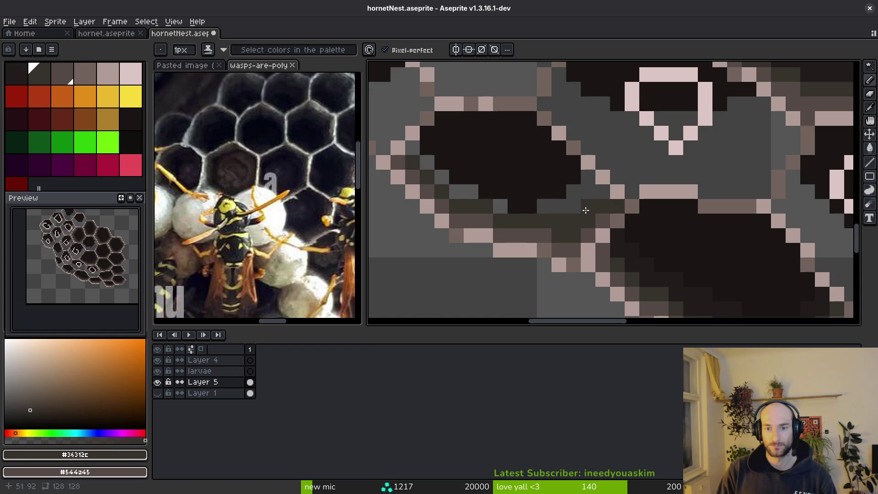
Paint near-black #201c1a pixels along the cells' lower edges and save the sprite.
alt+click(688, 289)
mouse_move(590, 176)
mouse_down()
mouse_move(499, 206)
mouse_move(459, 194)
mouse_up()
drag(419, 156, 425, 161)
scroll(426, 160, down, 2)
key(ctrl+s)
Paint #1a1614 pixels inside another cell, then sample near-black #201c1a for the next cells.
scroll(537, 200, up, 5)
alt+click(582, 217)
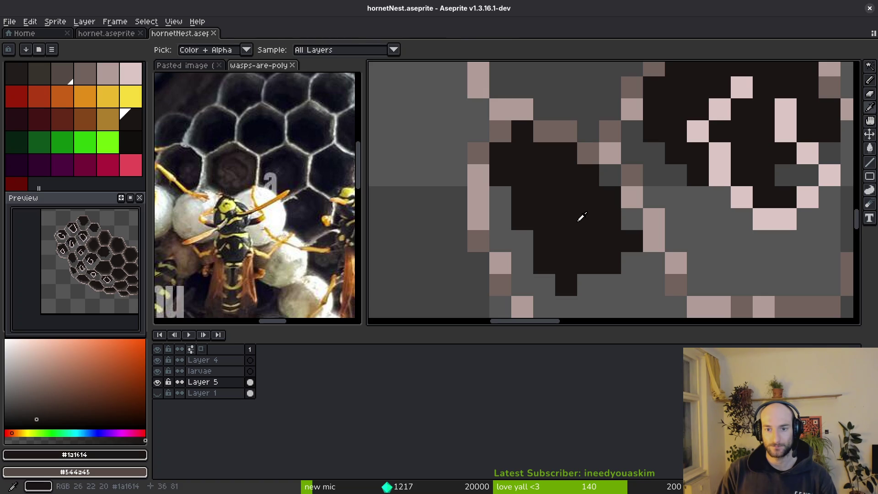
mouse_move(576, 176)
mouse_down()
mouse_move(555, 222)
mouse_move(533, 201)
mouse_up()
alt+click(618, 304)
drag(659, 226, 564, 153)
scroll(689, 187, down, 2)
scroll(604, 250, up, 1)
drag(703, 272, 546, 153)
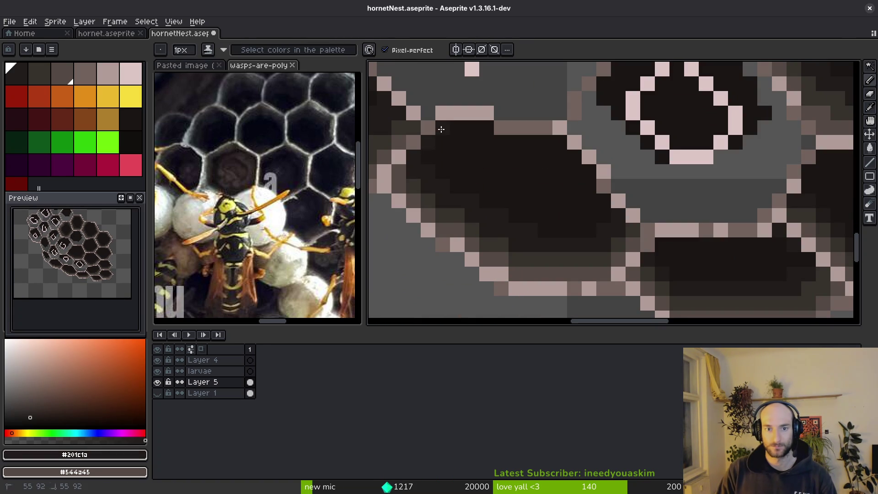
scroll(553, 157, down, 2)
Paint dark shading down a cell's inner edge and darken a single pixel in it.
scroll(522, 199, up, 2)
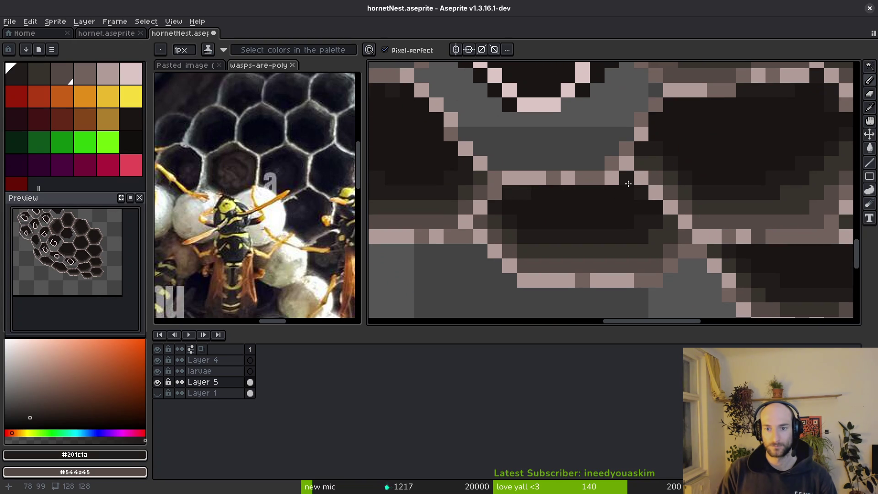
scroll(628, 184, down, 2)
scroll(676, 220, up, 2)
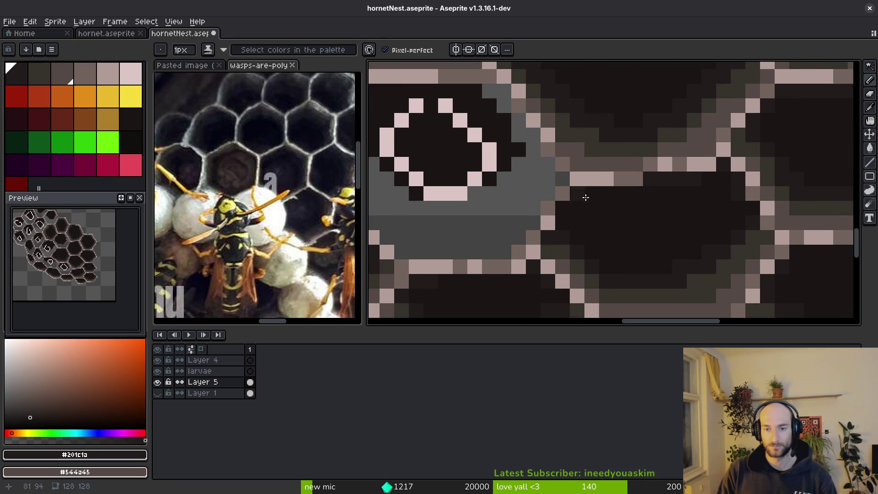
scroll(569, 205, down, 2)
scroll(576, 215, up, 2)
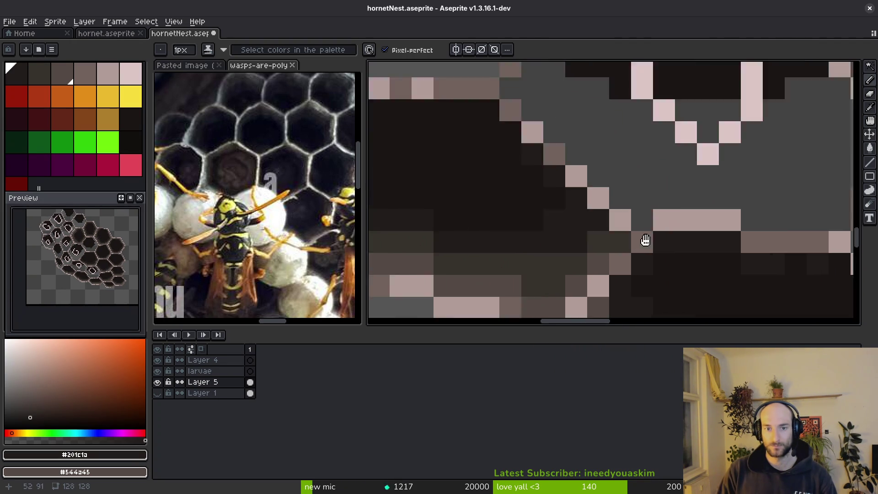
scroll(614, 214, down, 2)
scroll(648, 260, up, 2)
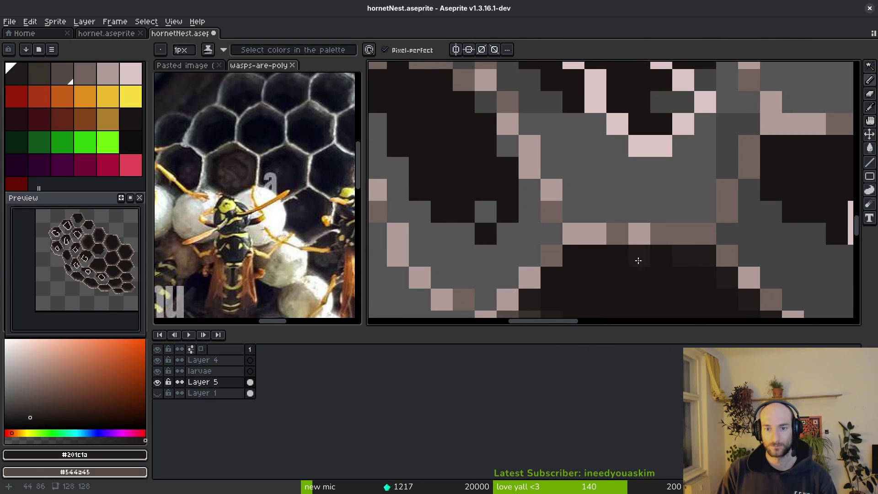
scroll(504, 181, down, 2)
scroll(510, 156, up, 2)
mouse_move(528, 182)
mouse_down()
mouse_move(560, 234)
mouse_move(560, 279)
mouse_move(607, 205)
mouse_move(577, 214)
mouse_move(508, 172)
mouse_move(476, 135)
mouse_up()
scroll(519, 227, down, 1)
scroll(488, 156, up, 1)
click(488, 156)
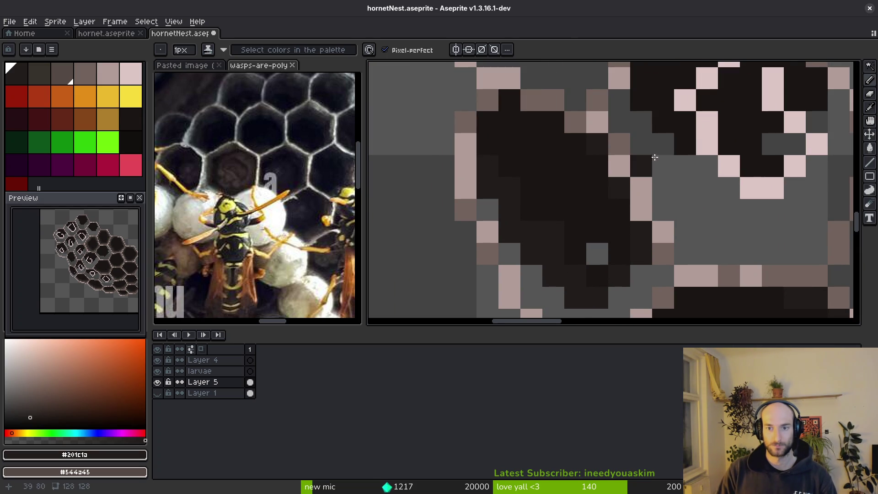
scroll(706, 186, down, 2)
Paint #36312c shading strokes across the cell and near its rim.
key(alt)
alt+click(659, 272)
scroll(594, 183, up, 2)
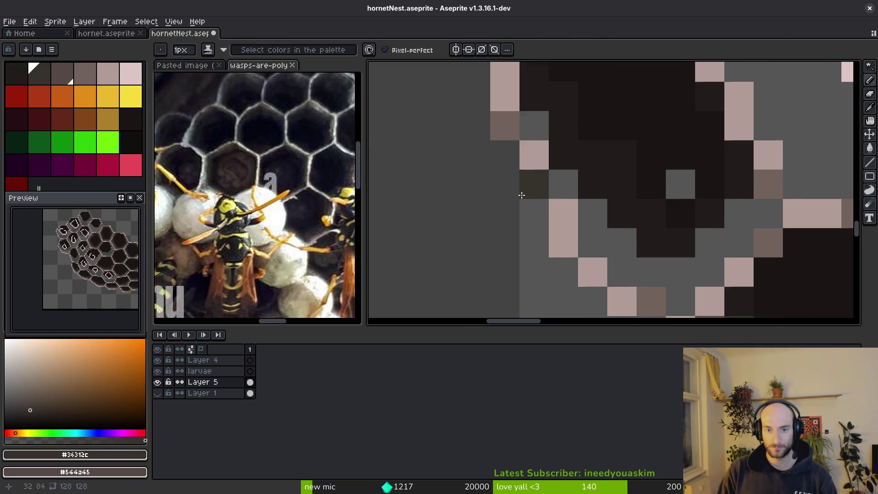
scroll(517, 174, up, 1)
mouse_move(500, 150)
mouse_down()
mouse_move(525, 196)
mouse_move(588, 209)
mouse_move(649, 180)
mouse_move(674, 200)
mouse_up()
scroll(634, 231, down, 2)
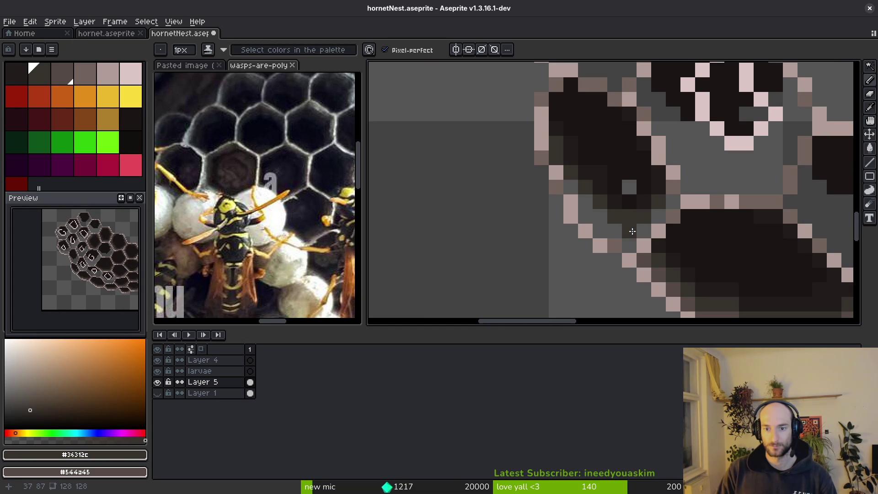
drag(621, 230, 595, 210)
mouse_move(667, 234)
mouse_down()
mouse_move(612, 195)
mouse_move(640, 248)
mouse_up()
Touch up several stray pixels in the cells using grey #544a45.
alt+click(641, 249)
scroll(543, 184, up, 2)
click(572, 157)
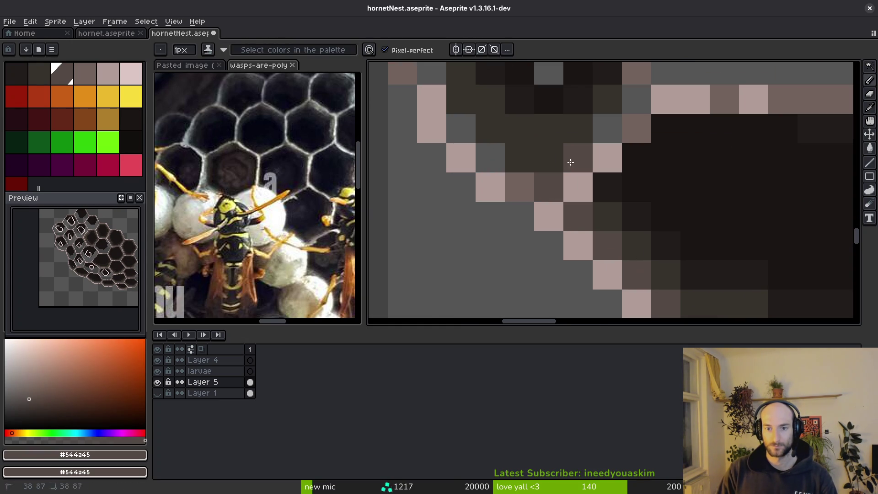
click(637, 99)
click(508, 276)
click(479, 262)
click(450, 203)
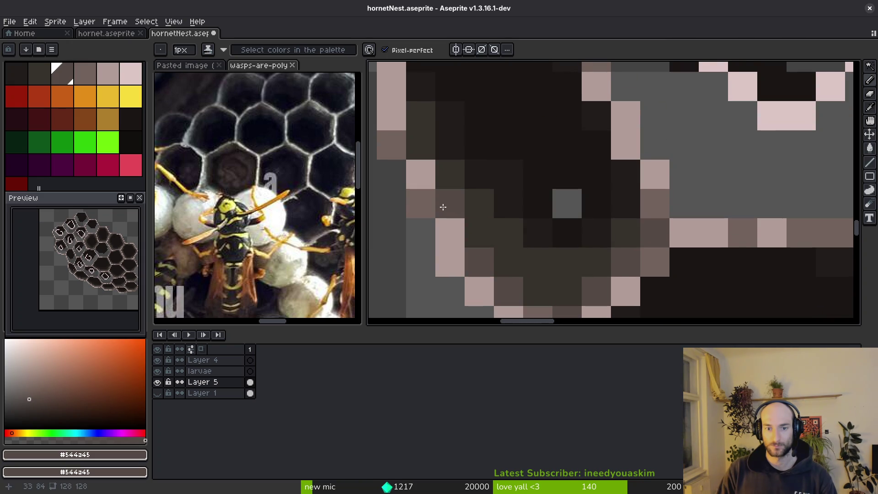
scroll(470, 227, down, 5)
Darken pixels inside the cell with #201c1a and #1a1614, then save the sprite.
alt+click(555, 263)
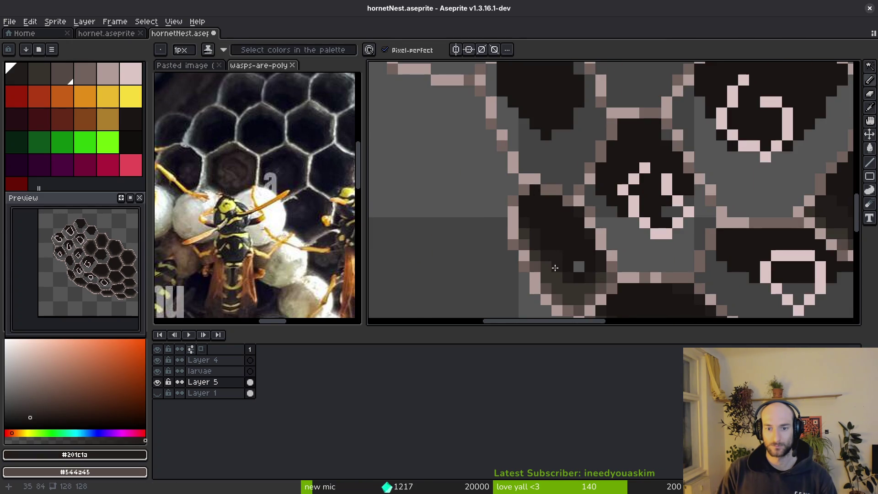
scroll(555, 263, up, 4)
click(546, 268)
drag(555, 287, 526, 243)
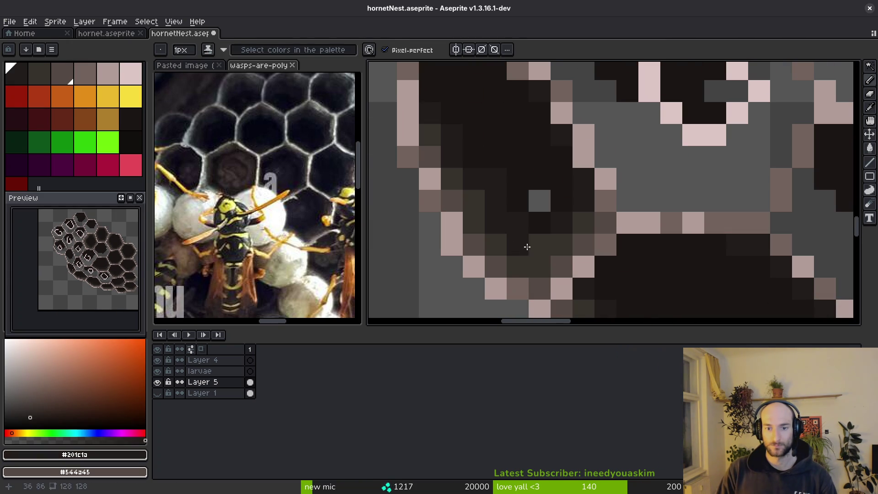
alt+click(525, 190)
click(539, 199)
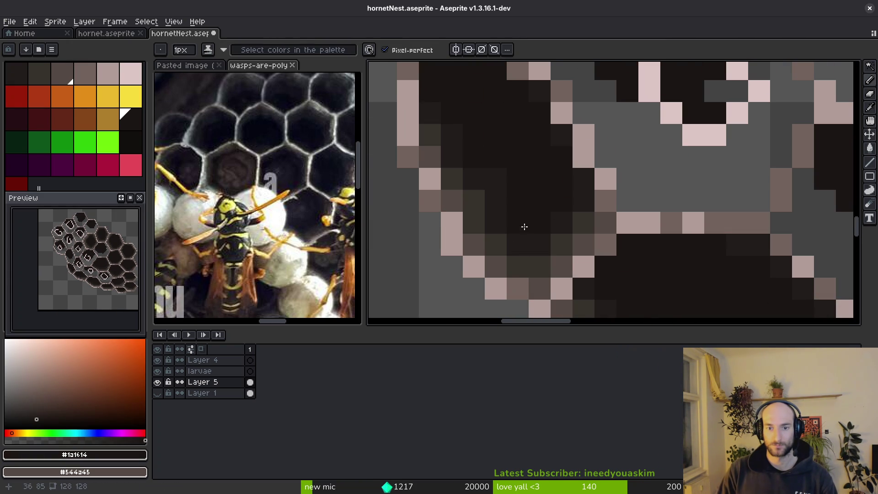
scroll(508, 175, down, 5)
key(ctrl+s)
scroll(525, 187, up, 4)
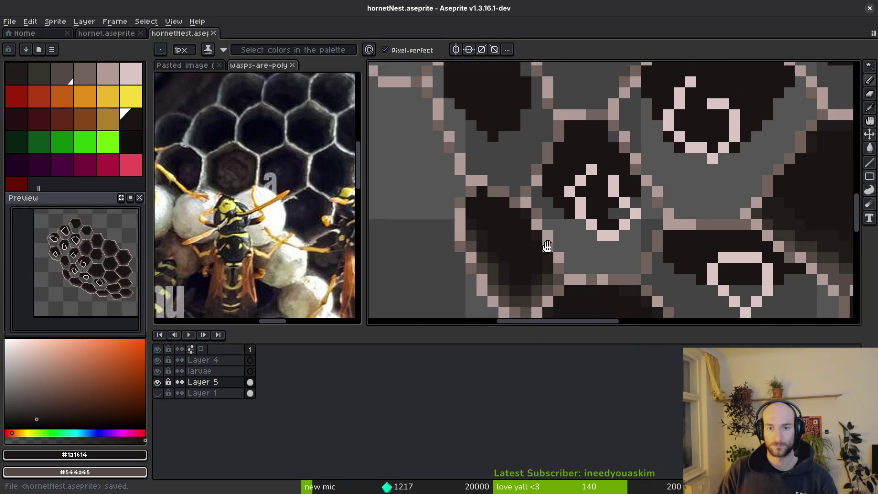
Darken the light-grey pixels inside two cells.
mouse_move(526, 187)
mouse_down()
mouse_move(573, 137)
mouse_move(544, 201)
mouse_move(529, 203)
mouse_up()
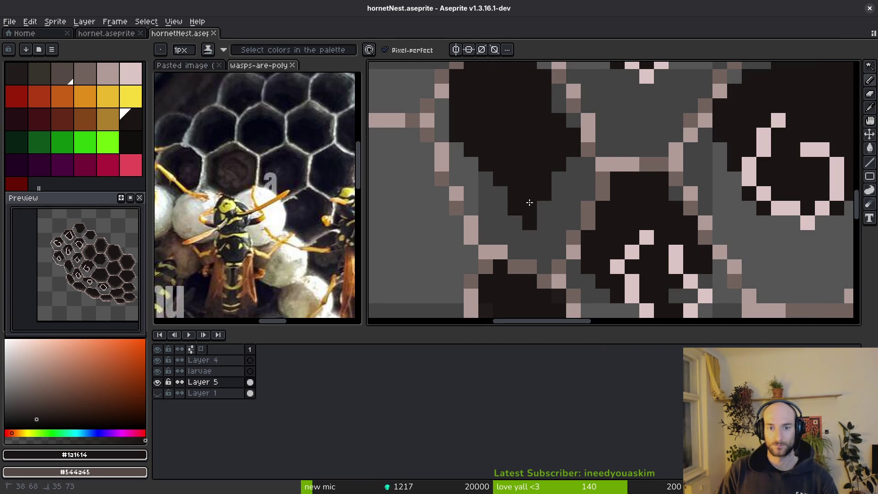
drag(559, 92, 574, 121)
scroll(507, 230, up, 3)
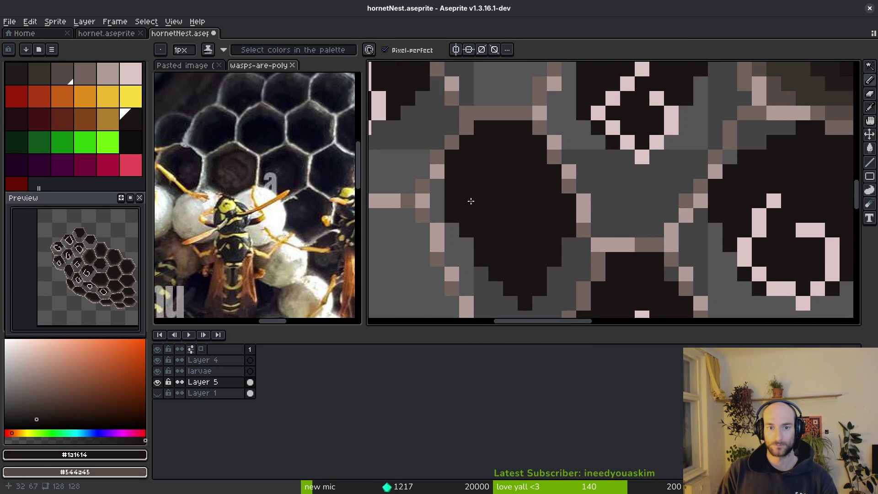
scroll(476, 202, down, 2)
scroll(495, 185, up, 1)
scroll(504, 181, down, 1)
scroll(533, 239, up, 2)
Paint a near-black #201c1a stroke over grey pixels along the cell's lower inner edge.
alt+click(516, 212)
scroll(571, 299, up, 1)
scroll(484, 157, up, 1)
mouse_move(450, 114)
mouse_down()
mouse_move(453, 87)
mouse_move(476, 173)
mouse_move(572, 259)
mouse_move(606, 260)
mouse_move(651, 149)
mouse_move(648, 183)
mouse_up()
scroll(597, 259, down, 1)
scroll(581, 256, up, 2)
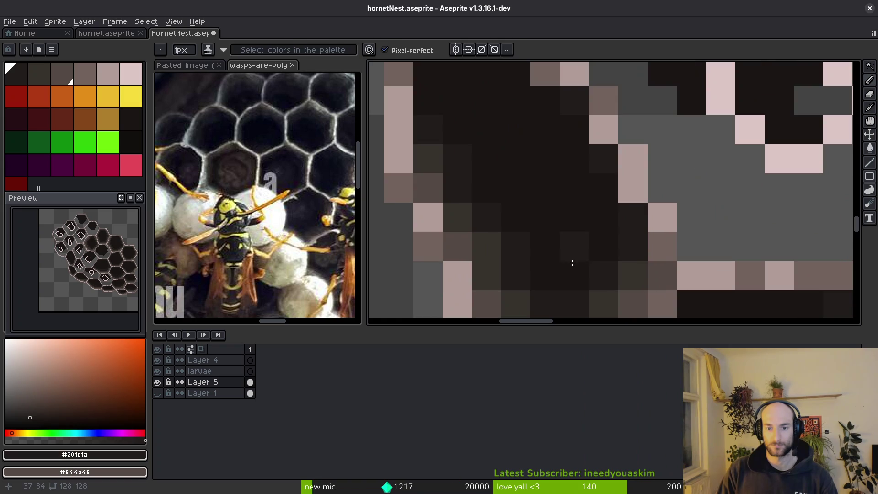
alt+click(493, 270)
scroll(565, 272, down, 1)
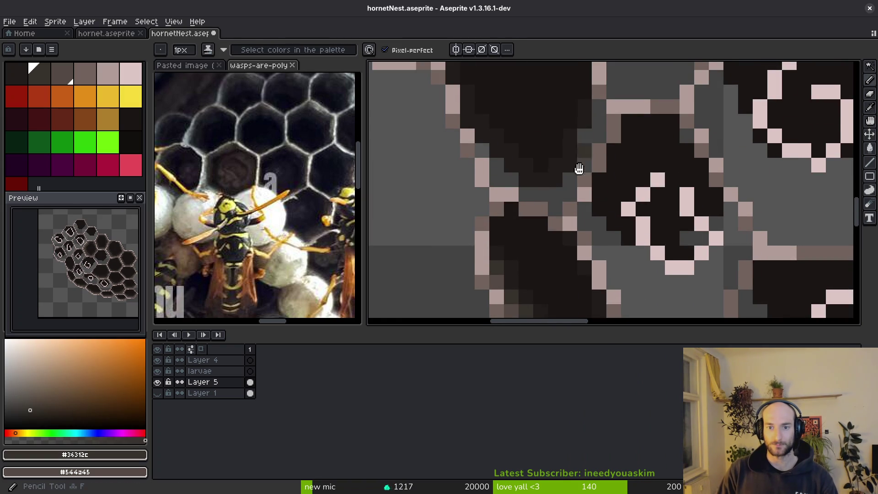
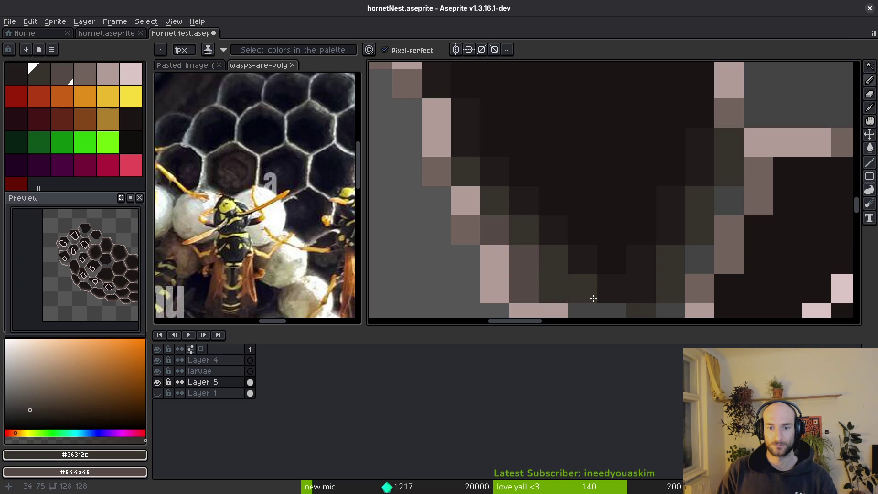
Dab brownish #544a45 shading pixels along the inner edges of the dark cell.
drag(563, 284, 481, 190)
right_click(463, 177)
right_click(519, 194)
right_click(554, 173)
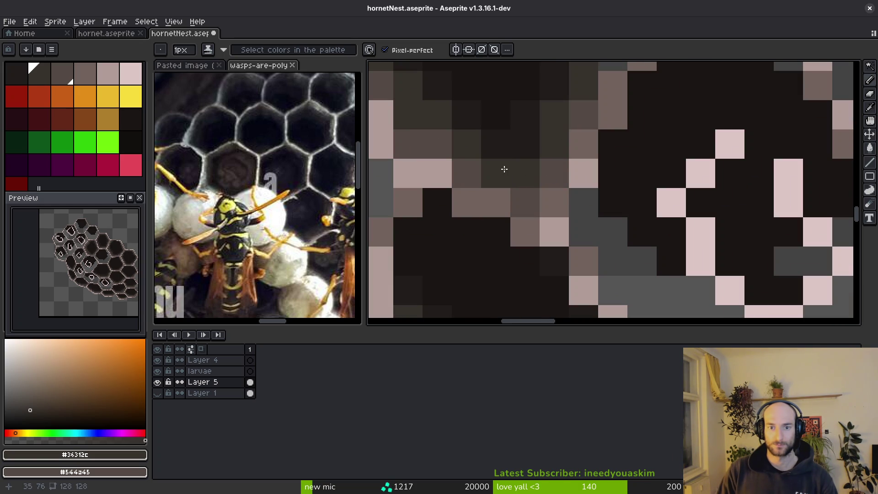
Bring the lower part of the cell into view and save the hornetNest sprite.
drag(503, 172, 511, 280)
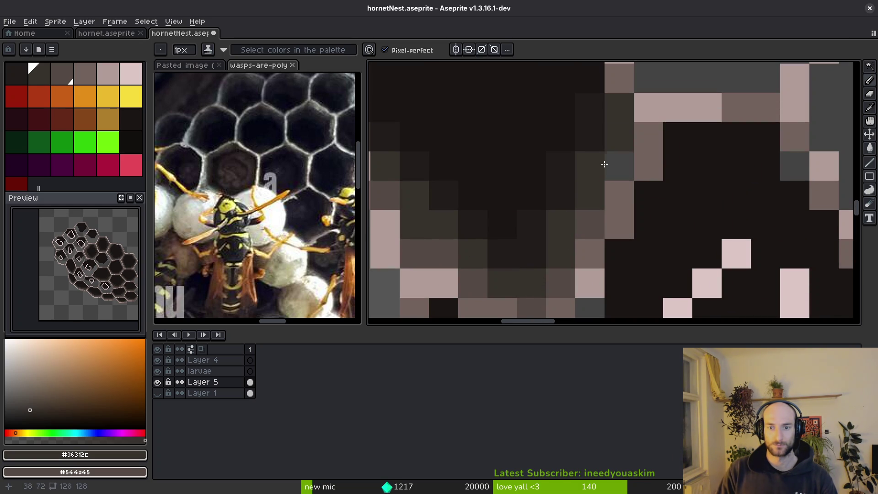
scroll(630, 230, down, 4)
key(ctrl+s)
scroll(618, 233, up, 3)
Eyedrop the #201c1a and #36312c cell shades and darken grey pixels at the cell edge.
alt+click(593, 177)
scroll(593, 177, up, 1)
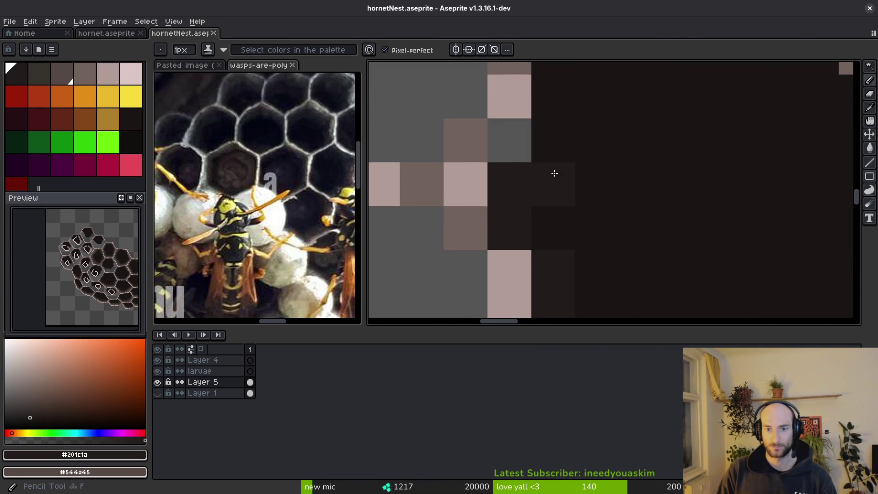
scroll(567, 255, down, 2)
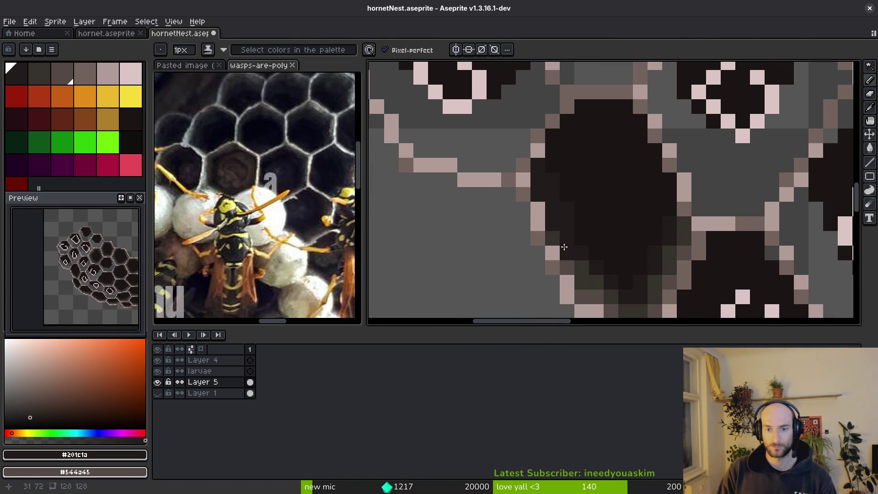
alt+click(555, 221)
alt+click(553, 168)
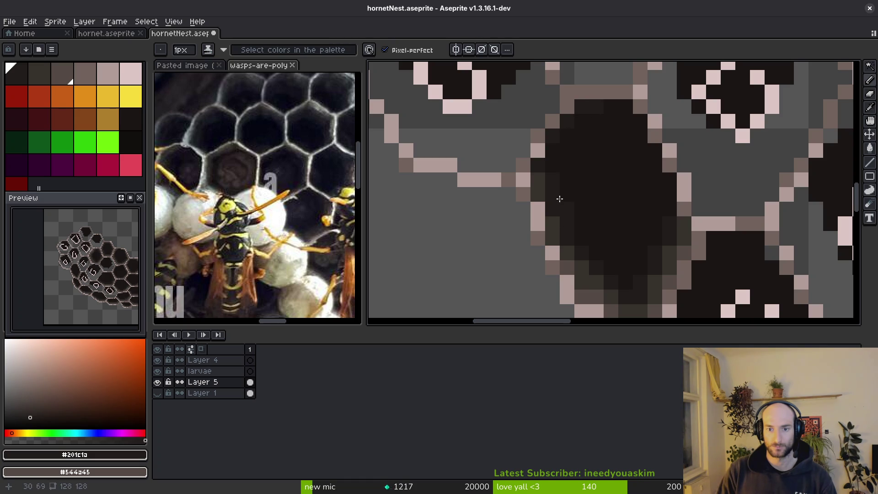
alt+click(555, 221)
click(526, 157)
Paint dark shading pixels along the cell's left edge and remaining edge spots.
alt+click(566, 252)
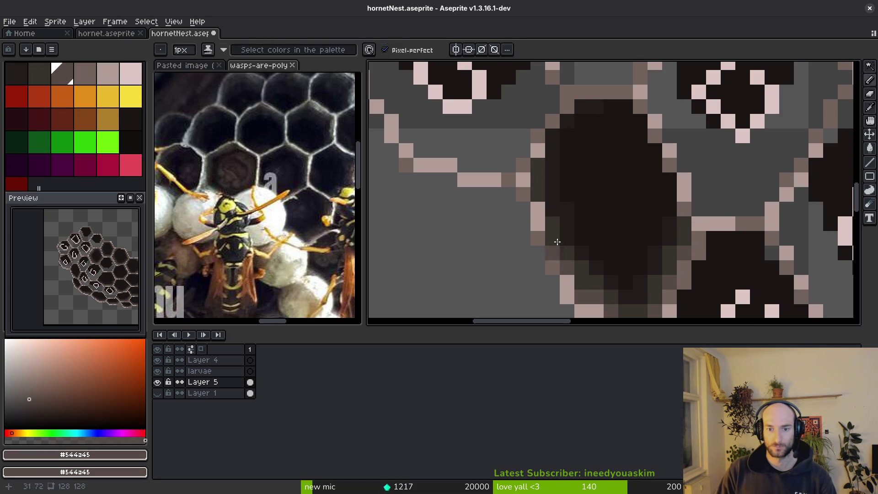
alt+click(569, 248)
click(553, 209)
scroll(568, 212, down, 2)
scroll(574, 227, up, 2)
alt+click(563, 202)
click(551, 214)
scroll(574, 229, down, 3)
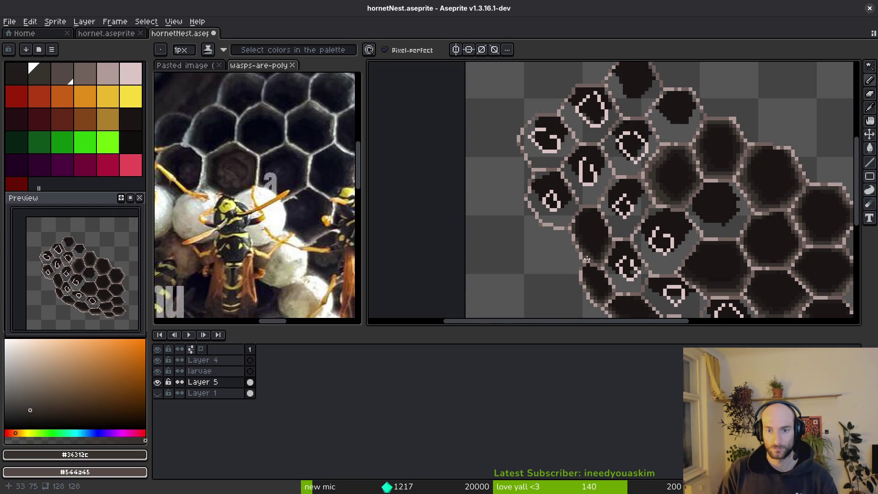
Save, then redraw the cell's top, upper-left and upper-right edges and a lower row with dark strokes.
key(ctrl+s)
scroll(589, 248, up, 3)
scroll(628, 237, down, 2)
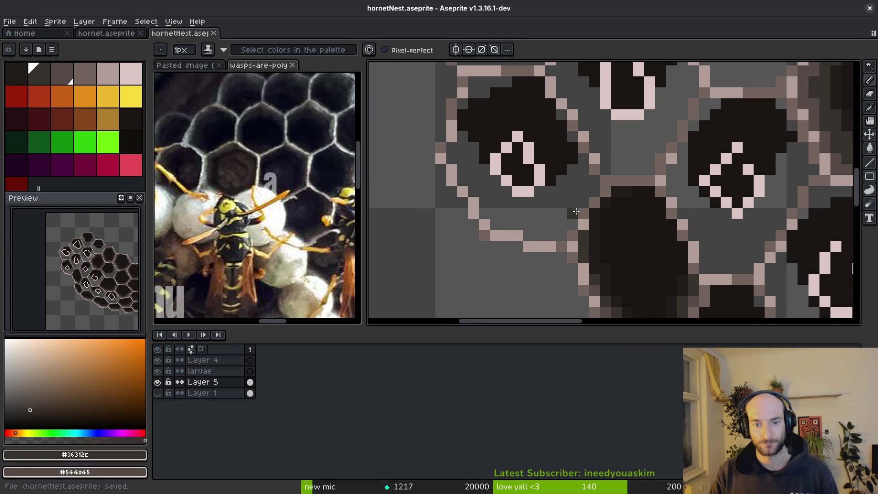
scroll(592, 256, down, 1)
scroll(646, 213, up, 5)
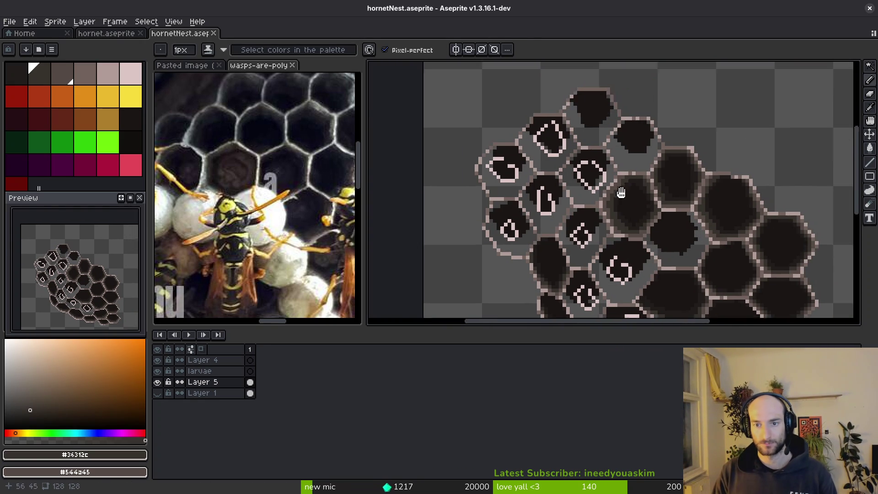
key(alt)
scroll(553, 130, down, 1)
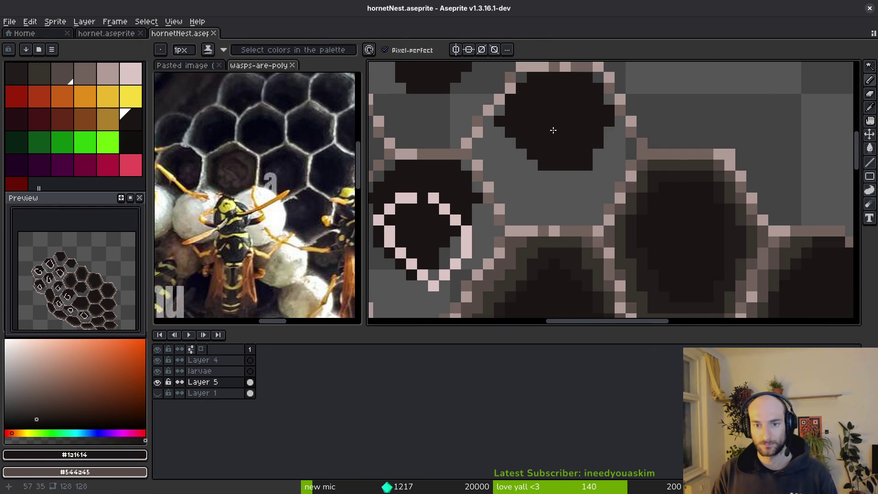
scroll(619, 147, up, 2)
scroll(725, 180, down, 2)
scroll(560, 153, up, 1)
scroll(560, 152, up, 1)
drag(580, 126, 671, 127)
drag(604, 147, 554, 173)
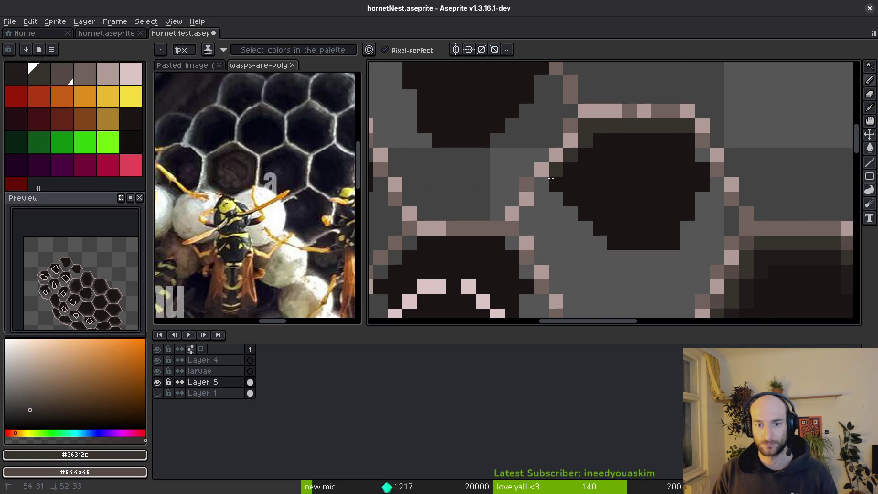
drag(688, 142, 704, 162)
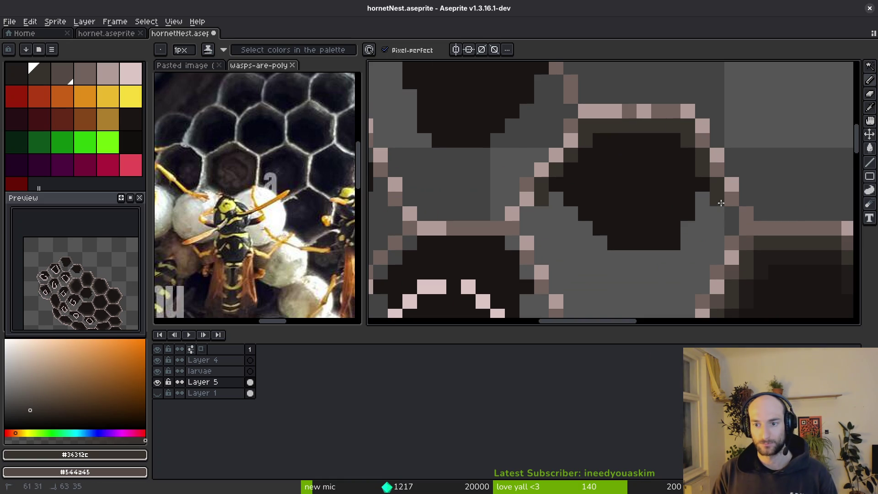
mouse_move(725, 234)
mouse_down()
mouse_move(718, 177)
mouse_move(667, 234)
mouse_move(595, 249)
mouse_up()
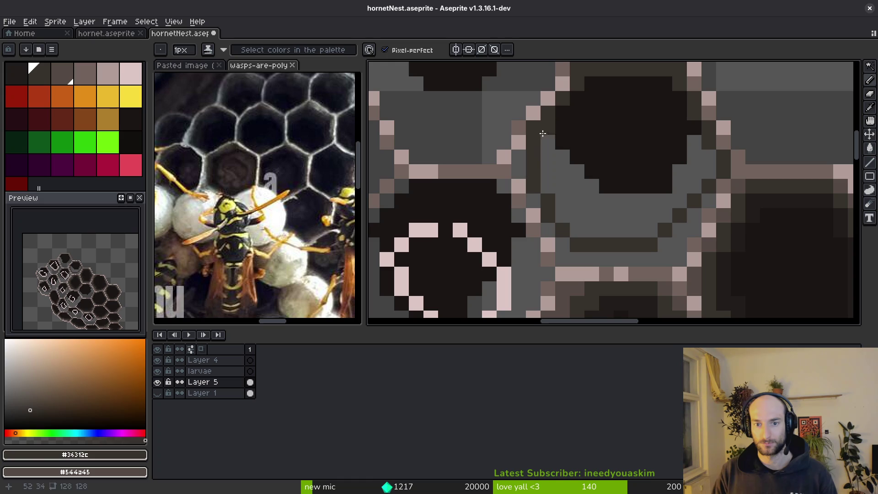
With #201c1a, reshape the cell outline: a grey column, a diagonal edge and a horizontal base line.
alt+click(598, 133)
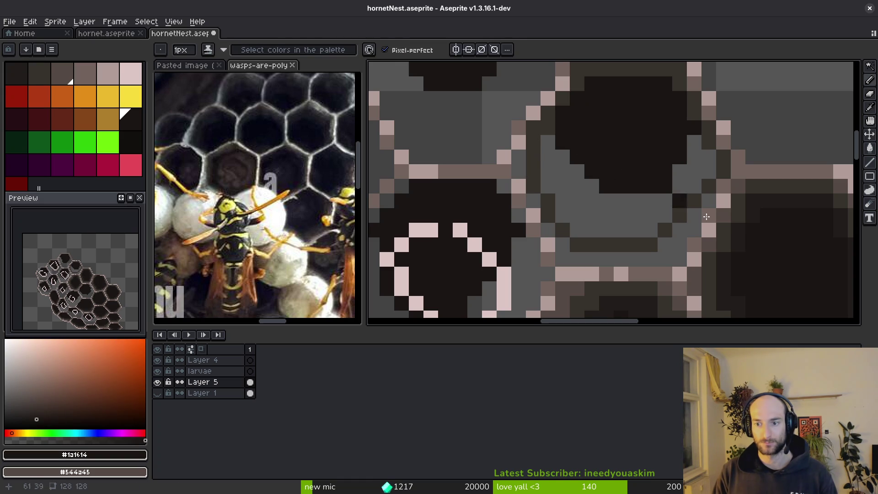
alt+click(593, 85)
drag(548, 152, 548, 124)
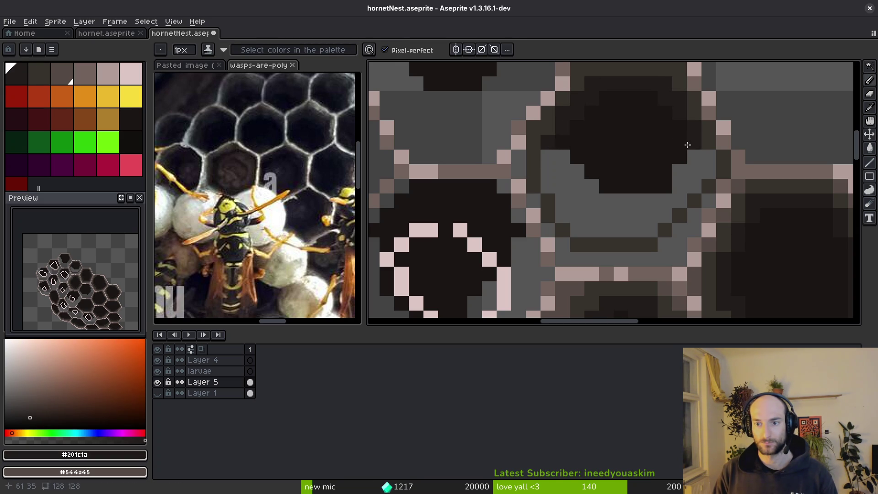
mouse_move(703, 160)
mouse_down()
mouse_move(650, 229)
mouse_move(706, 175)
mouse_up()
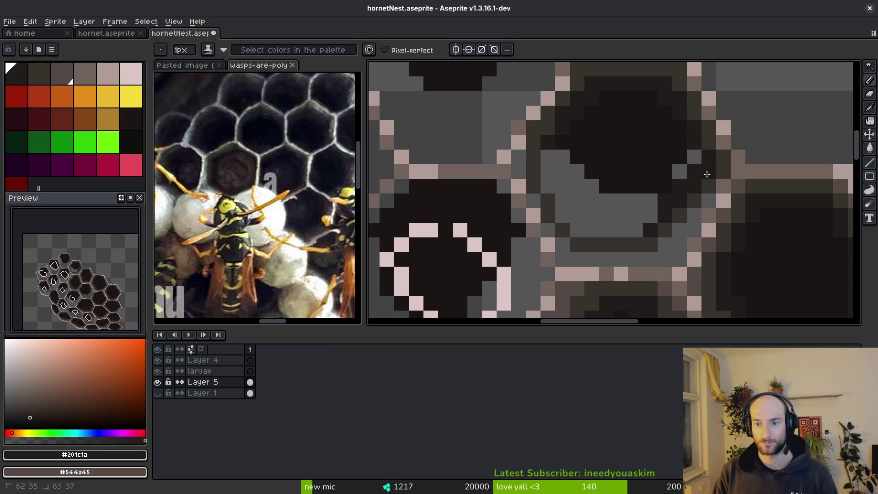
drag(638, 234, 588, 234)
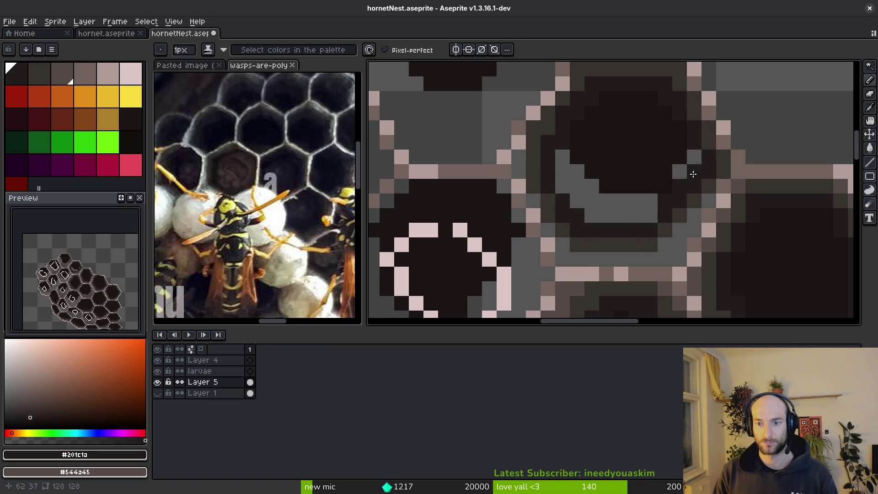
Bucket-fill the cell interior with dark #201c1a and darken leftover grey pixels inside.
key(g)
click(600, 200)
key(b)
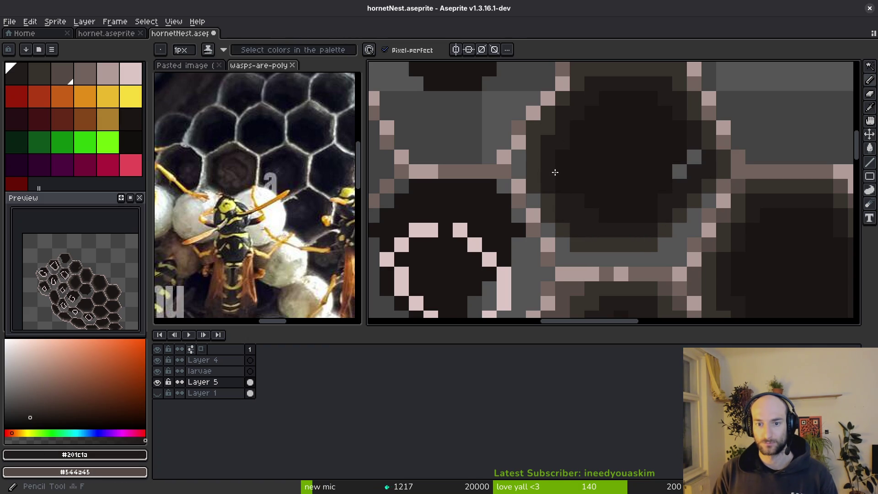
alt+click(678, 151)
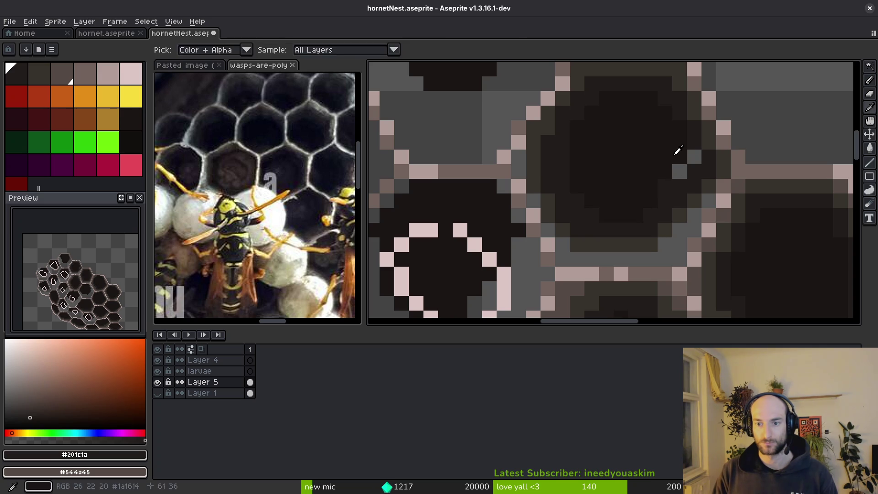
click(680, 172)
alt+click(680, 187)
scroll(681, 201, down, 3)
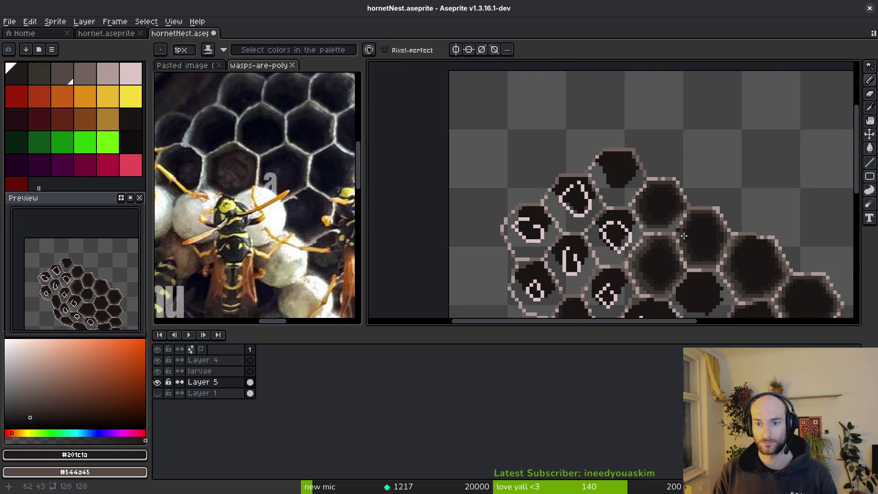
scroll(686, 214, up, 2)
scroll(689, 225, down, 5)
Bucket-fill the light-grey rim area with brownish #544a45 and save the drawing.
key(g)
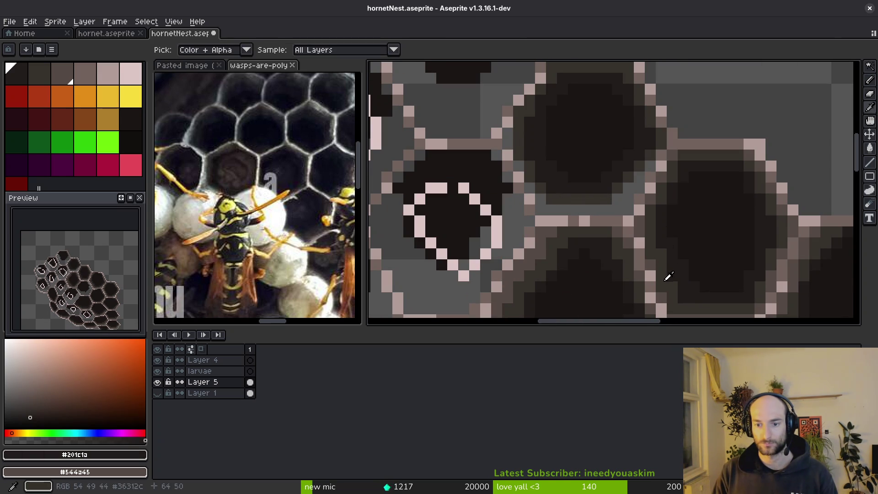
alt+click(608, 201)
click(609, 202)
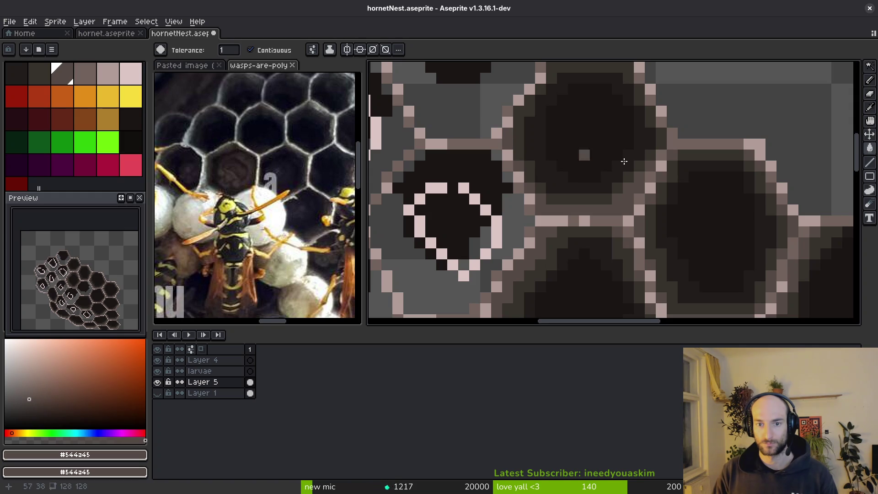
alt+click(631, 173)
key(f)
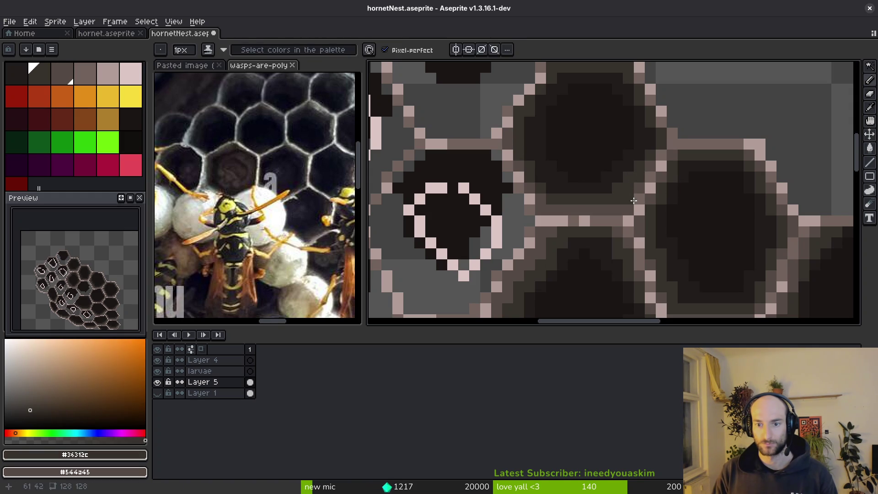
alt+click(631, 200)
scroll(629, 208, down, 4)
scroll(566, 164, up, 5)
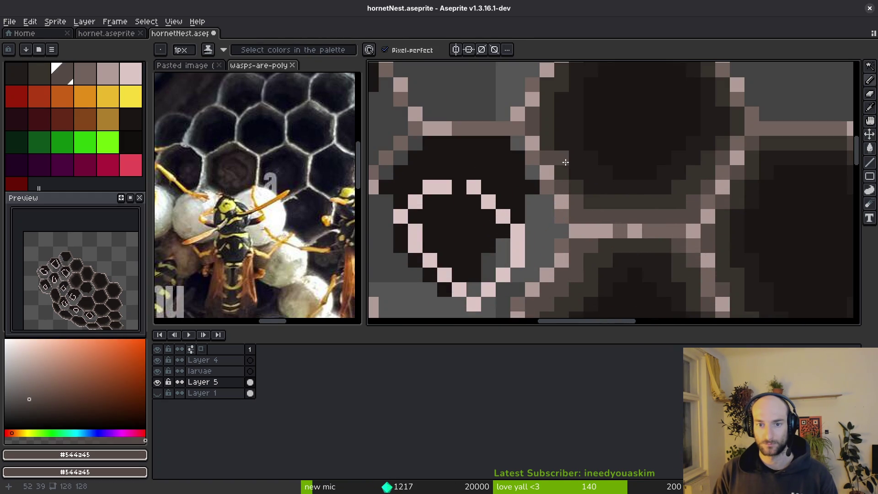
scroll(555, 147, down, 4)
key(ctrl+s)
Fill another grey rim area between cells with brownish #544a45.
scroll(598, 193, up, 4)
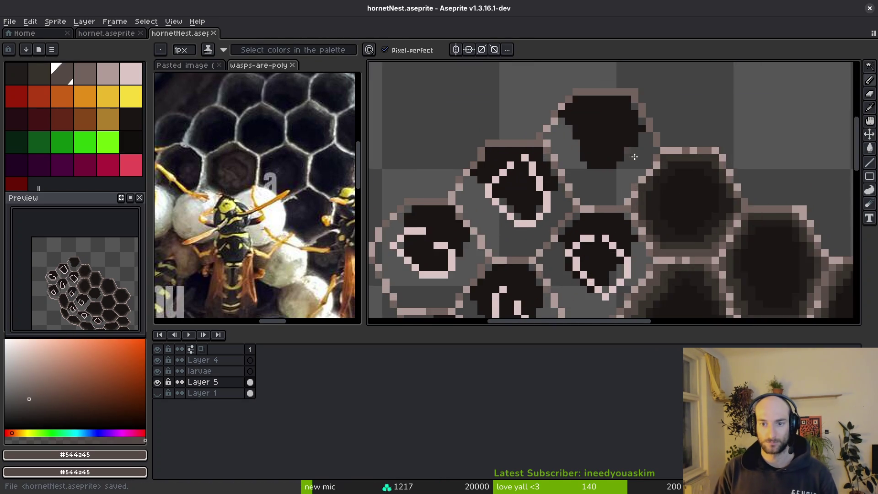
scroll(594, 192, down, 4)
scroll(553, 190, up, 4)
key(g)
click(545, 193)
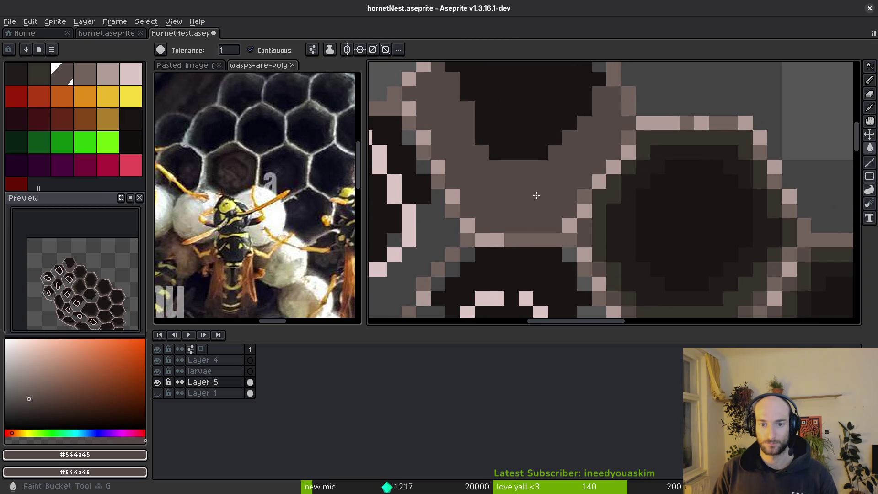
Draw a #36312c line on the cell's inner edge and fill the interior and left inner edge dark.
alt+click(637, 284)
mouse_move(613, 122)
mouse_down()
mouse_move(555, 196)
mouse_move(480, 205)
mouse_move(464, 146)
mouse_move(431, 101)
mouse_move(455, 170)
mouse_move(503, 109)
mouse_move(567, 107)
mouse_move(588, 124)
mouse_up()
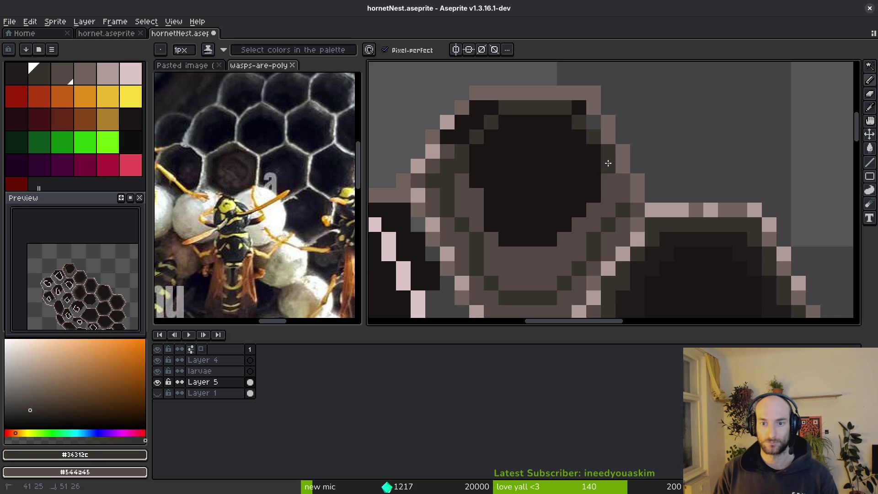
scroll(586, 200, down, 2)
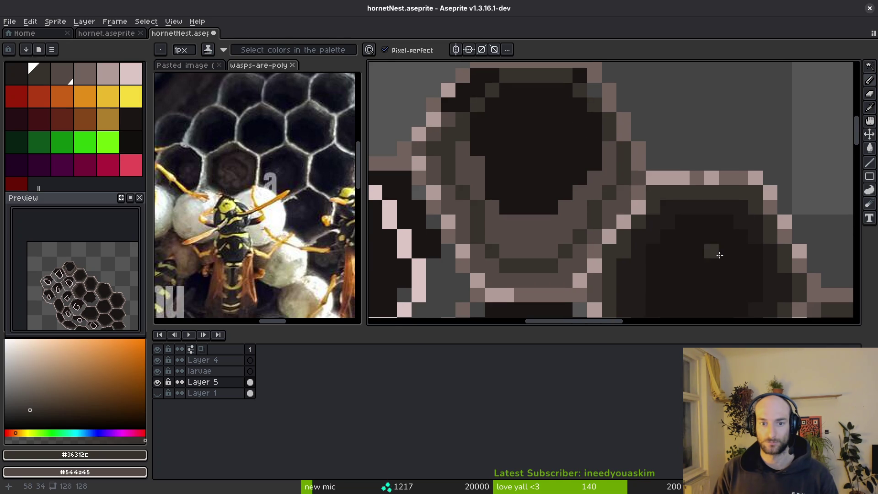
alt+click(681, 202)
key(g)
click(543, 233)
drag(478, 208, 471, 182)
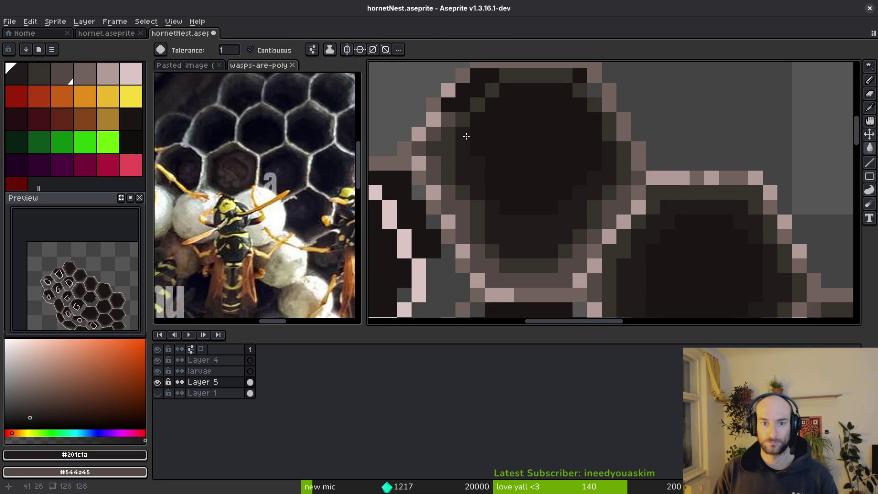
key(b)
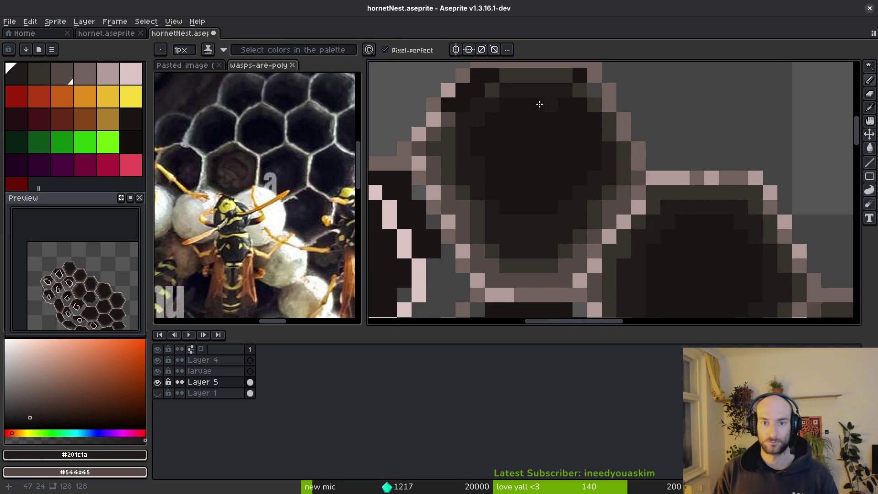
Eyedrop the #36312c, #201c1a, #544a45 and #1a1614 cell shades, then save hornetNest.aseprite.
scroll(564, 95, up, 3)
alt+click(500, 129)
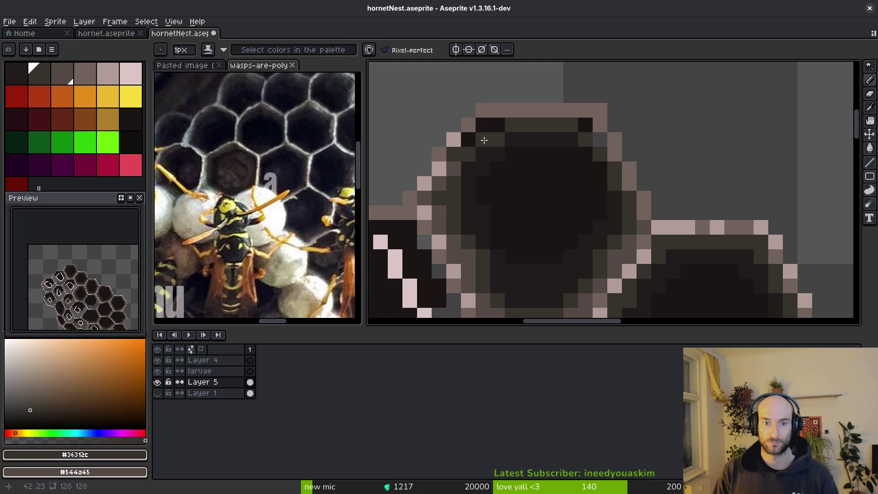
scroll(601, 141, down, 2)
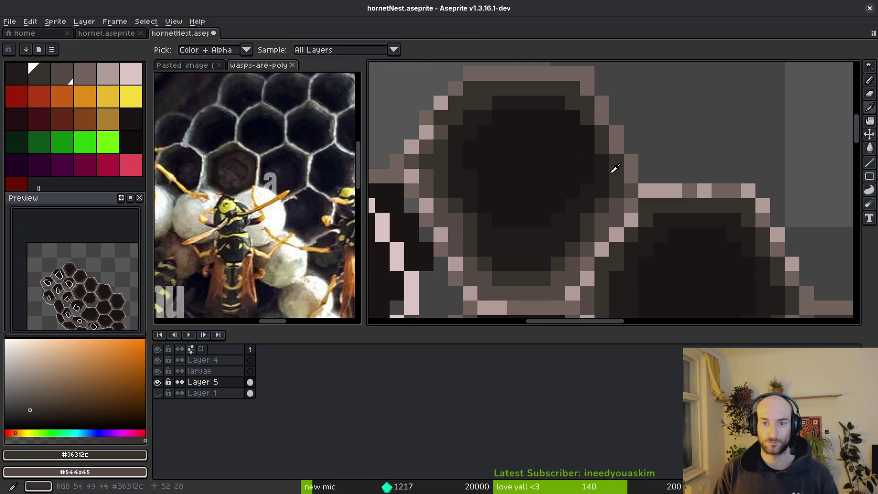
alt+click(595, 158)
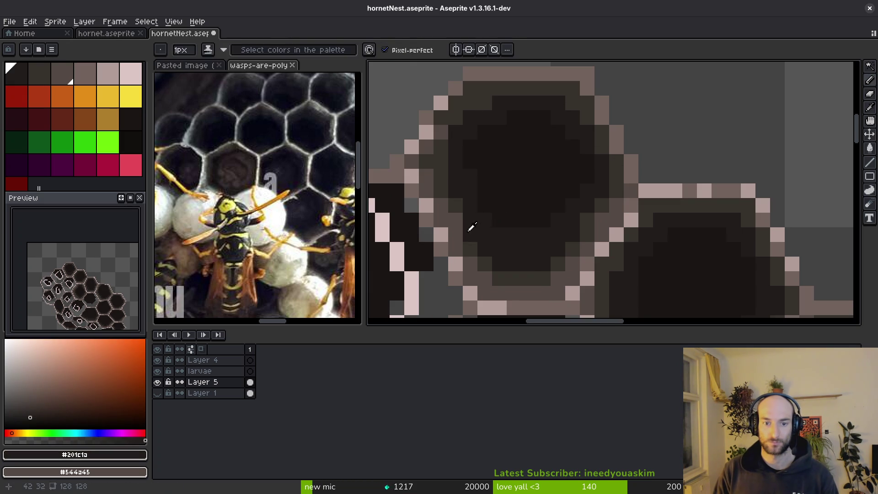
alt+click(456, 206)
alt+click(457, 209)
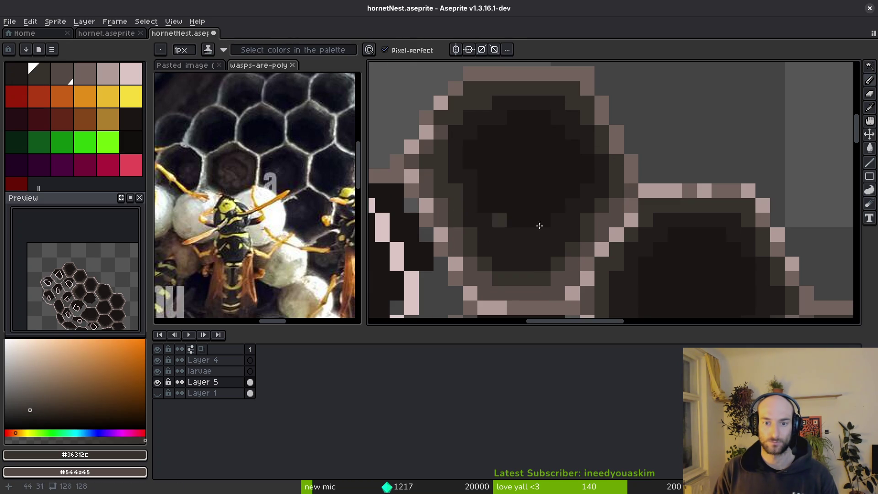
scroll(558, 246, down, 4)
scroll(541, 219, up, 5)
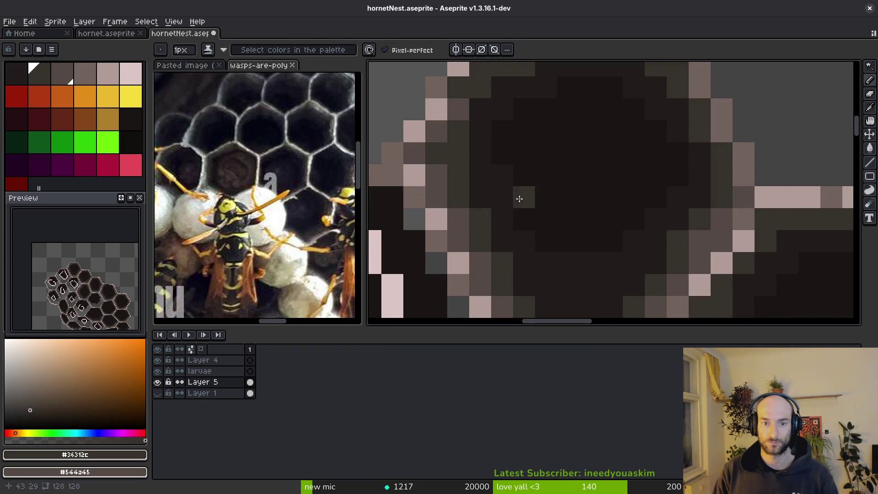
alt+click(504, 176)
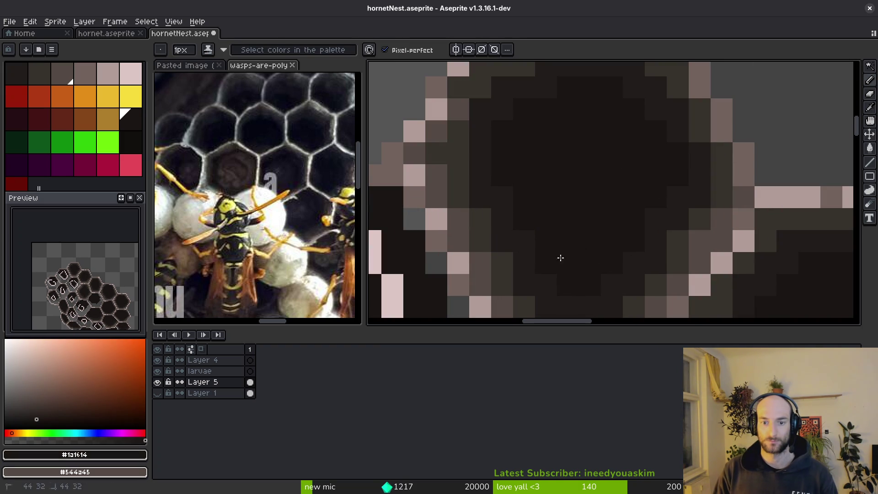
scroll(548, 261, down, 5)
key(ctrl+s)
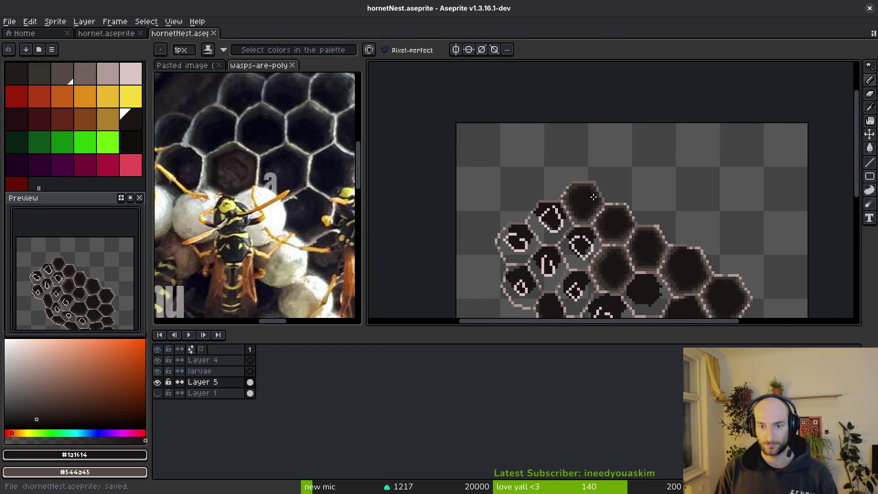
Save, then darken the hex cell's right edge and bottom row.
scroll(593, 198, up, 5)
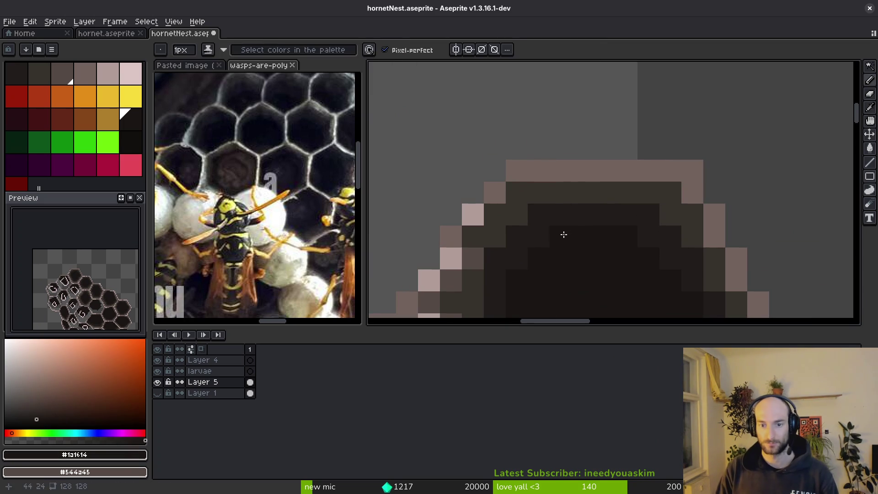
scroll(564, 234, down, 5)
key(ctrl+s)
scroll(572, 229, up, 3)
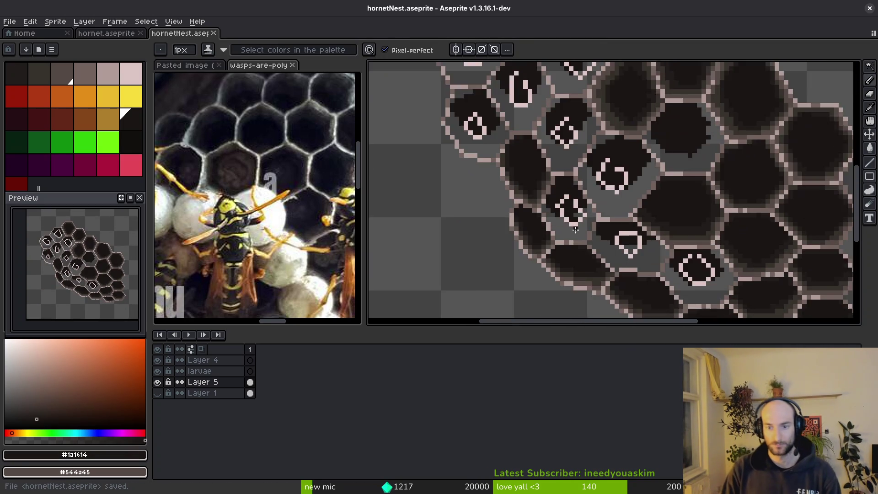
scroll(571, 229, down, 1)
scroll(581, 211, up, 5)
key(alt)
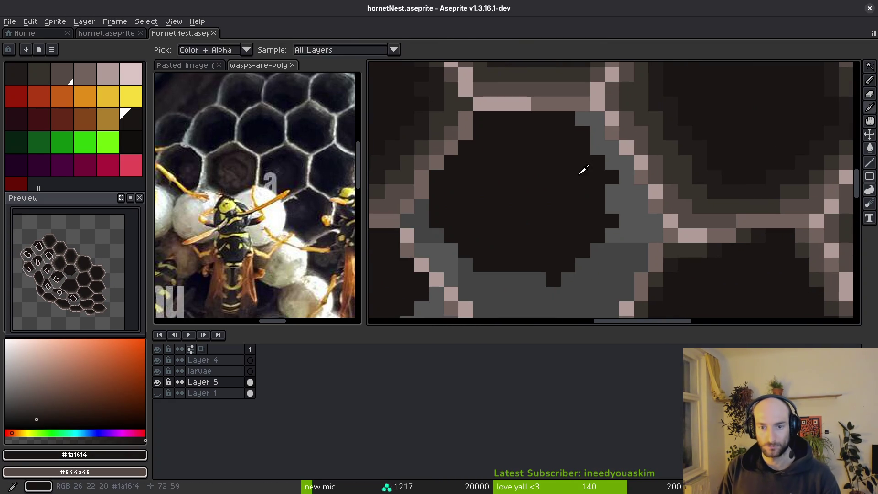
click(609, 192)
drag(569, 278, 507, 278)
Darken grey pixels on the cell's right, bottom and upper-right edges with #201c1a and #36312c.
alt+click(741, 180)
mouse_move(627, 180)
mouse_down()
mouse_move(535, 298)
mouse_move(586, 284)
mouse_move(579, 276)
mouse_move(594, 298)
mouse_move(466, 256)
mouse_move(426, 219)
mouse_up()
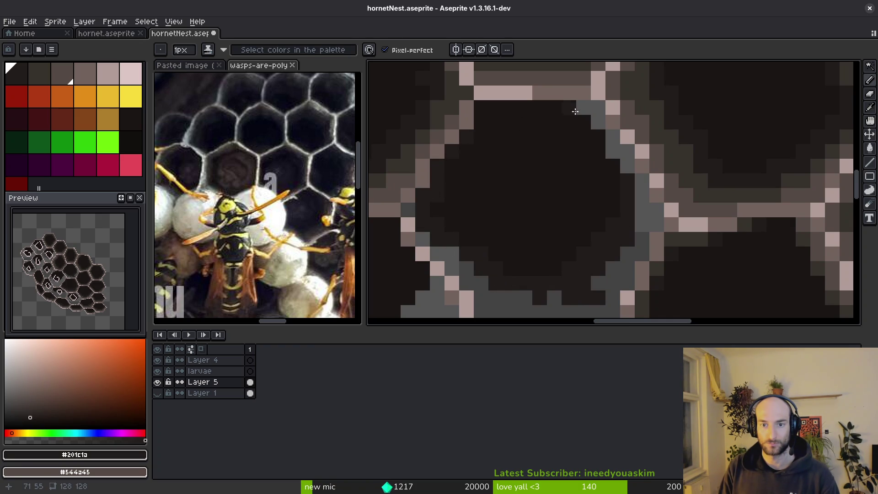
drag(570, 115, 621, 173)
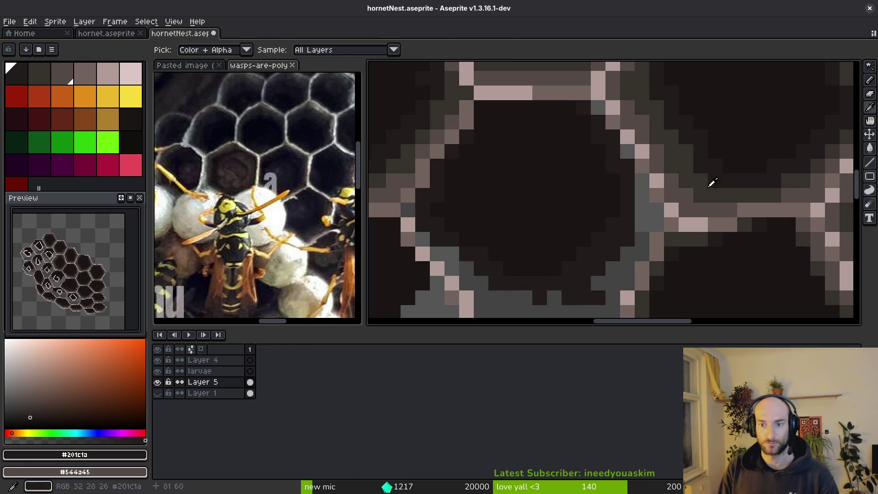
alt+click(716, 191)
mouse_move(594, 107)
mouse_down()
mouse_move(635, 159)
mouse_move(631, 151)
mouse_move(654, 227)
mouse_move(640, 257)
mouse_up()
mouse_move(646, 222)
mouse_down()
mouse_move(656, 187)
mouse_move(633, 247)
mouse_move(650, 209)
mouse_up()
Darken the cell's lower-right and bottom edges, recolour an olive edge pixel brown #544a45, and save.
mouse_move(589, 263)
mouse_down()
mouse_move(594, 257)
mouse_move(508, 258)
mouse_move(460, 208)
mouse_move(466, 224)
mouse_up()
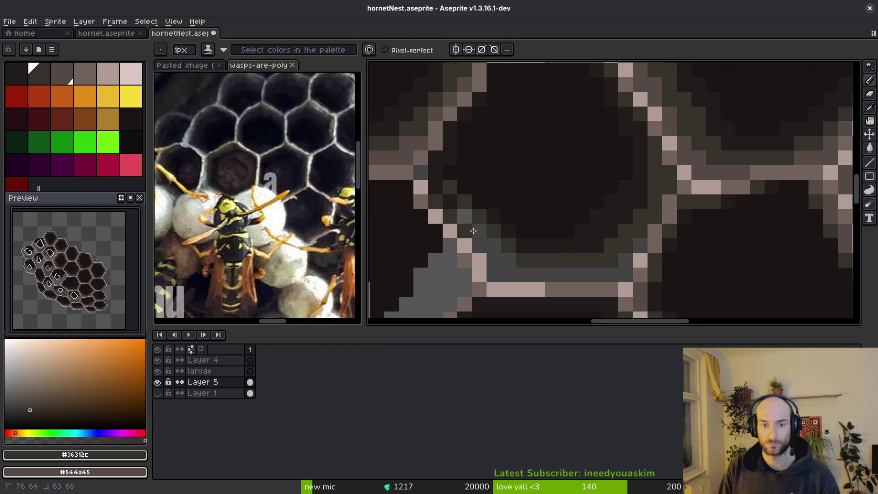
key(ctrl+z)
mouse_move(649, 213)
mouse_down()
mouse_move(611, 251)
mouse_move(503, 263)
mouse_move(514, 263)
mouse_move(426, 178)
mouse_up()
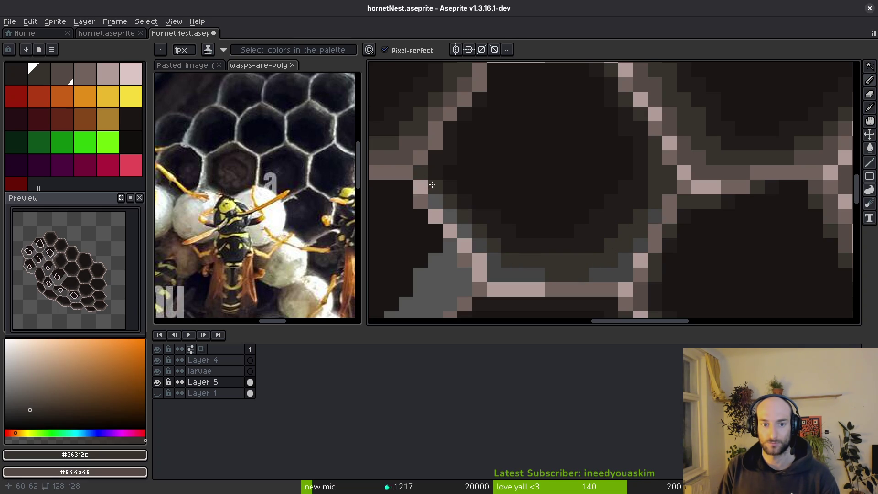
alt+click(640, 274)
scroll(639, 264, down, 2)
scroll(639, 264, right, 1)
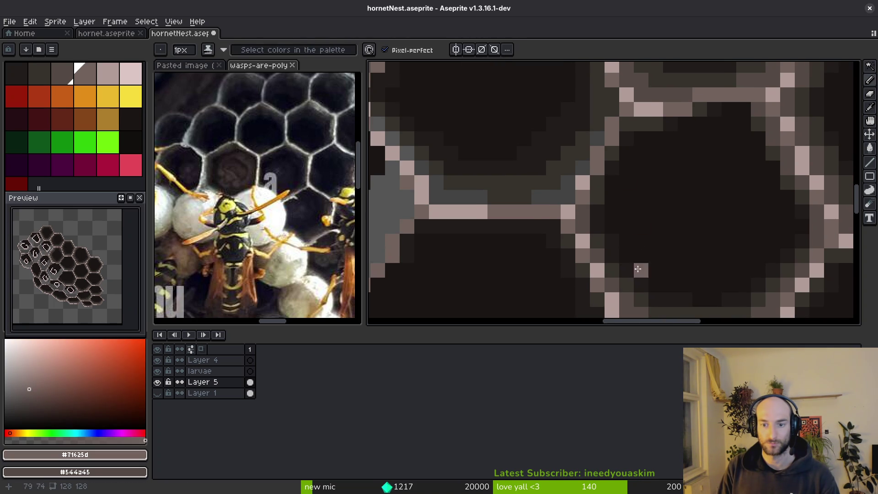
alt+click(616, 274)
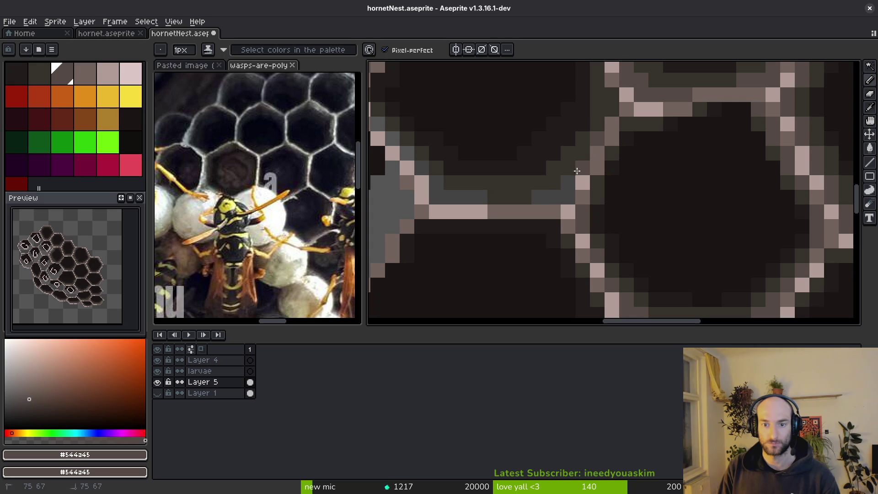
click(509, 199)
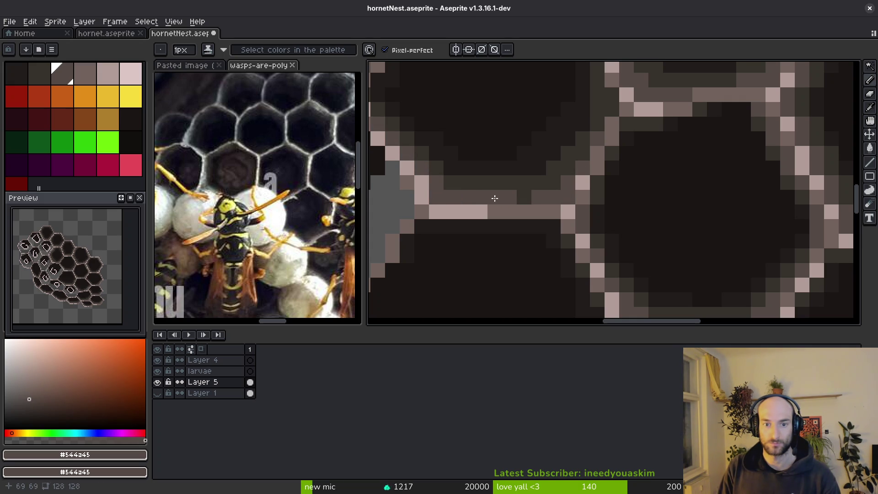
scroll(491, 199, down, 4)
key(ctrl+s)
Try shifting a rectangular block of comb pixels, undo the move, and save.
scroll(565, 226, down, 5)
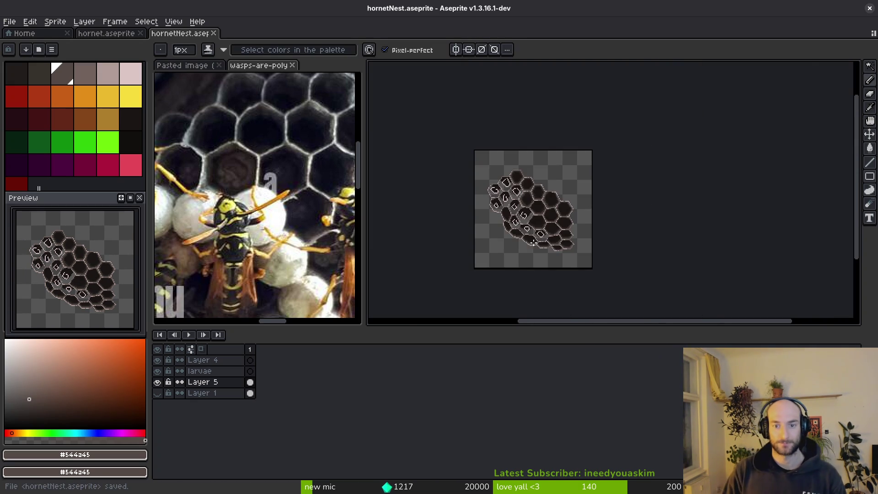
scroll(527, 227, up, 2)
scroll(527, 227, up, 2)
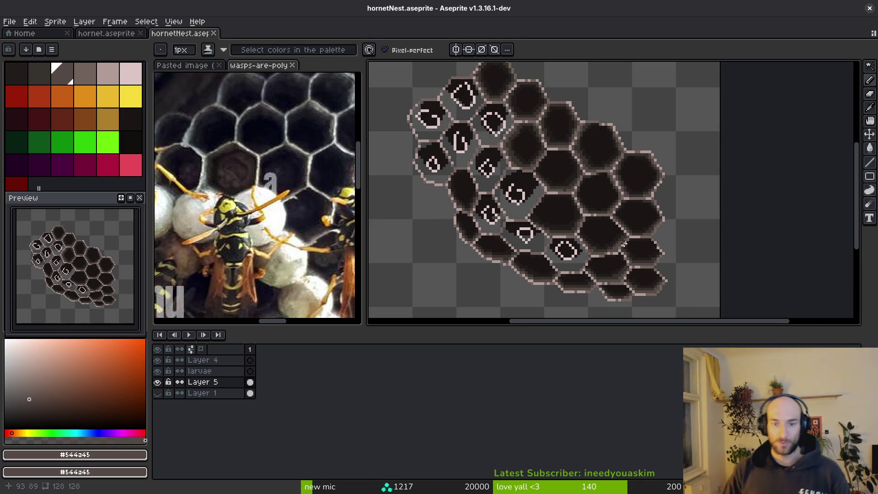
scroll(530, 213, up, 2)
scroll(529, 212, up, 2)
key(m)
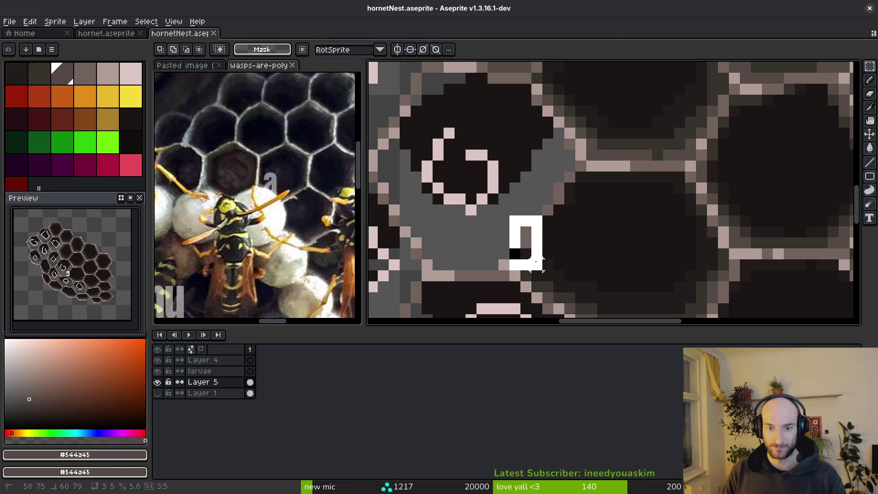
drag(514, 233, 538, 253)
alt+click(505, 263)
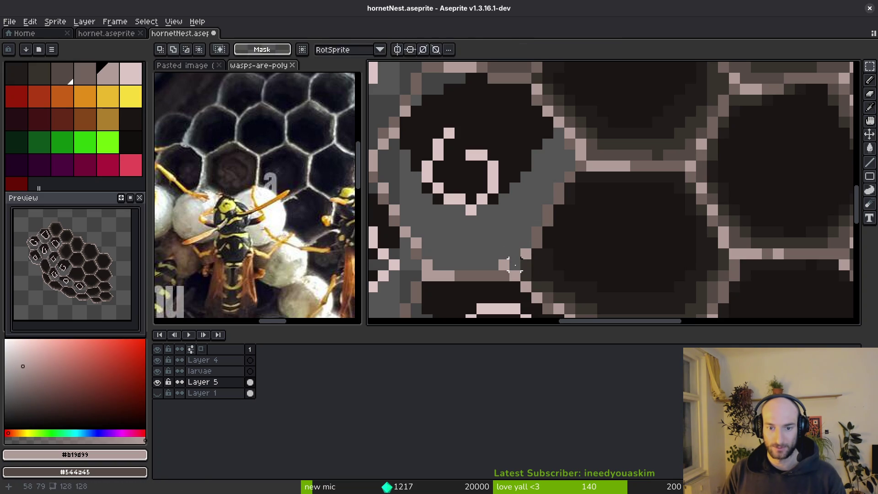
key(b)
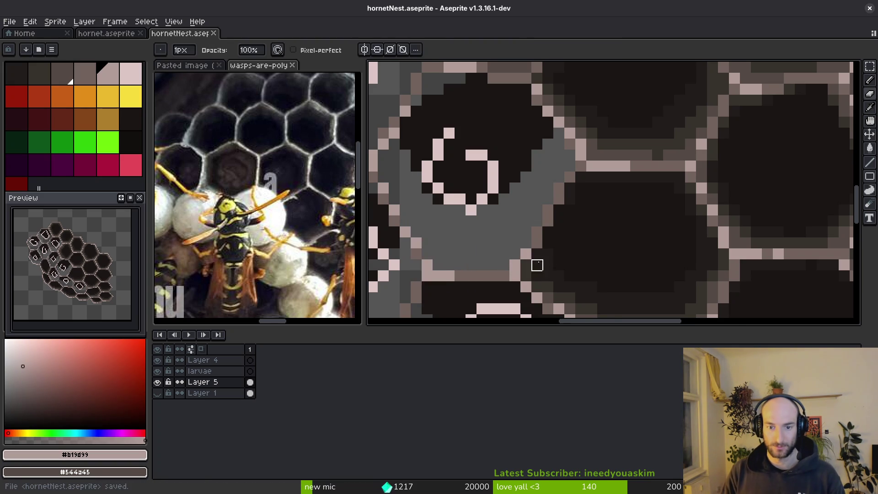
key(ctrl+z)
key(ctrl+s)
Undo the last pixel change and repaint a dark #201c1a pixel on the cell edge.
scroll(578, 269, down, 3)
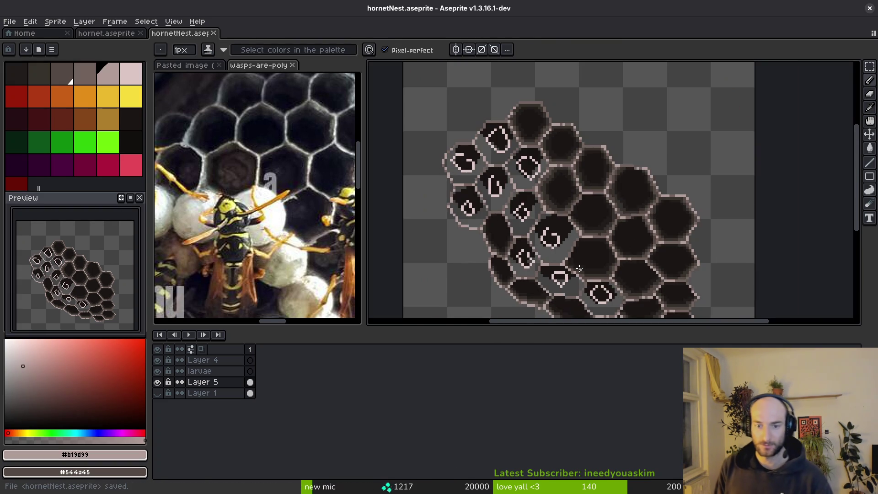
scroll(567, 260, up, 3)
scroll(551, 242, down, 3)
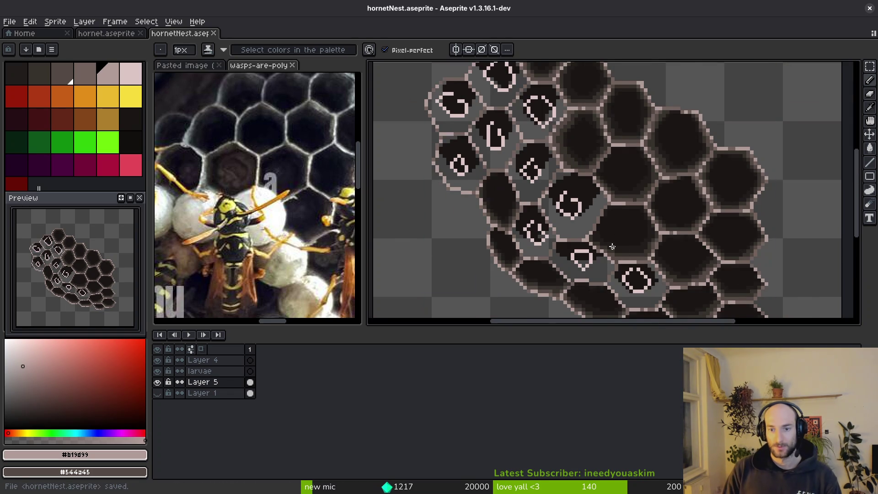
scroll(547, 228, up, 3)
key(ctrl+z)
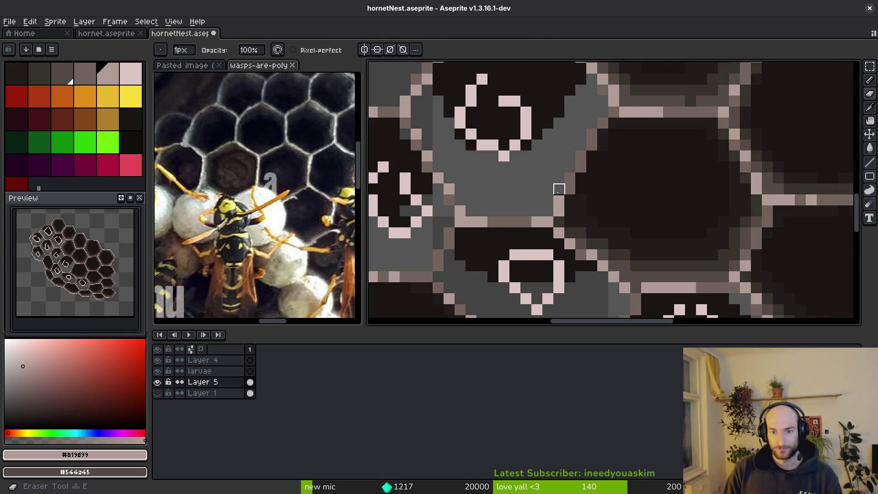
scroll(721, 251, down, 3)
scroll(663, 227, up, 5)
alt+click(597, 249)
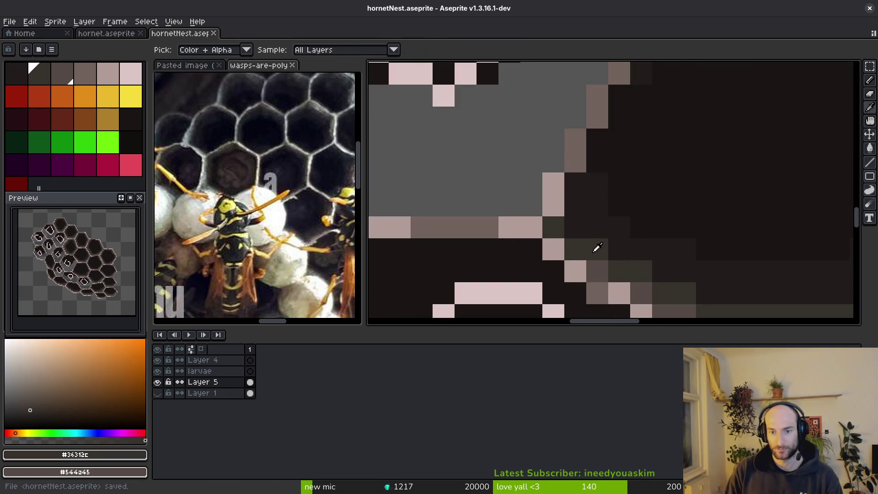
click(601, 137)
Save the nest sprite and make pale pink #dcc6c5 the drawing colour.
scroll(627, 98, down, 2)
key(ctrl+s)
scroll(640, 192, down, 1)
scroll(639, 205, down, 1)
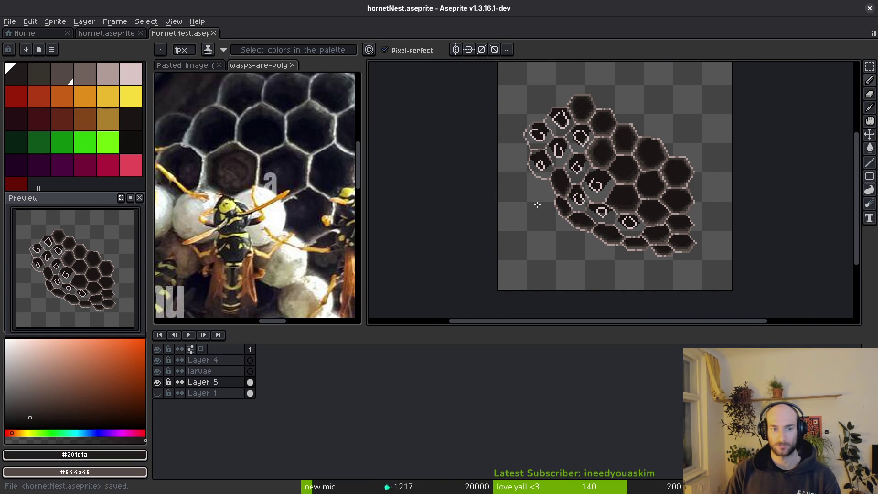
click(134, 77)
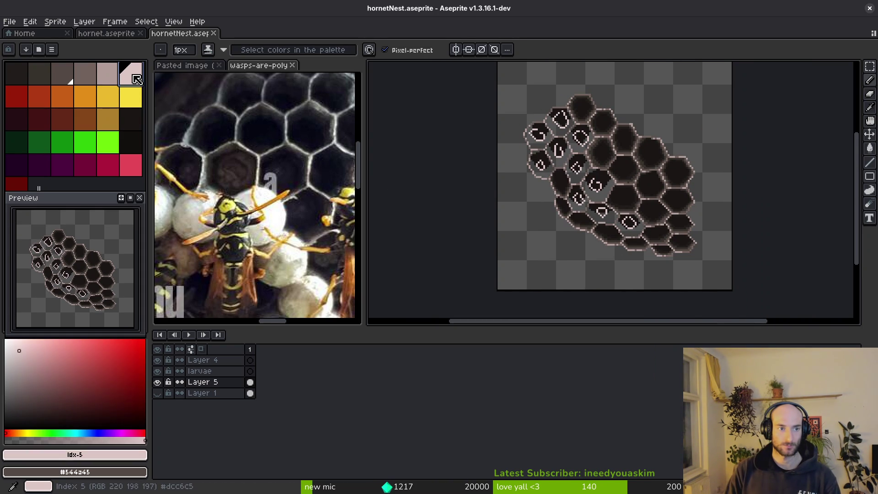
Set pale pink as the secondary colour and pencil a pink outline around the larva cell.
right_click(108, 74)
scroll(537, 143, up, 3)
scroll(537, 144, up, 1)
scroll(538, 143, up, 2)
mouse_move(522, 106)
mouse_down()
mouse_move(513, 96)
mouse_move(544, 103)
mouse_move(525, 106)
mouse_move(560, 106)
mouse_move(594, 168)
mouse_up()
key(ctrl+z)
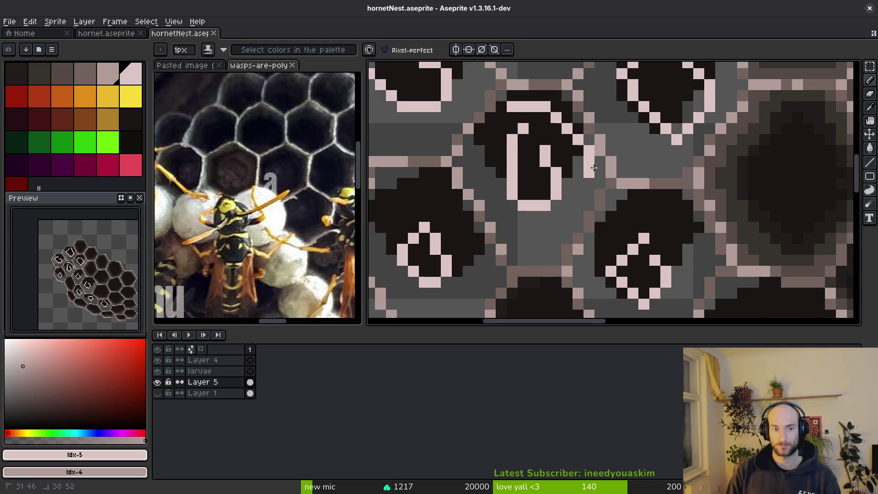
key(ctrl+z)
mouse_move(512, 106)
mouse_down()
mouse_move(500, 95)
mouse_move(558, 95)
mouse_move(596, 135)
mouse_move(600, 197)
mouse_move(565, 247)
mouse_move(498, 252)
mouse_up()
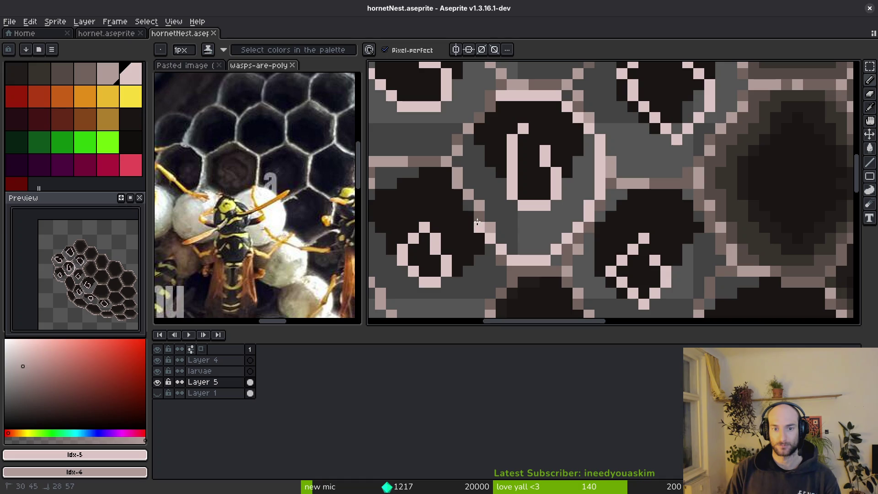
key(ctrl+z)
mouse_move(567, 96)
mouse_down()
mouse_move(606, 185)
mouse_move(549, 242)
mouse_move(476, 221)
mouse_move(458, 155)
mouse_move(528, 95)
mouse_move(565, 100)
mouse_up()
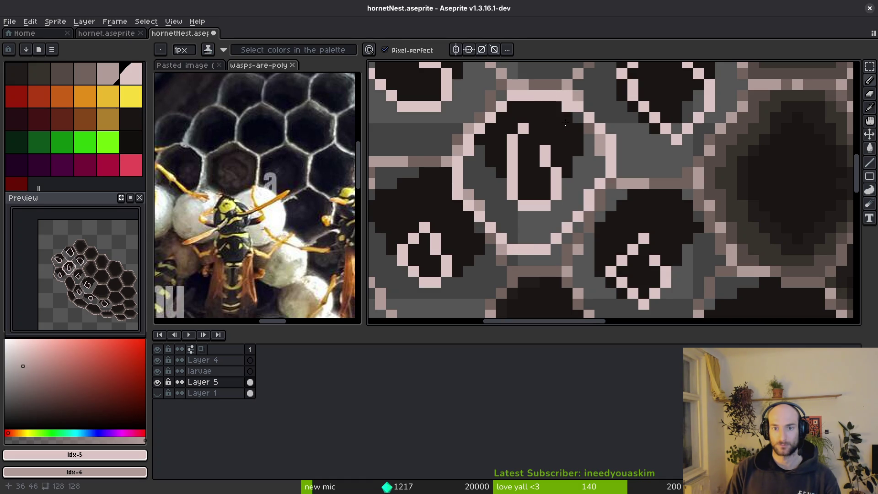
Bucket-fill the larva cell's interior and leftover dark pixels pink.
key(g)
click(539, 220)
click(536, 171)
click(578, 117)
click(591, 129)
Eyedrop pale pink #dcc6c5 from the cell and pencil a pink outline along its left side.
key(e)
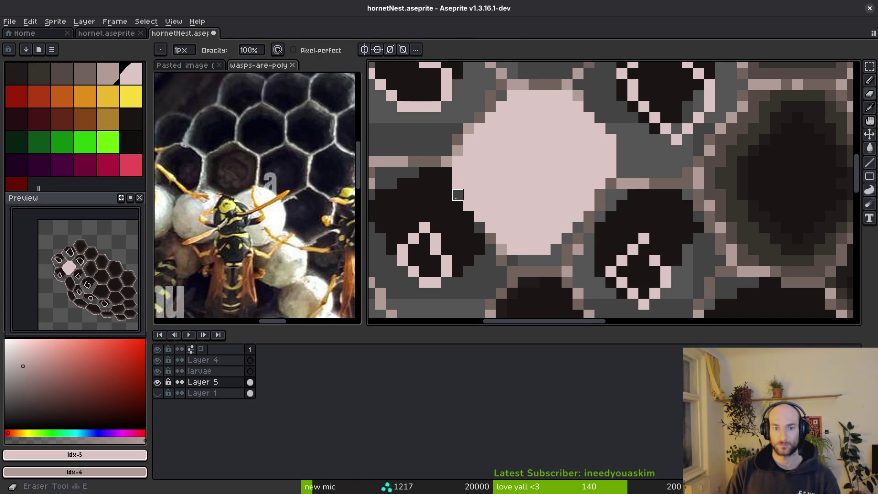
drag(501, 217, 537, 180)
key(i)
click(522, 137)
key(b)
mouse_move(485, 129)
mouse_down()
mouse_move(416, 133)
mouse_move(389, 187)
mouse_move(410, 251)
mouse_move(462, 280)
mouse_move(526, 256)
mouse_move(544, 201)
mouse_up()
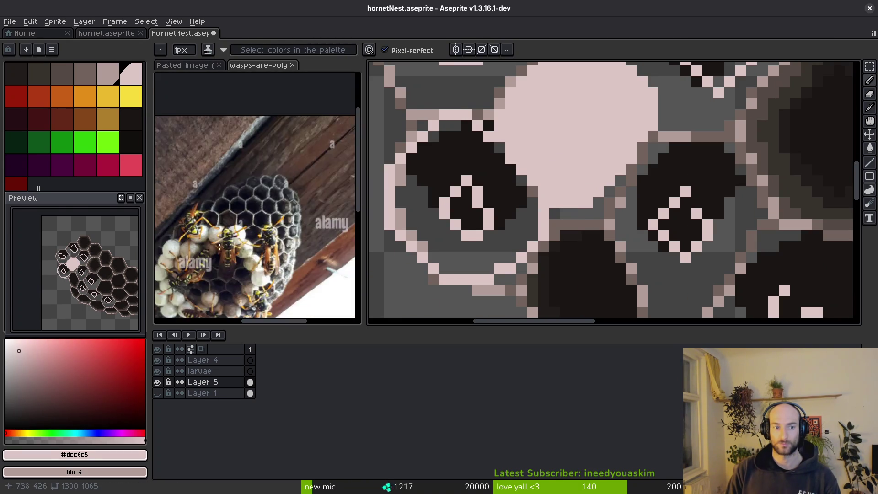
Trace a pale pink rim along the first neighbouring cell's outline.
scroll(241, 230, down, 3)
scroll(241, 230, up, 3)
scroll(589, 133, down, 2)
scroll(589, 133, up, 3)
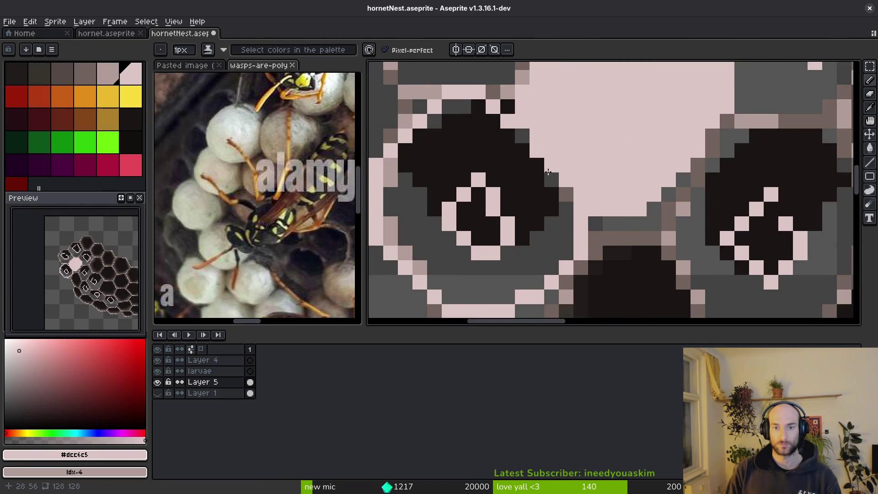
scroll(589, 132, down, 2)
scroll(599, 112, up, 2)
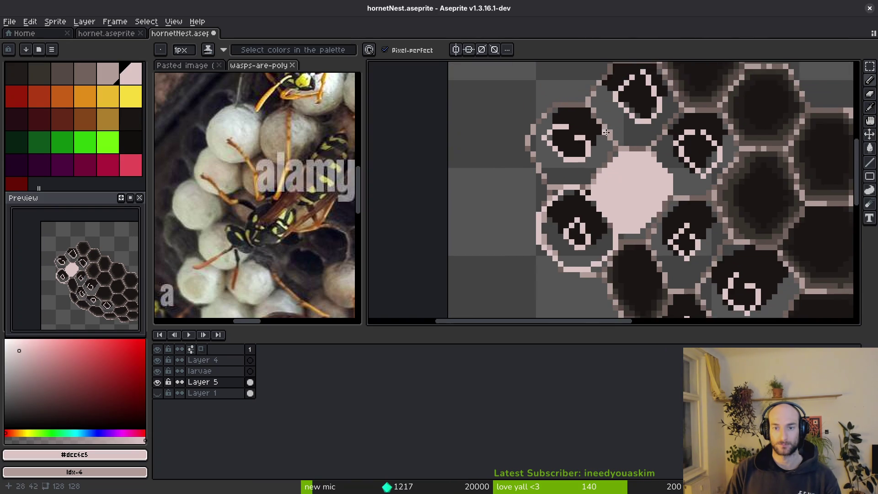
scroll(615, 162, down, 2)
drag(620, 157, 580, 114)
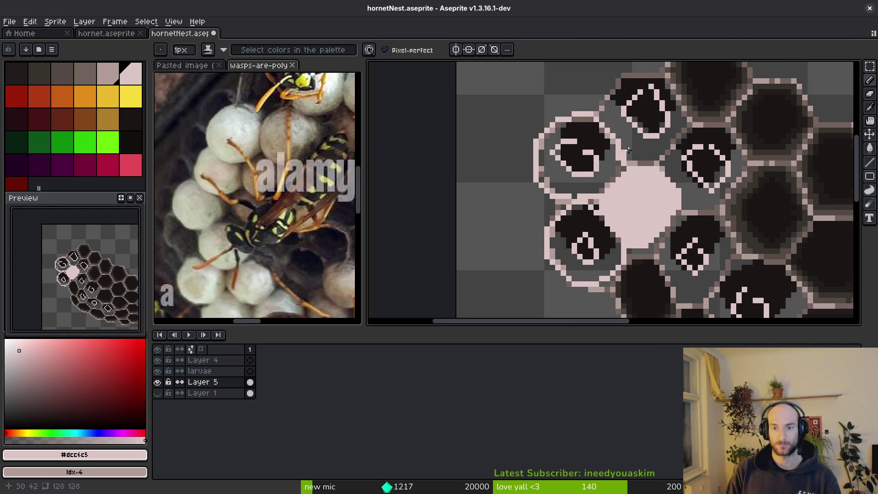
Draw pale rims along the cells' top, left and diagonal edges around the hexagon.
scroll(615, 155, up, 1)
mouse_move(627, 105)
mouse_down()
mouse_move(549, 114)
mouse_move(539, 172)
mouse_up()
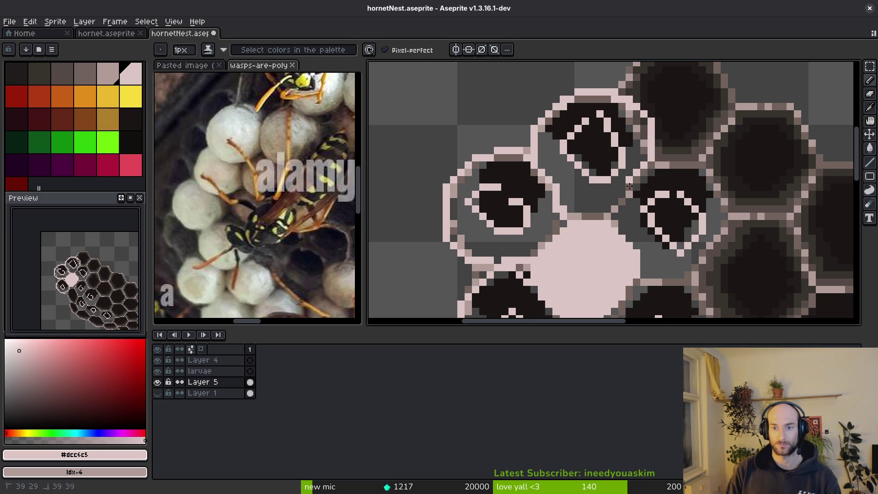
drag(655, 216, 541, 174)
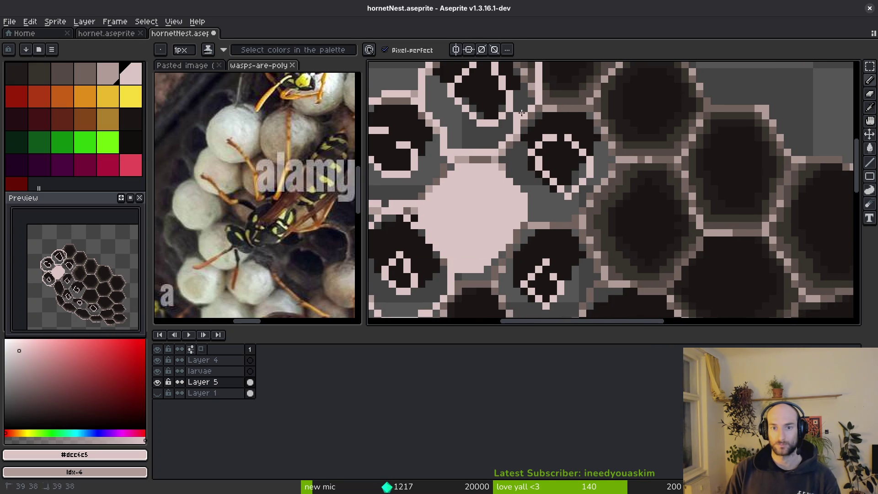
drag(599, 204, 524, 214)
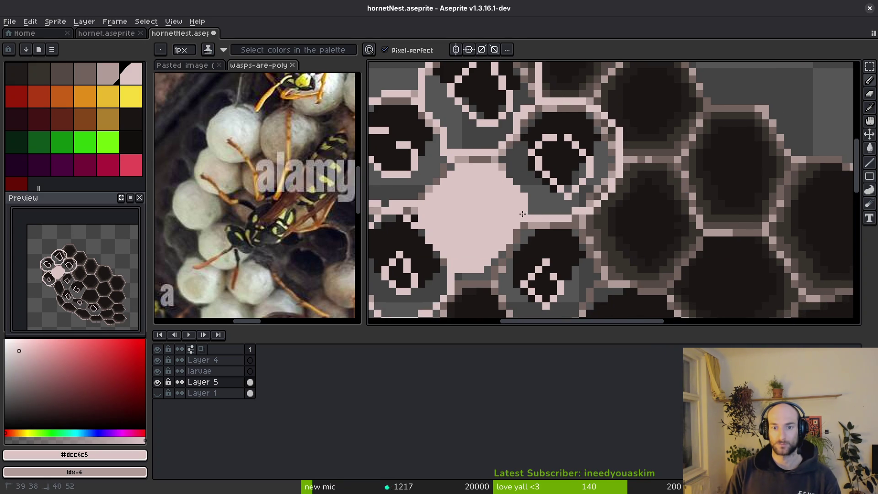
scroll(497, 151, up, 3)
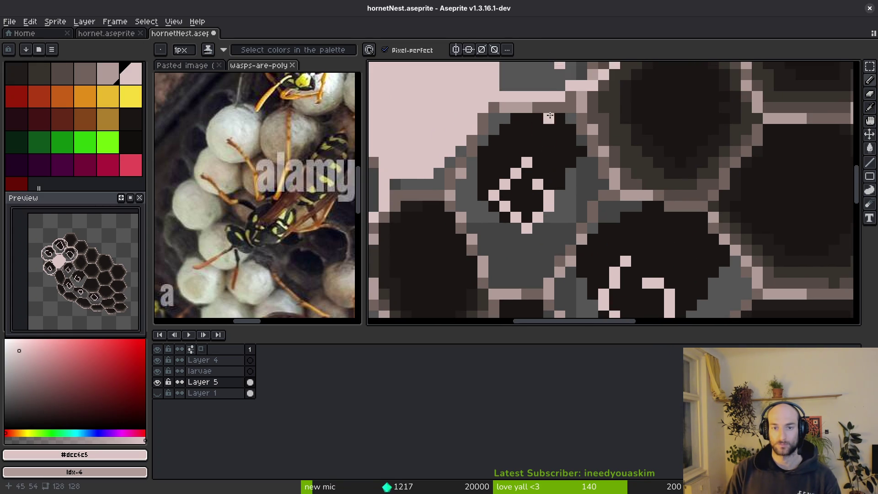
mouse_move(593, 117)
mouse_down()
mouse_move(615, 213)
mouse_move(522, 265)
mouse_move(439, 197)
mouse_move(439, 169)
mouse_up()
drag(482, 162, 482, 146)
Sample rim and cell shades from the artwork, ending on grey-brown #71625d, and save.
scroll(483, 164, down, 3)
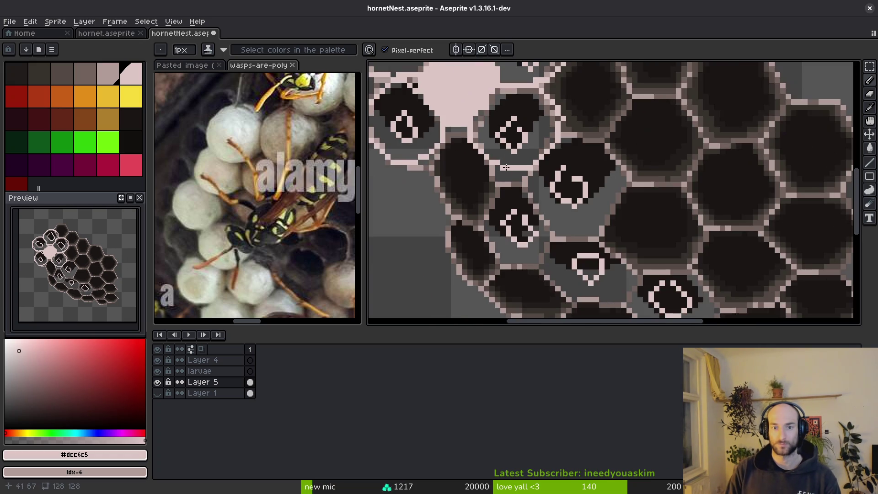
scroll(483, 185, up, 3)
alt+click(492, 174)
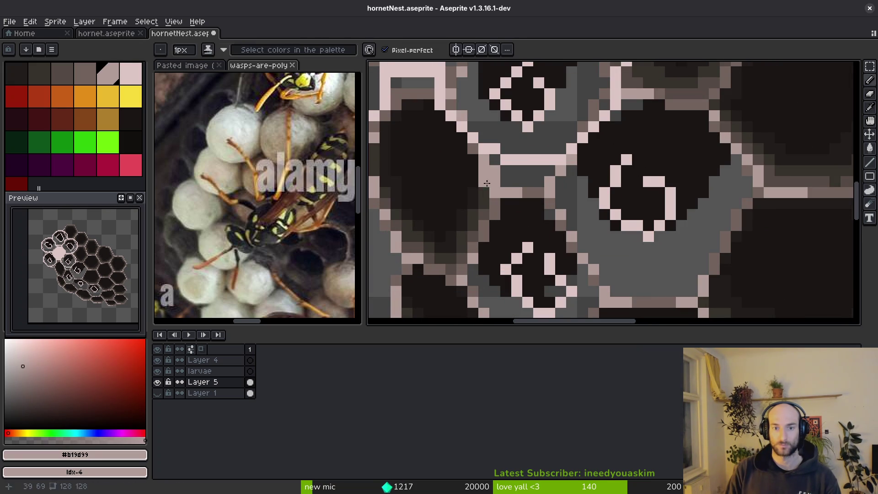
alt+click(488, 180)
scroll(482, 195, up, 1)
scroll(480, 174, up, 1)
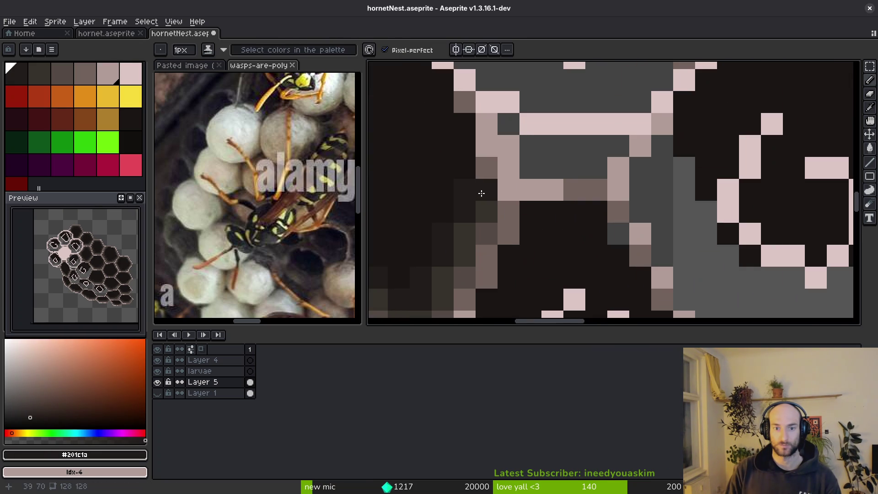
scroll(526, 206, down, 1)
scroll(508, 187, up, 1)
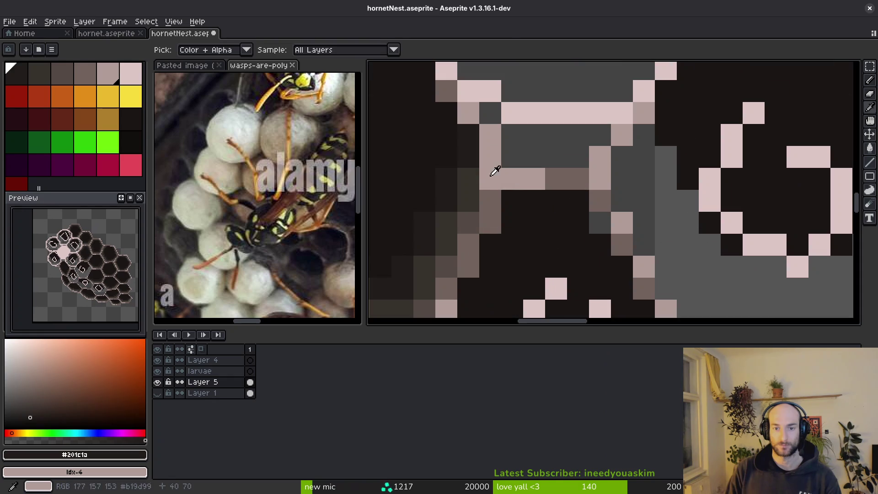
alt+click(499, 181)
scroll(572, 183, down, 3)
key(ctrl+s)
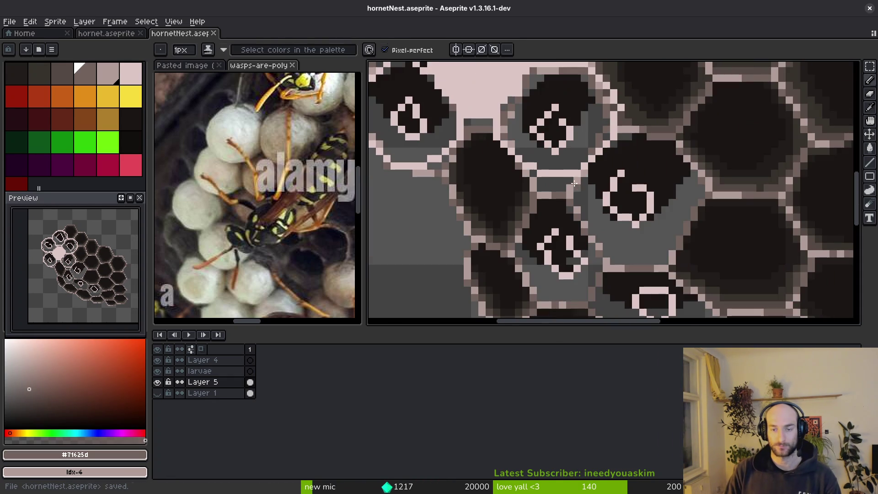
Resample the pale pink and draw a rim up a cell edge, then undo that stroke.
alt+click(567, 174)
scroll(503, 151, up, 2)
scroll(485, 138, down, 1)
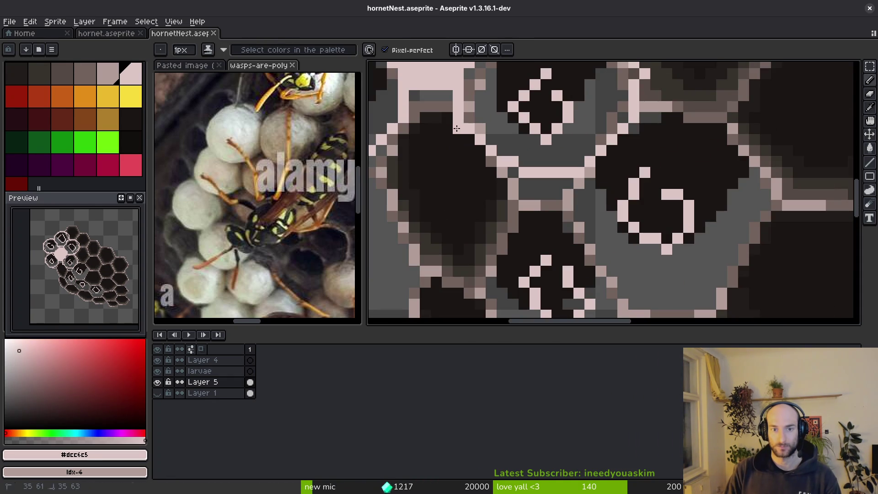
mouse_move(537, 184)
mouse_down()
mouse_move(602, 169)
mouse_move(633, 123)
mouse_up()
scroll(594, 161, down, 4)
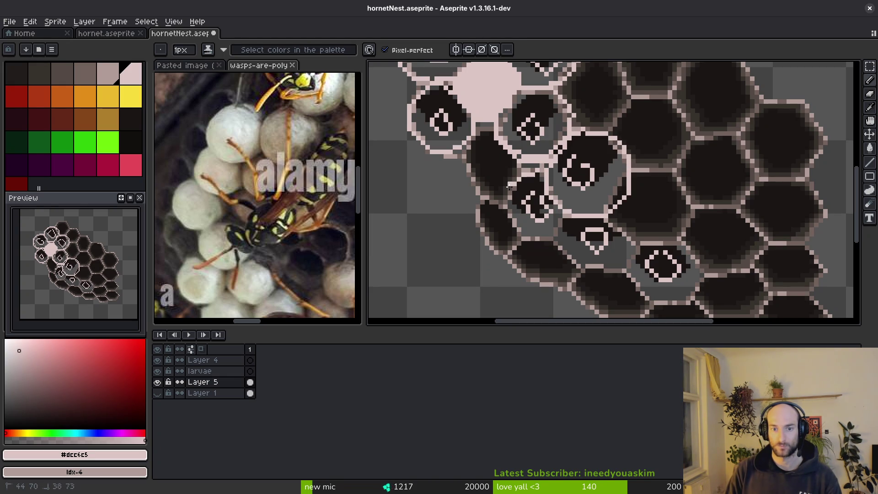
scroll(559, 221, up, 2)
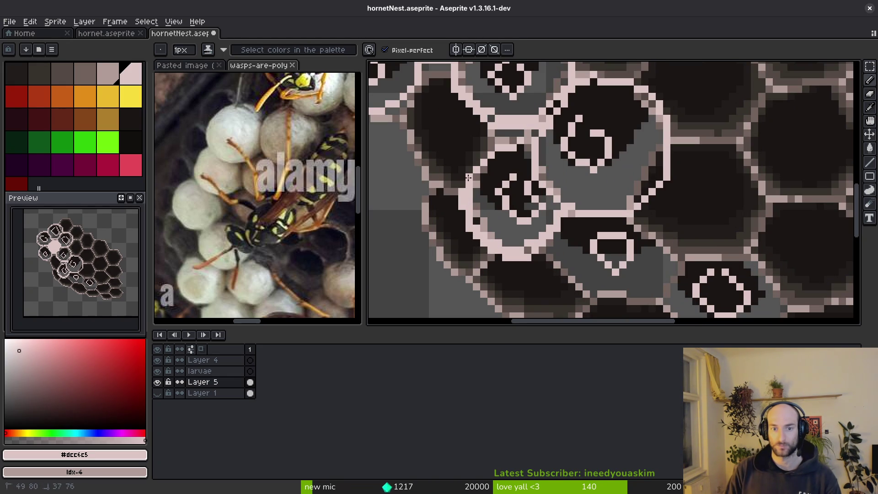
key(ctrl+z)
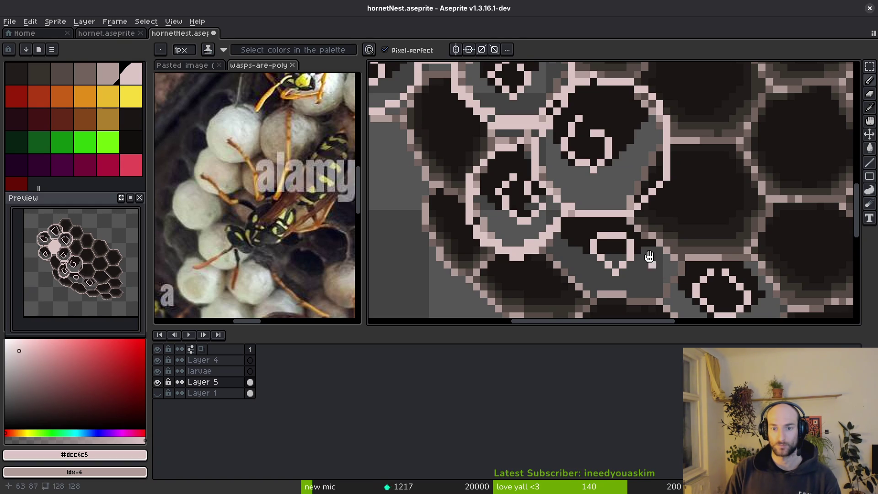
Draw pale rims along the hexagon's top and bottom edges and bucket-fill its interior pink.
drag(660, 271, 561, 181)
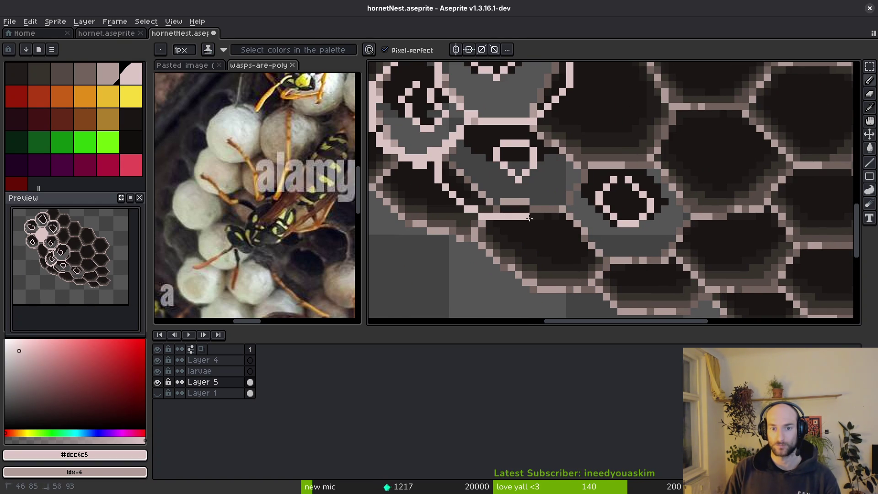
mouse_move(471, 211)
mouse_down()
mouse_move(455, 196)
mouse_move(411, 186)
mouse_up()
mouse_move(524, 147)
mouse_down()
mouse_move(561, 160)
mouse_move(596, 153)
mouse_up()
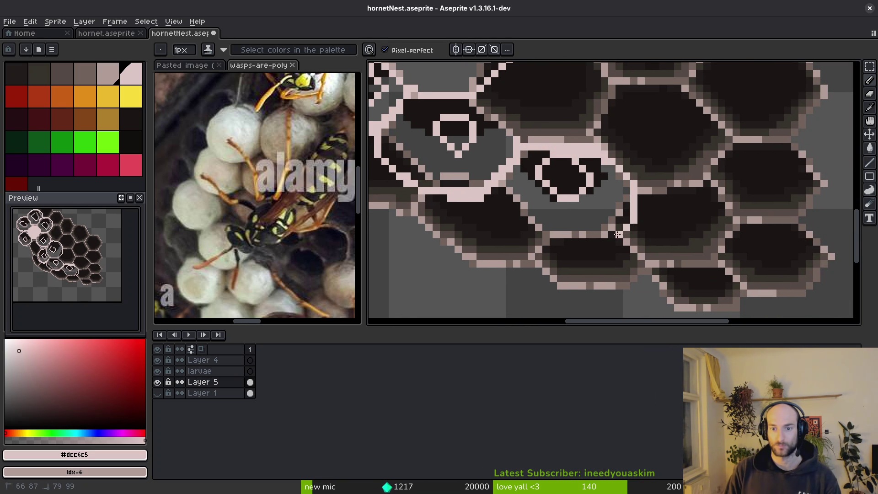
drag(619, 235, 543, 240)
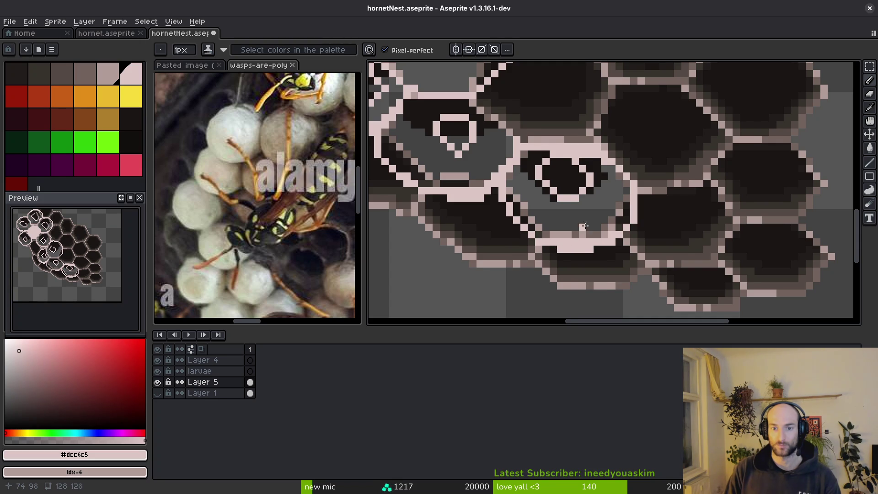
scroll(587, 227, down, 2)
key(g)
click(571, 215)
Fill the remaining grey interior pink and paint leftover pixels along the cap's bottom-left.
click(568, 198)
click(585, 236)
scroll(581, 234, up, 3)
key(b)
mouse_move(581, 234)
mouse_down()
mouse_move(540, 236)
mouse_move(484, 212)
mouse_move(484, 189)
mouse_up()
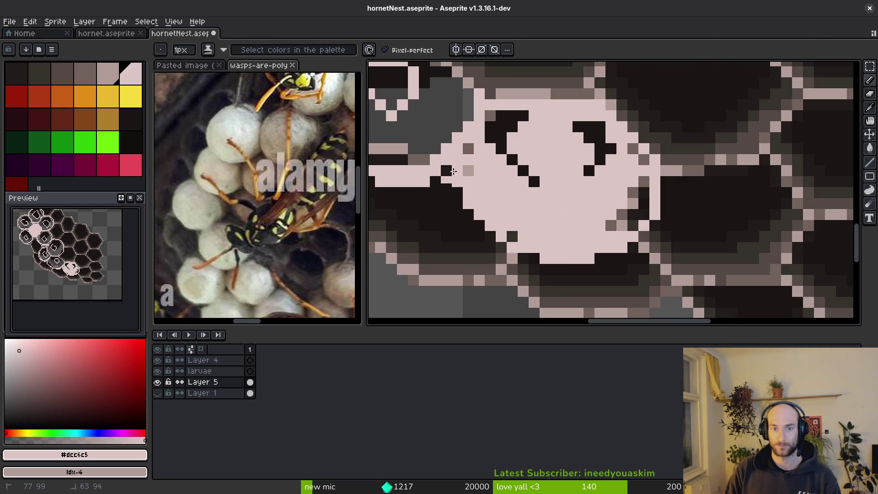
Pencil over the dark specks and diagonals at the cap's top-left and right inner edges.
drag(498, 122, 489, 116)
click(471, 167)
drag(501, 137, 513, 151)
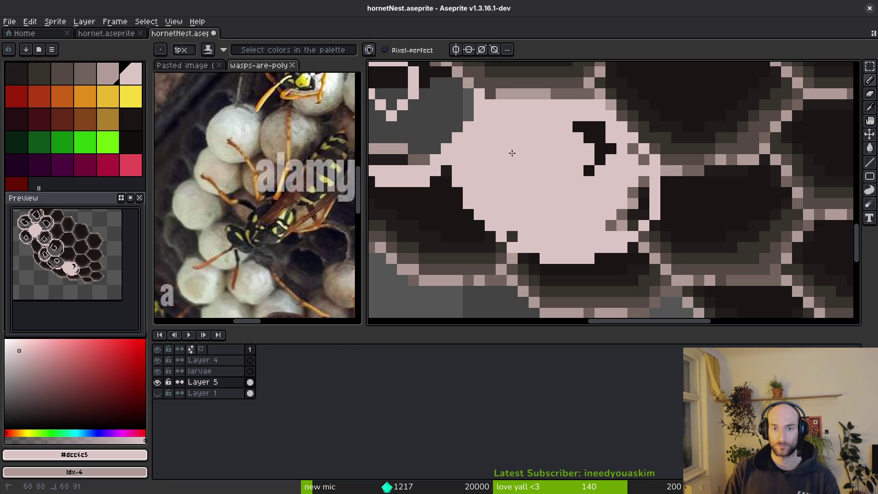
drag(612, 234, 645, 183)
drag(629, 139, 641, 164)
drag(601, 141, 590, 149)
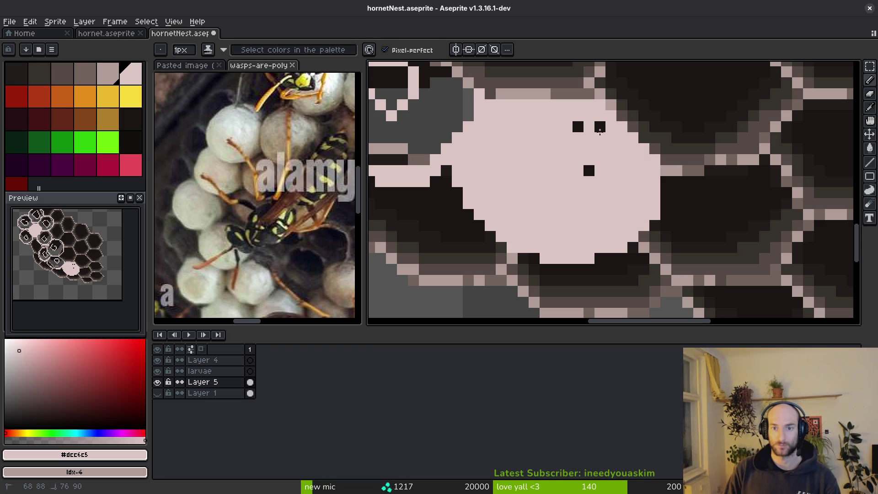
click(589, 171)
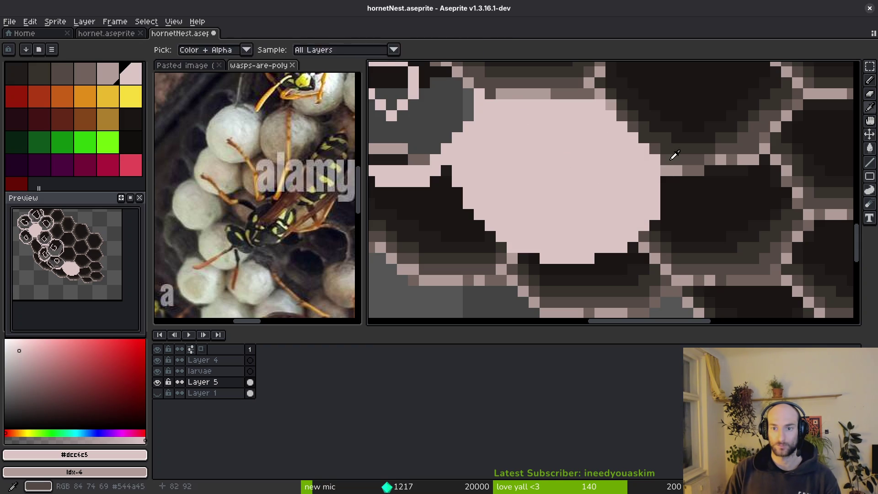
Darken an edge pixel with #544a45, sample dark shades #1a1614 and #201c1a, and save.
alt+click(672, 156)
click(659, 157)
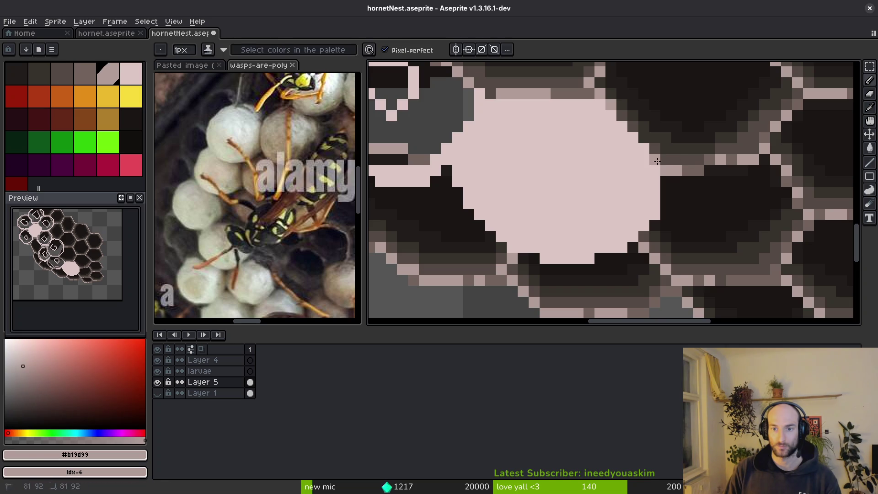
key(ctrl+s)
scroll(656, 226, down, 3)
scroll(600, 232, up, 2)
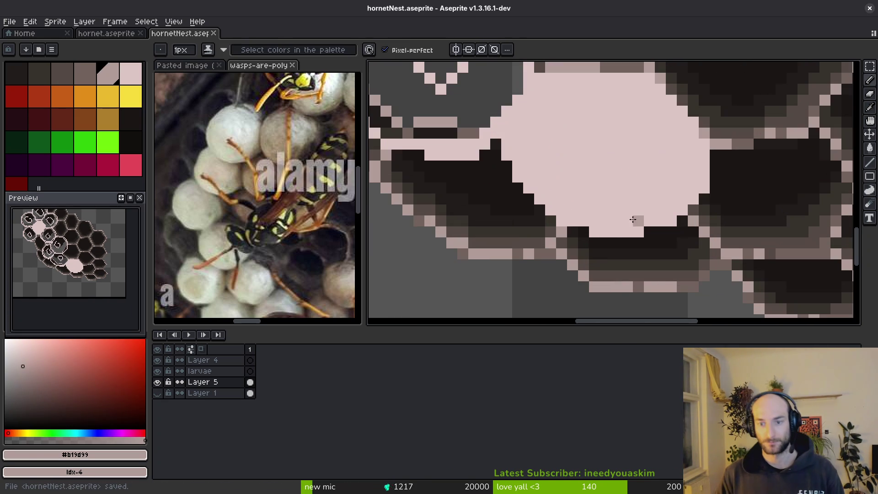
alt+click(703, 190)
scroll(726, 214, down, 2)
key(ctrl+s)
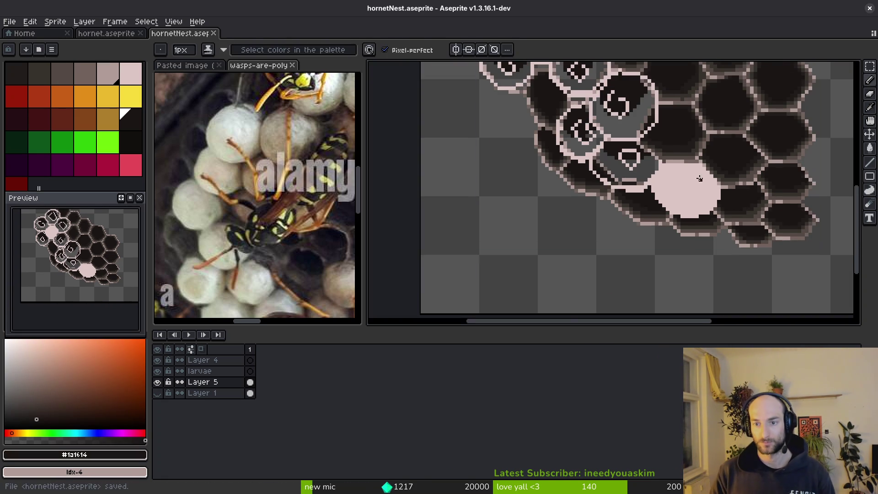
scroll(714, 170, up, 3)
alt+click(698, 137)
scroll(727, 198, down, 3)
key(ctrl+s)
Resample pale pink and fill the grey area beside the cap, undoing an overreaching stroke.
scroll(723, 188, up, 3)
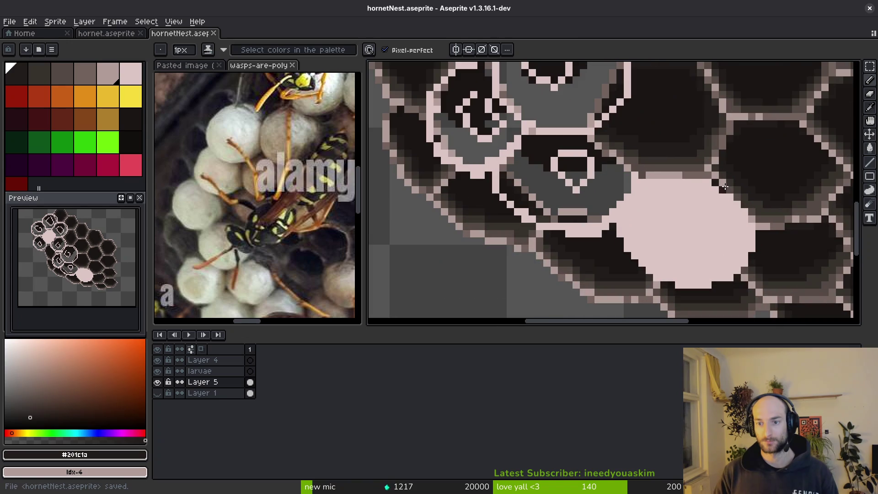
scroll(734, 197, down, 2)
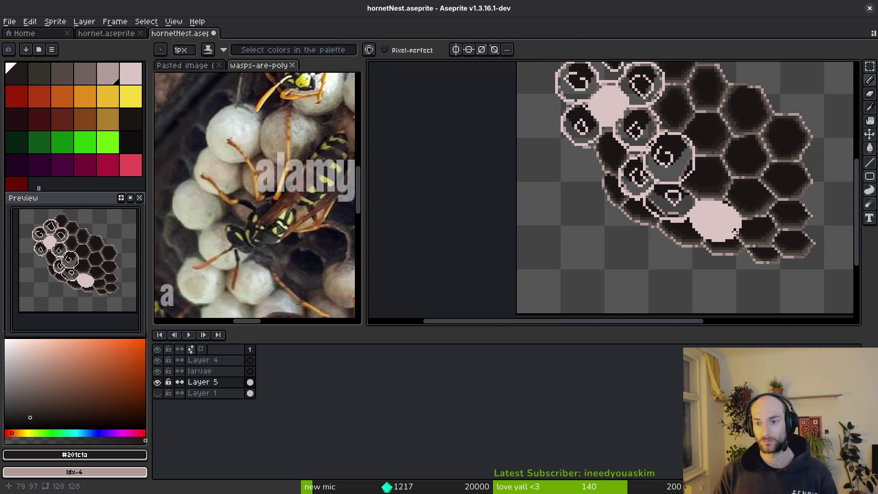
scroll(708, 226, up, 4)
scroll(676, 215, down, 3)
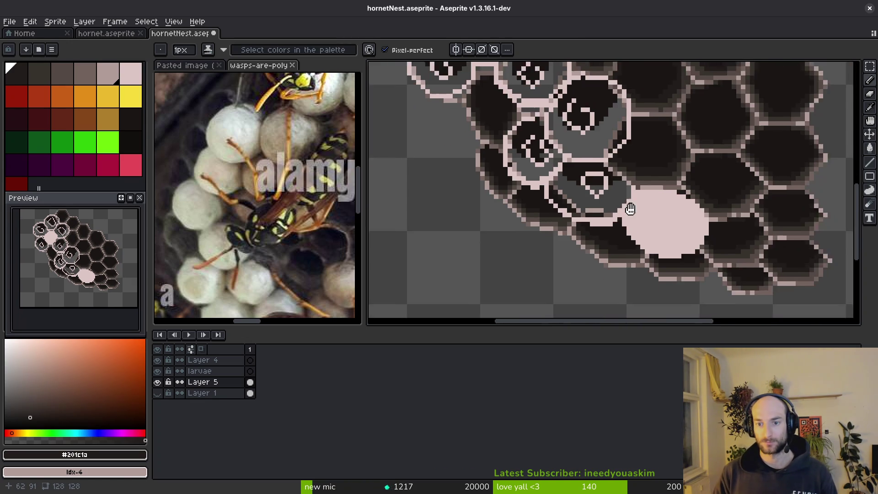
scroll(672, 207, up, 2)
alt+click(731, 198)
key(g)
click(640, 183)
key(b)
drag(658, 213, 525, 167)
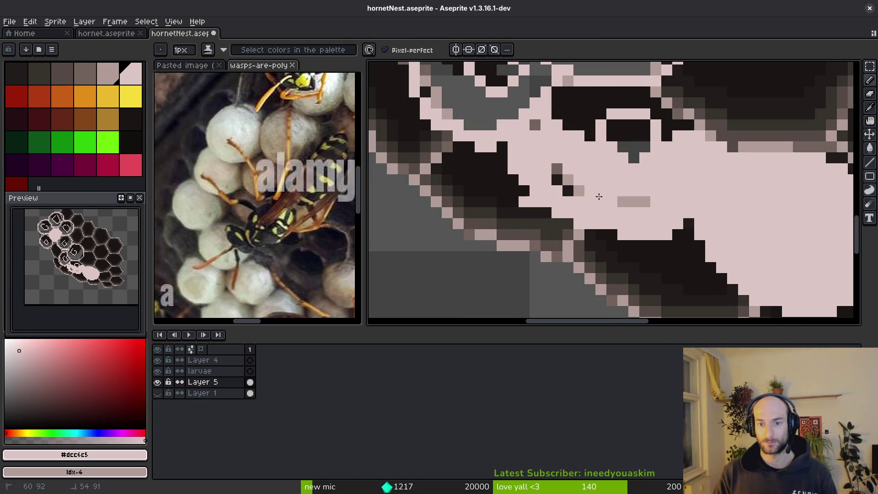
key(ctrl+z)
Fill the grey and dark pixel runs and the dark diagonal inside the cap pink.
key(g)
click(641, 212)
click(586, 210)
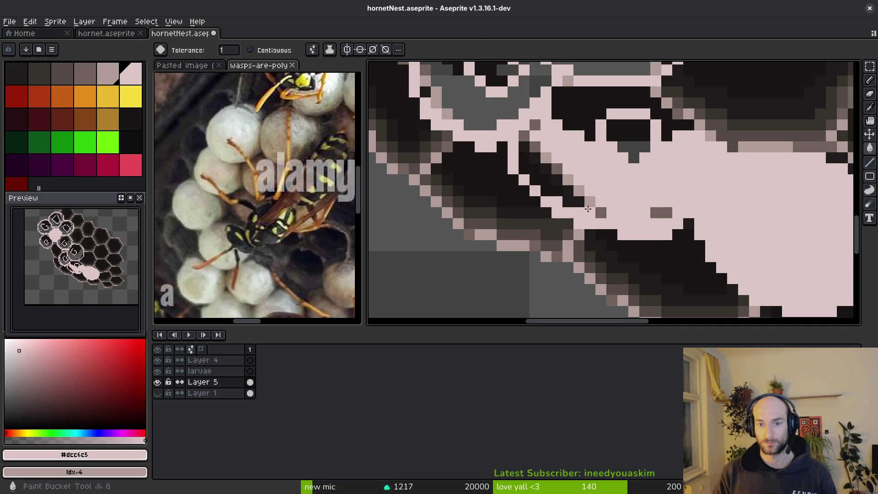
click(549, 181)
click(549, 169)
click(539, 126)
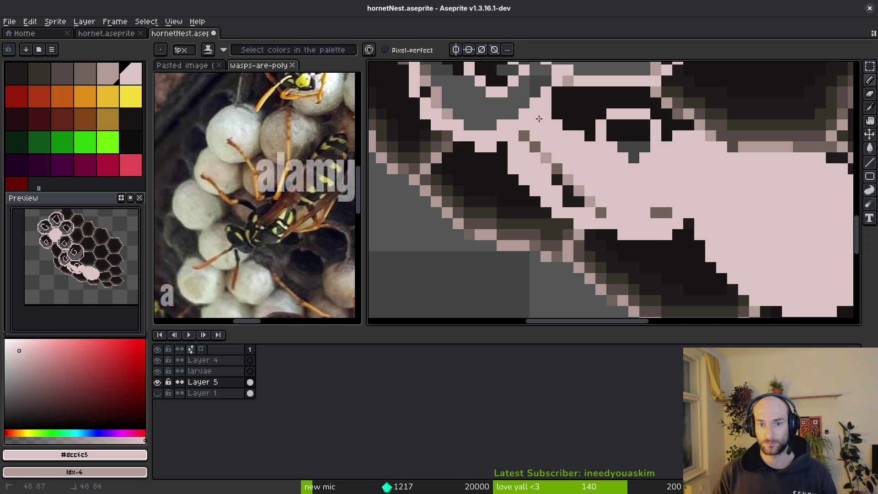
drag(567, 202, 557, 169)
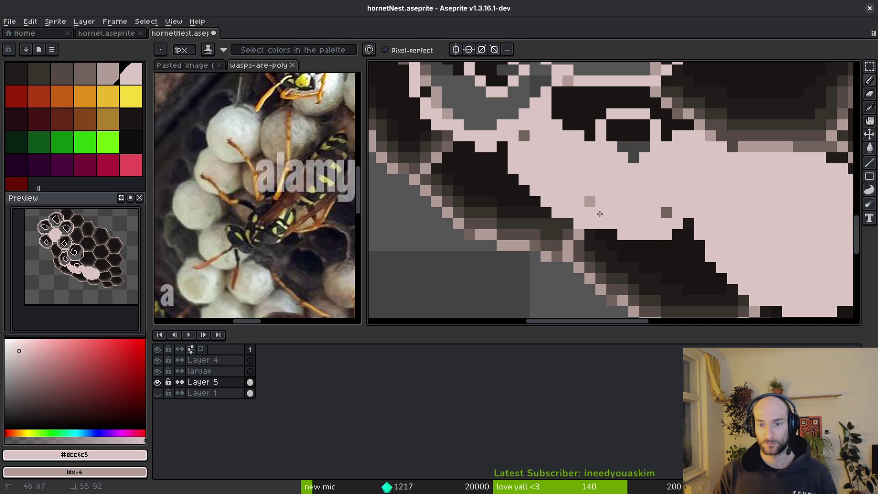
click(667, 213)
Flood-fill the remaining dark patches in the blob and pencil the last dark pixels pink.
key(g)
click(628, 131)
click(588, 105)
key(b)
drag(656, 93, 689, 123)
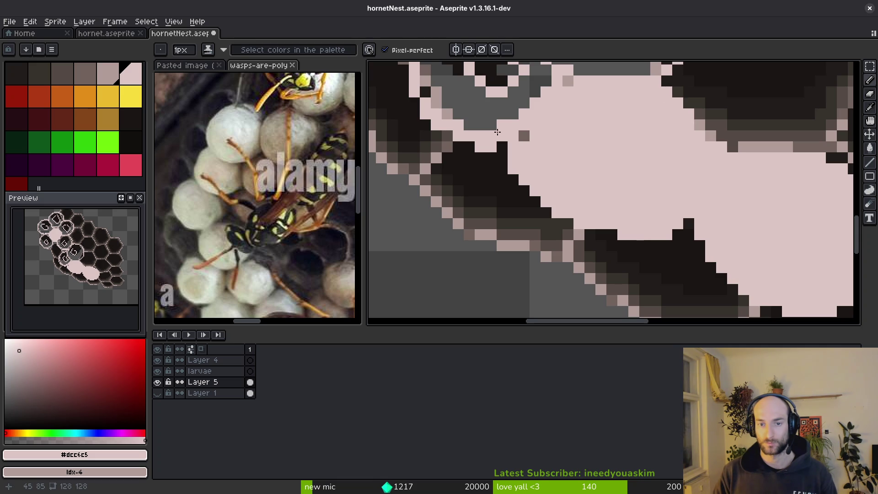
Sample the dark cell colour, then the pale pink, saving hornetNest.aseprite.
alt+click(504, 179)
scroll(509, 169, down, 3)
key(ctrl+s)
scroll(590, 204, up, 3)
scroll(622, 203, down, 3)
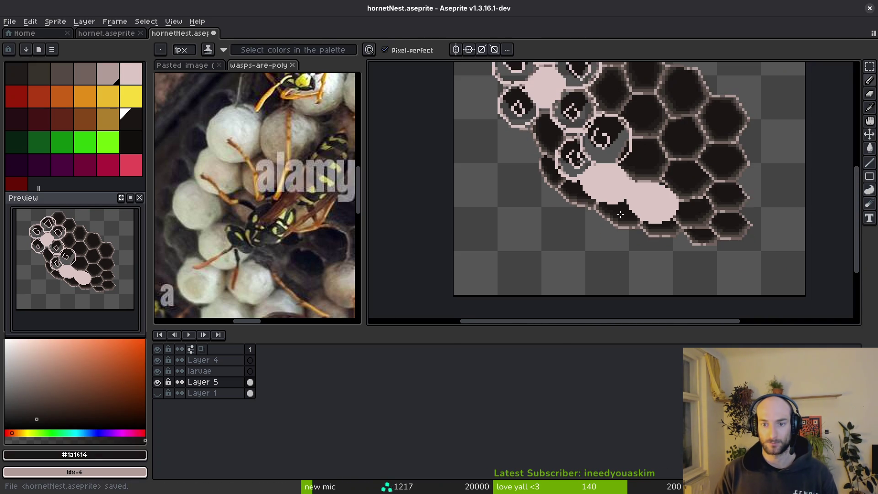
scroll(594, 197, up, 3)
alt+click(590, 192)
key(ctrl+s)
scroll(611, 192, down, 3)
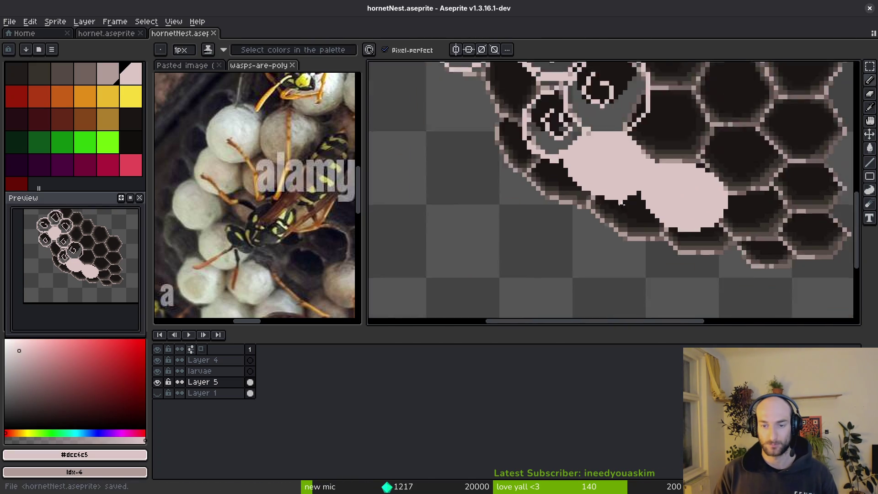
Flood-fill the dark specks and several dark nest cells with pale pink #dcc6c5.
scroll(608, 203, up, 2)
key(g)
click(626, 210)
click(628, 180)
click(567, 225)
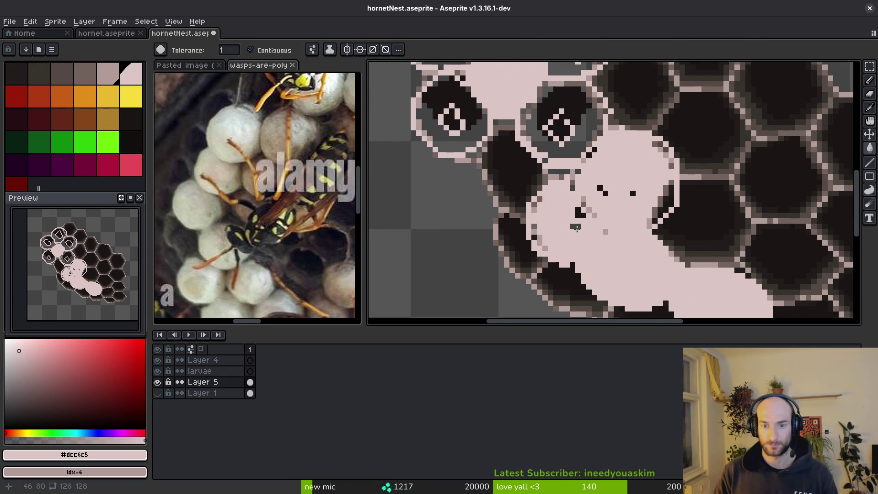
scroll(576, 233, down, 1)
scroll(576, 210, up, 1)
click(574, 177)
click(560, 163)
Fill the remaining upper-left dark cells and their grey rings and gaps pale pink.
scroll(561, 162, down, 1)
scroll(561, 163, up, 1)
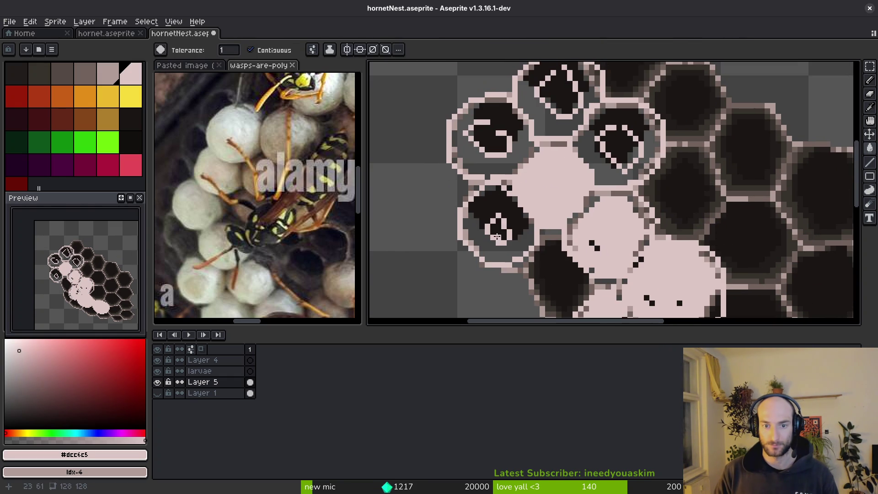
click(499, 224)
click(499, 238)
click(608, 151)
click(603, 165)
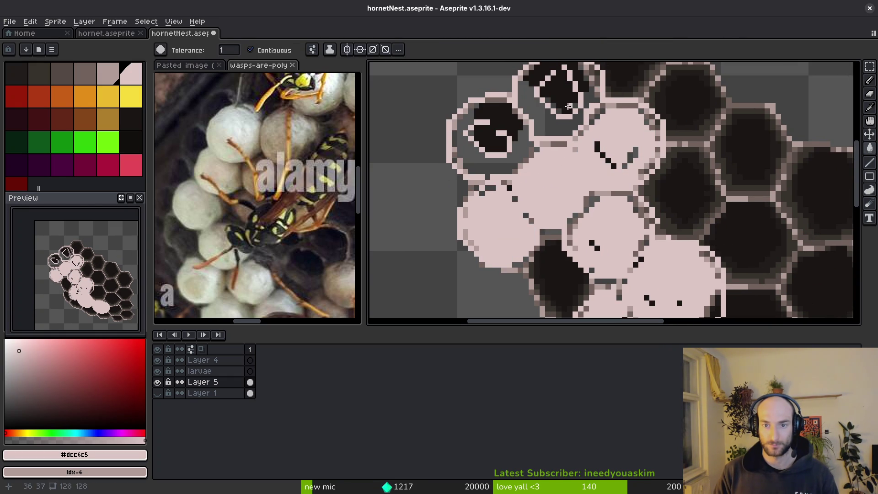
click(556, 126)
click(566, 96)
click(498, 138)
click(521, 161)
scroll(550, 185, down, 2)
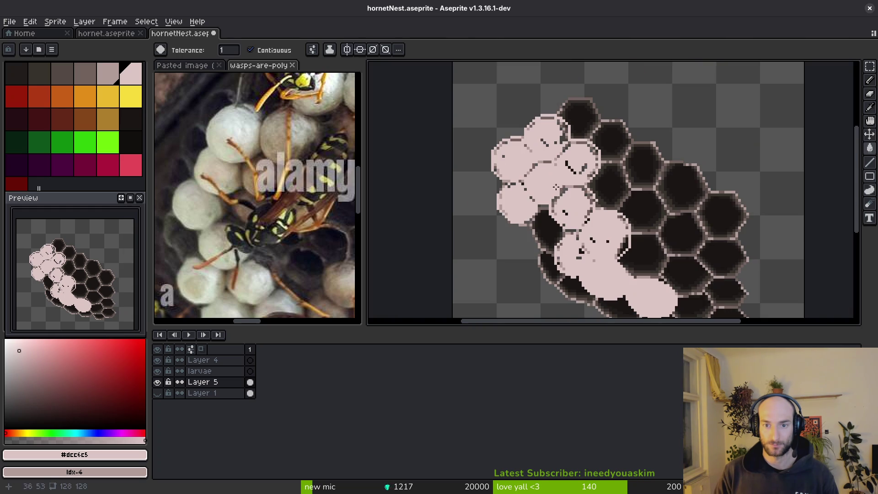
Save the nest file.
key(ctrl+s)
scroll(580, 246, down, 1)
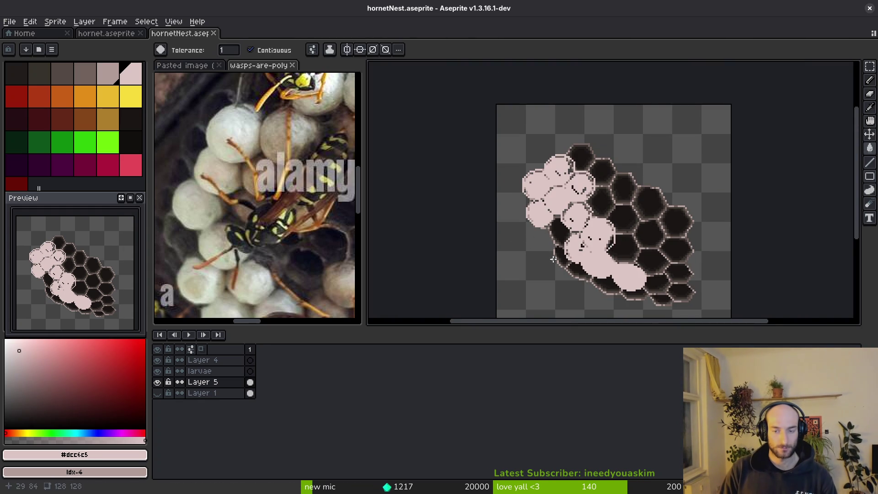
scroll(289, 232, down, 3)
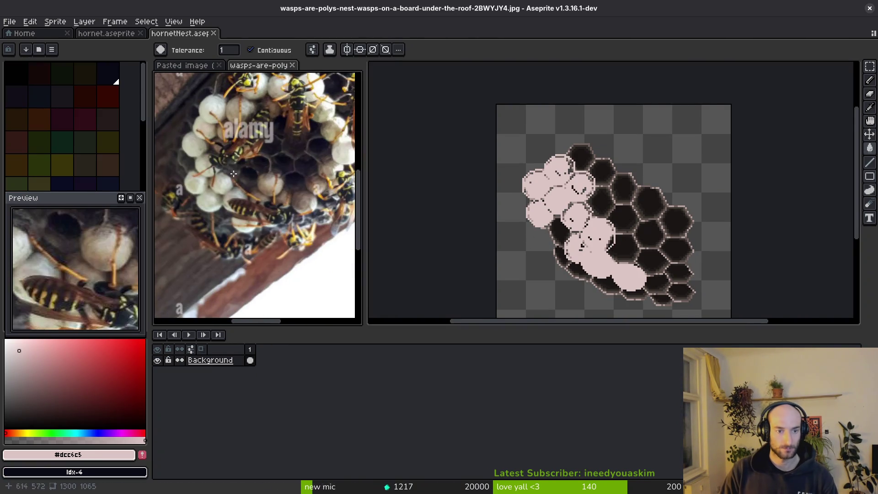
scroll(289, 232, up, 1)
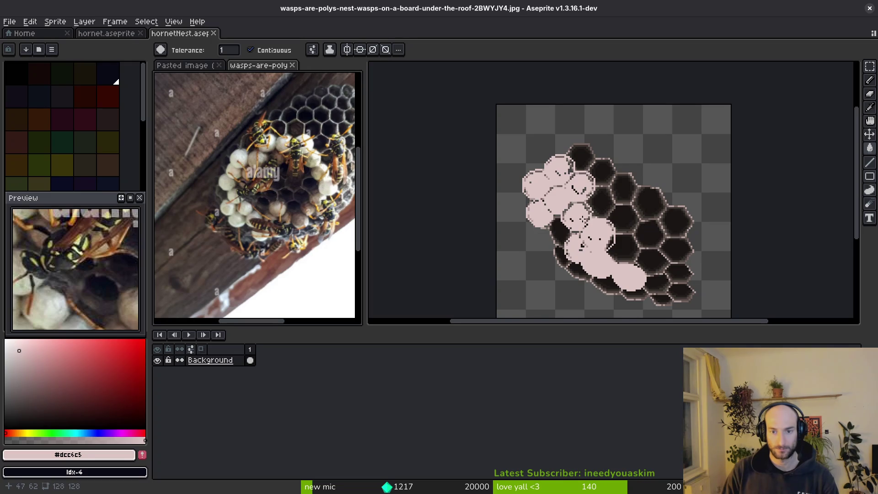
click(543, 215)
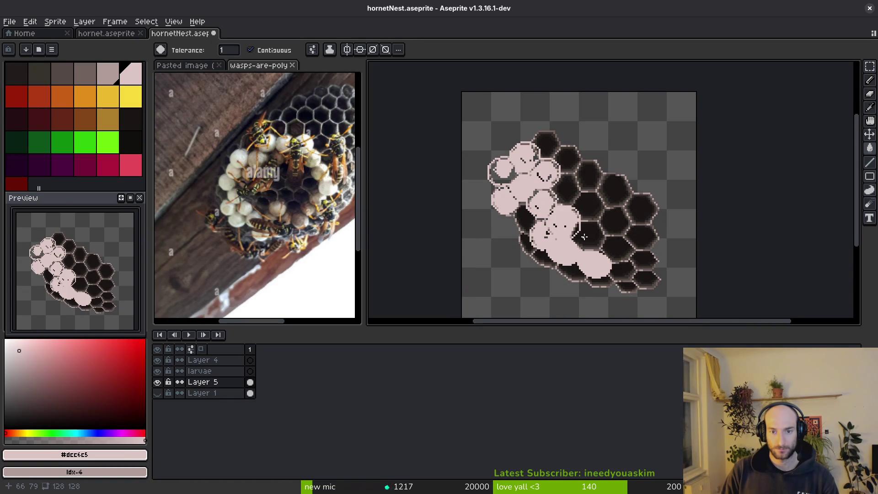
key(shift+w)
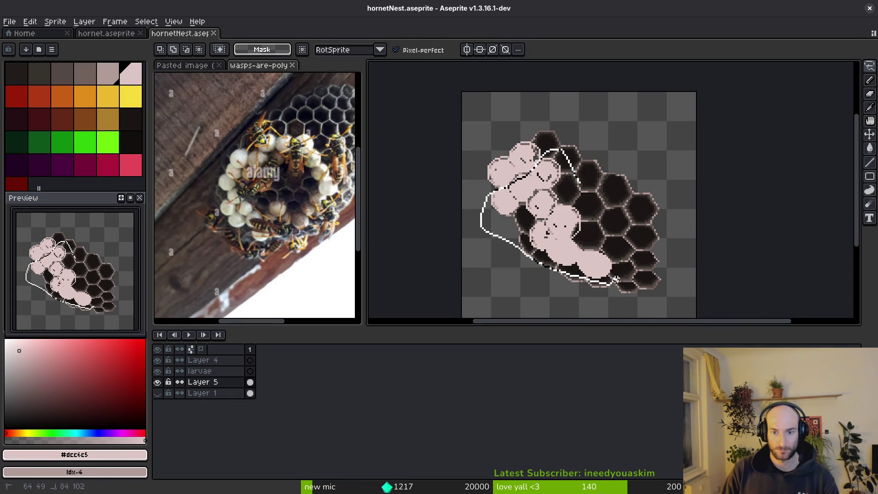
drag(578, 179, 583, 185)
key(Delete)
key(ctrl+z)
key(ctrl+d)
key(ctrl+z)
key(ctrl+z)
key(ctrl+z)
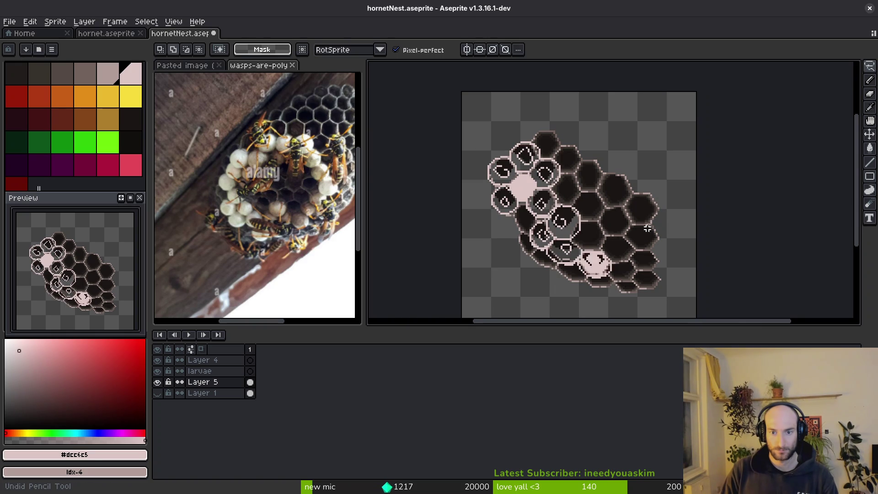
key(ctrl+z)
key(ctrl+z)
key(ctrl+z)
key(ctrl+z)
key(ctrl+z)
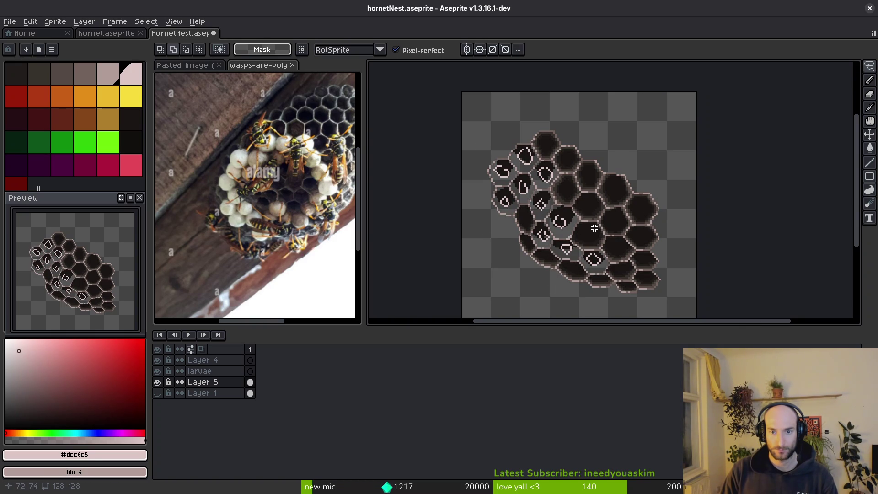
key(ctrl+y)
key(ctrl+y)
key(ctrl+y)
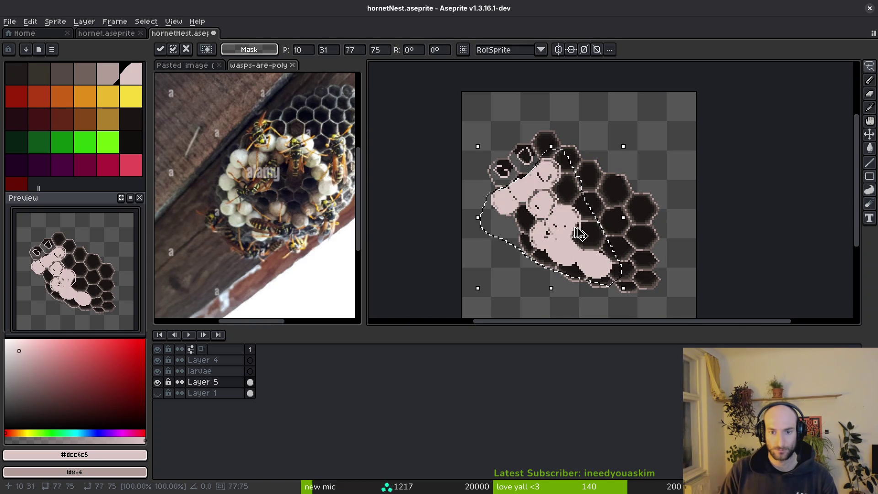
key(ctrl+s)
scroll(552, 225, up, 5)
scroll(564, 219, up, 2)
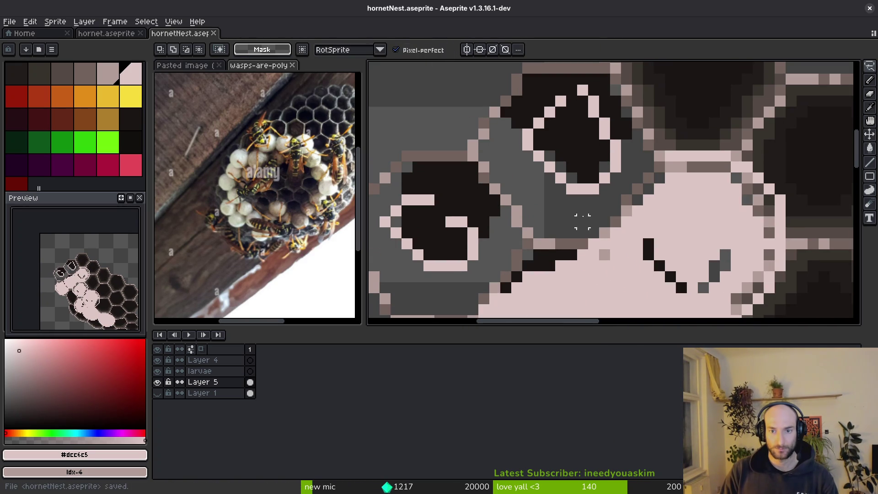
Lasso the scribbled cells and replace their pale marks with the dark cell colour.
alt+click(593, 99)
mouse_move(593, 98)
mouse_down()
mouse_move(387, 222)
mouse_move(508, 244)
mouse_move(615, 177)
mouse_up()
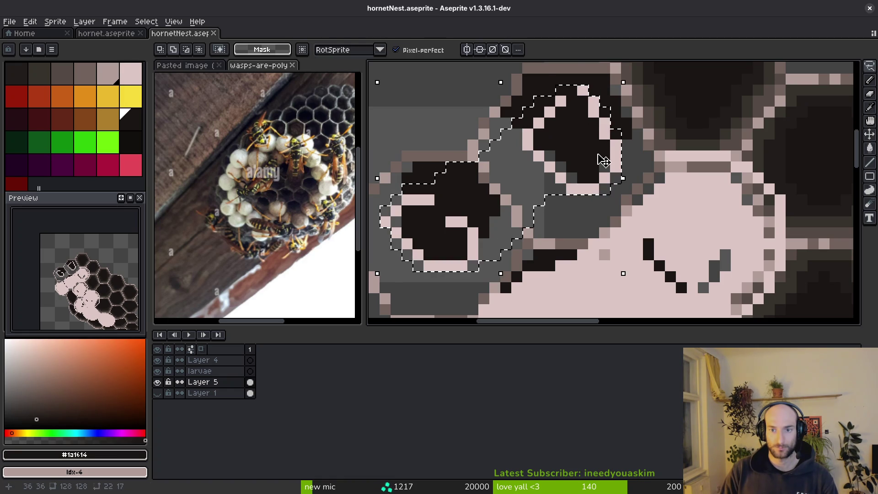
key(x)
key(shift+r)
click(667, 132)
key(ctrl+d)
Draw brown #544a45 shading lines and pixels along the cell rims.
alt+click(569, 143)
alt+click(693, 146)
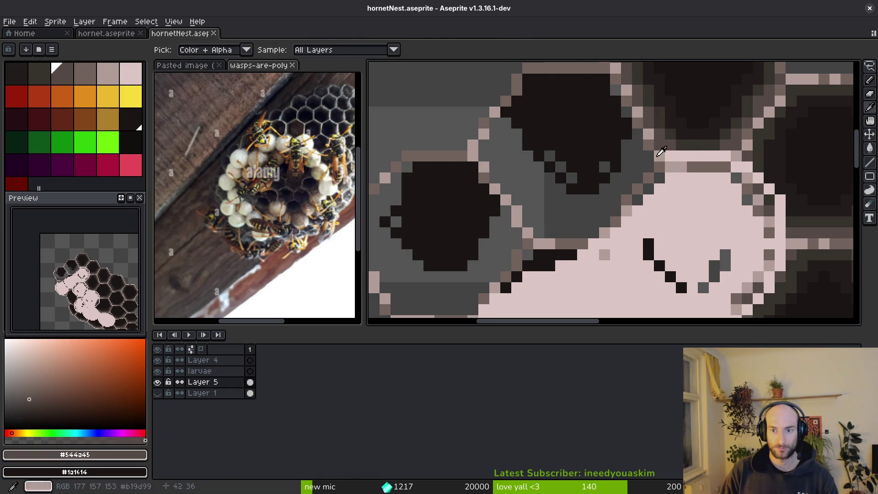
scroll(655, 169, up, 2)
drag(667, 150, 612, 199)
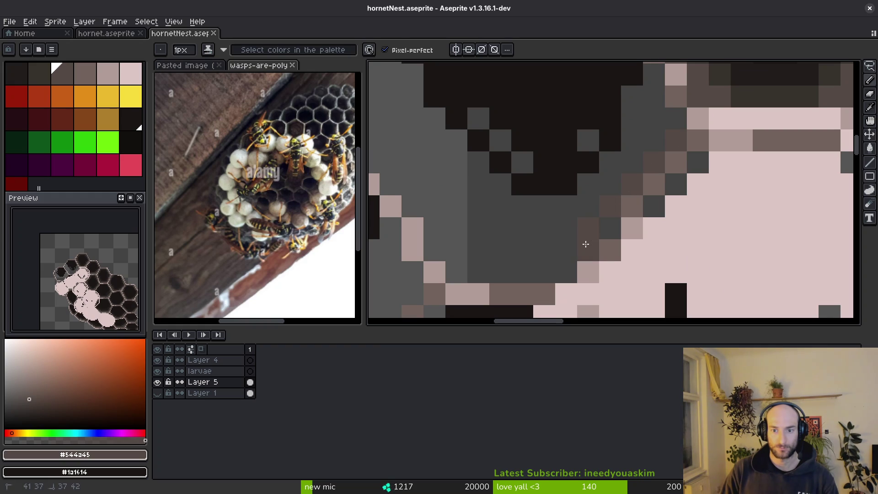
mouse_move(503, 273)
mouse_down()
mouse_move(434, 272)
mouse_move(435, 228)
mouse_up()
click(631, 205)
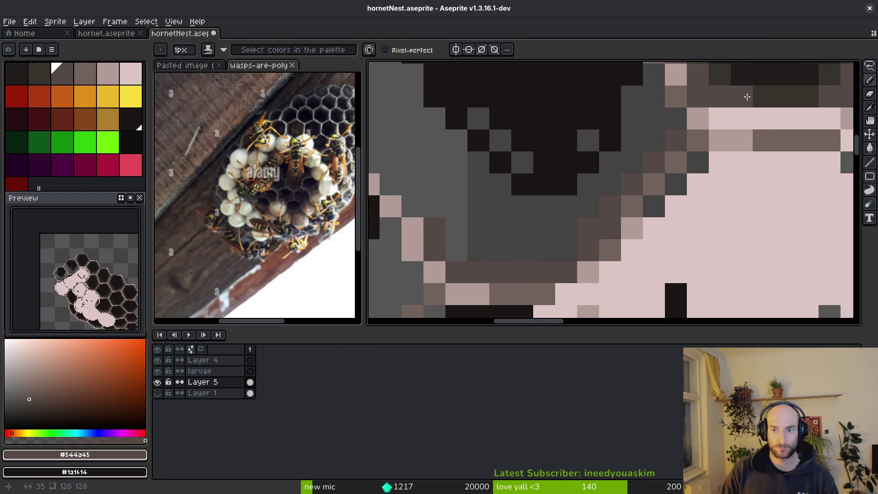
drag(413, 185, 478, 228)
click(480, 251)
mouse_move(438, 197)
mouse_down()
mouse_move(414, 142)
mouse_move(438, 99)
mouse_up()
drag(419, 136, 462, 262)
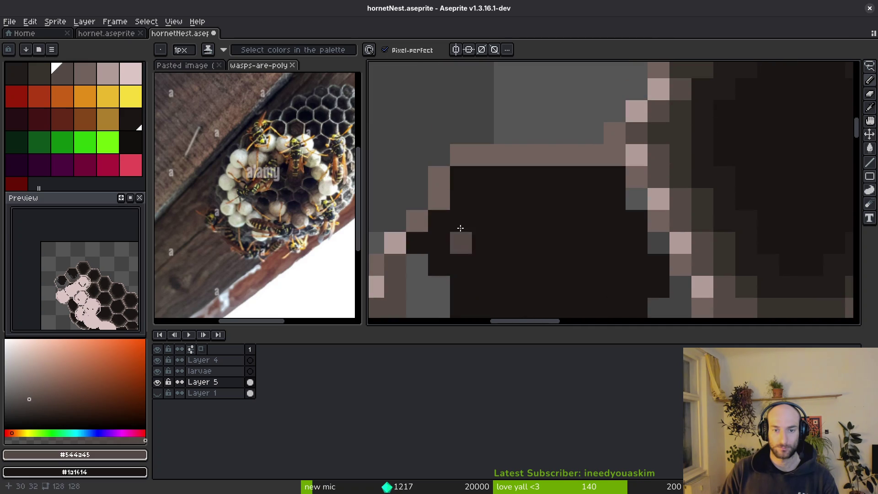
mouse_move(439, 221)
mouse_down()
mouse_move(477, 181)
mouse_move(591, 179)
mouse_up()
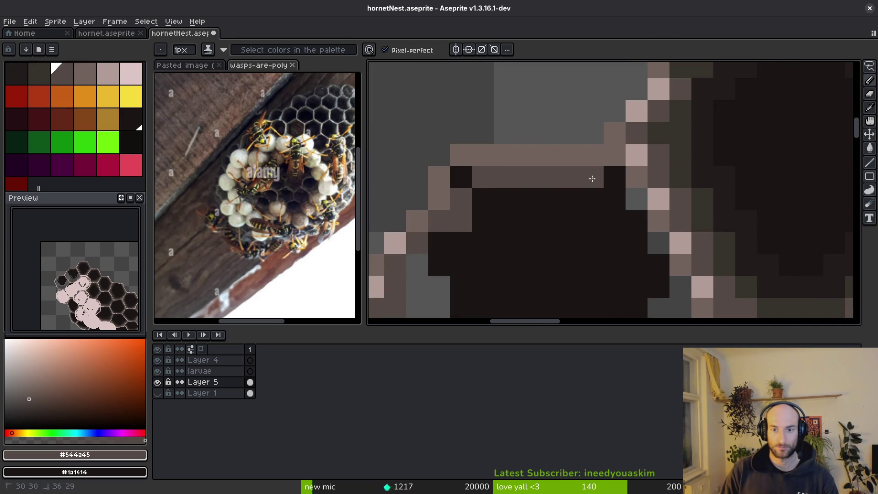
mouse_move(483, 176)
mouse_down()
mouse_move(579, 198)
mouse_move(614, 182)
mouse_move(637, 198)
mouse_move(547, 198)
mouse_up()
Paint darker #201c1a pixels inside the cell and #36312c shading on the rim.
alt+click(517, 132)
drag(503, 110, 538, 180)
mouse_move(553, 210)
mouse_down()
mouse_move(555, 247)
mouse_move(568, 261)
mouse_move(613, 208)
mouse_up()
alt+click(615, 208)
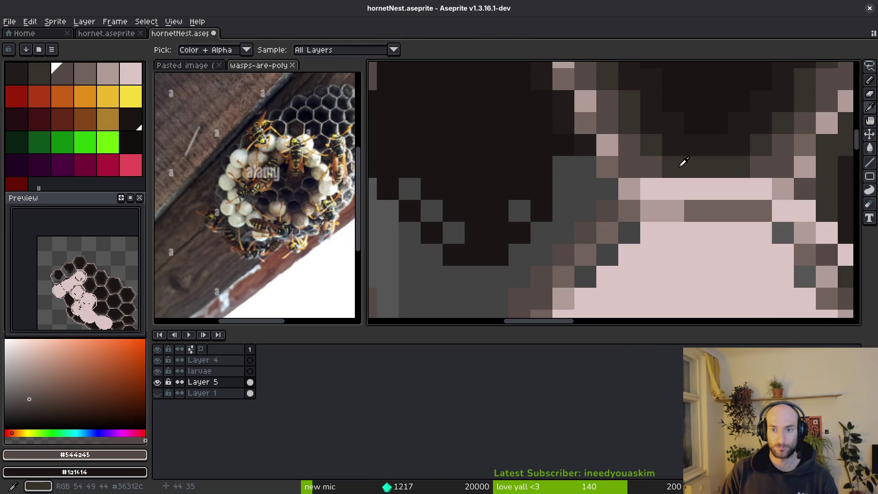
alt+click(652, 161)
drag(584, 167, 555, 226)
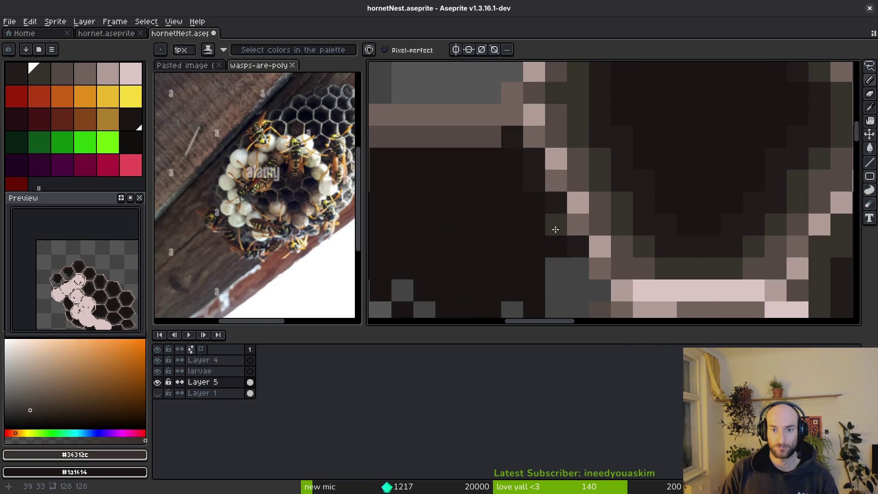
drag(540, 192, 508, 129)
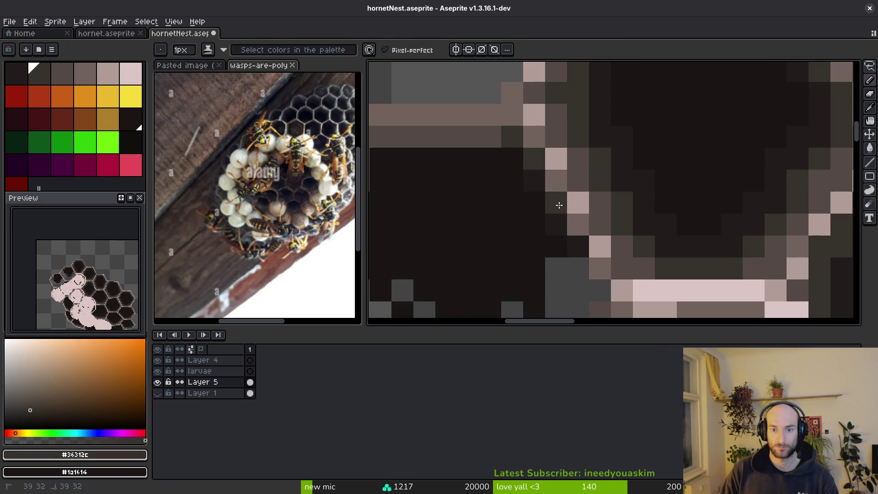
mouse_move(579, 276)
mouse_down()
mouse_move(593, 289)
mouse_move(582, 196)
mouse_move(549, 244)
mouse_move(637, 157)
mouse_move(582, 233)
mouse_move(486, 237)
mouse_move(471, 194)
mouse_move(432, 158)
mouse_move(398, 106)
mouse_move(442, 256)
mouse_move(501, 133)
mouse_move(543, 116)
mouse_move(641, 108)
mouse_up()
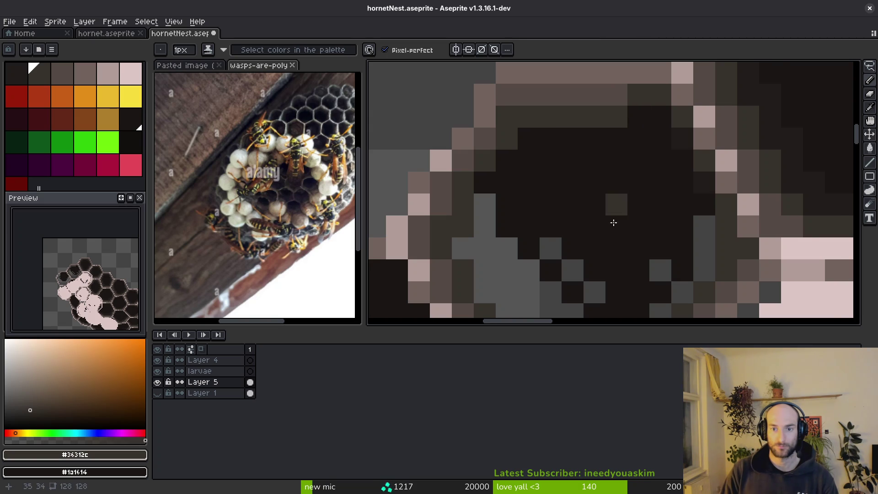
Fill and paint the remaining grey pixels in the cell with #201c1a.
scroll(557, 206, down, 3)
scroll(557, 206, up, 3)
key(alt)
alt+click(800, 95)
key(g)
click(570, 255)
drag(600, 222, 543, 281)
click(635, 206)
click(617, 249)
click(594, 270)
key(b)
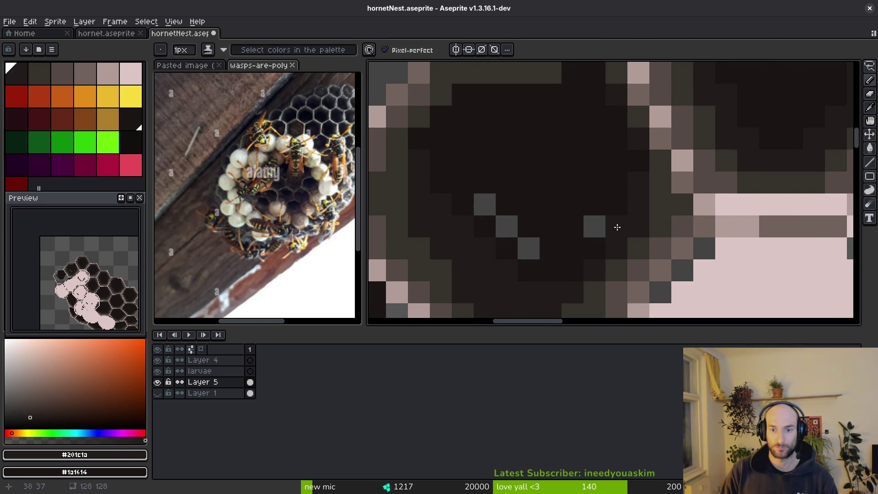
drag(544, 284, 604, 248)
Darken leftover grey pixels with #1a1614 and the olive rim pixel with #201c1a, then save.
alt+click(607, 198)
click(566, 189)
click(545, 169)
click(589, 214)
click(661, 196)
drag(589, 203, 523, 269)
alt+click(433, 243)
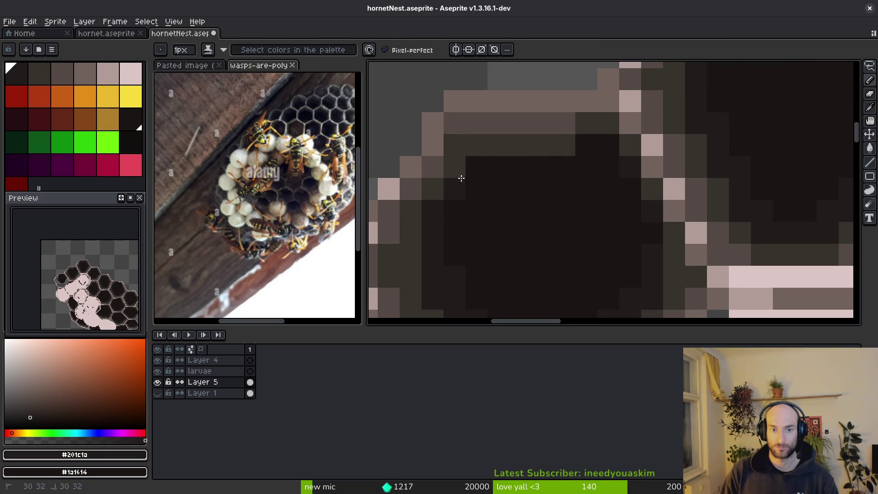
click(566, 152)
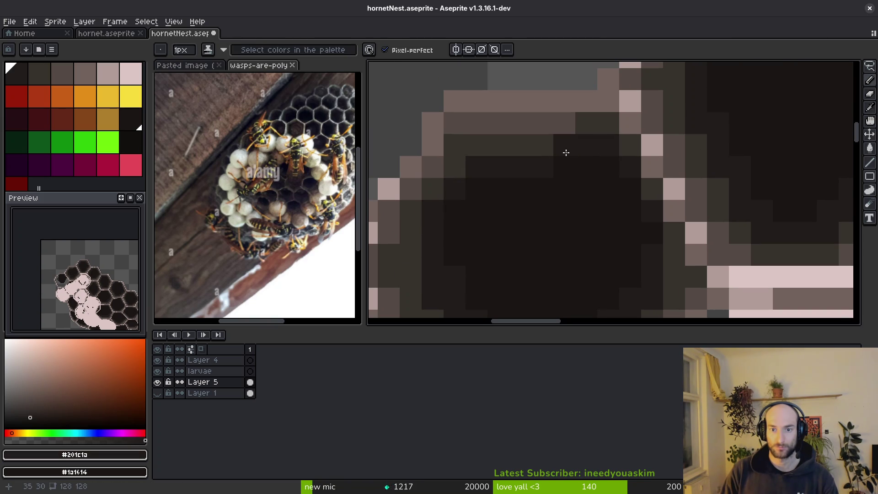
scroll(626, 178, down, 3)
key(ctrl+s)
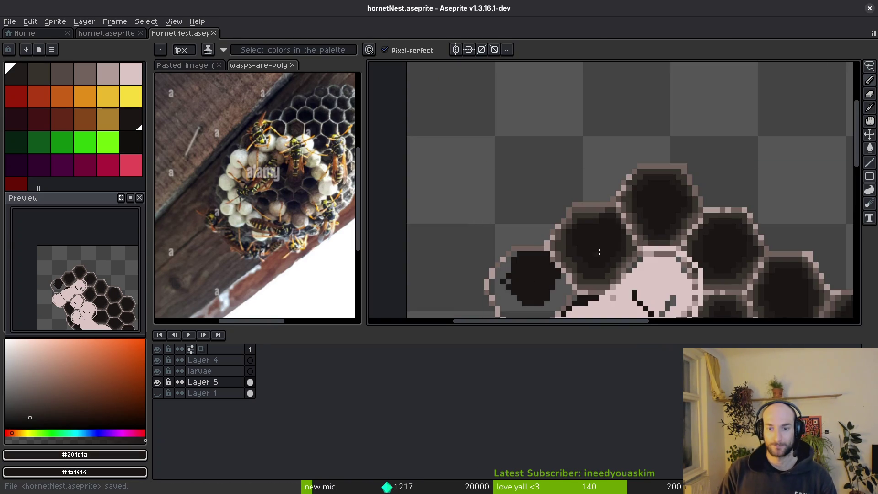
Bucket-fill the grey ring around the leftmost cell with a darker rim tone.
scroll(613, 182, up, 2)
scroll(578, 276, up, 1)
click(541, 235)
alt+click(571, 200)
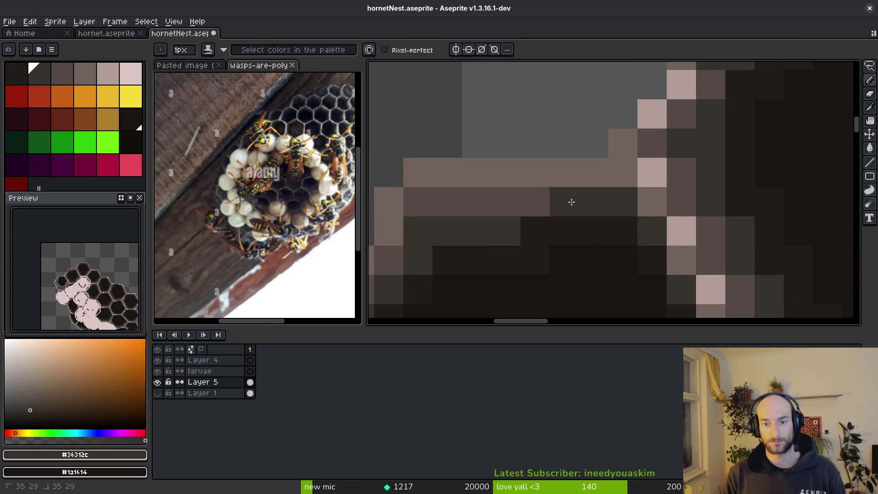
scroll(574, 274, down, 3)
scroll(579, 281, up, 3)
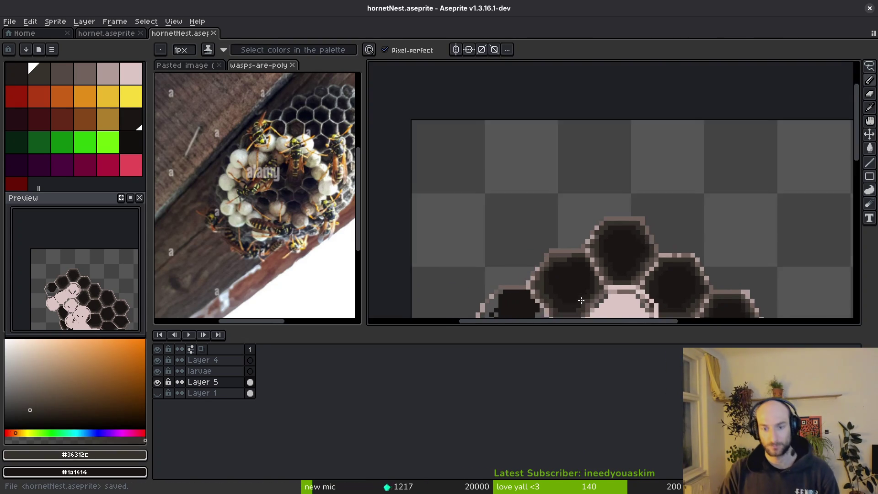
scroll(581, 267, up, 2)
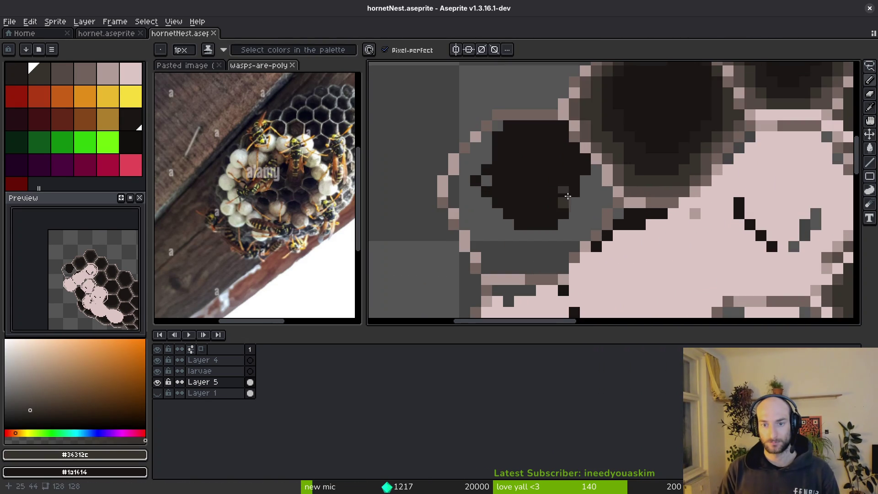
key(alt)
alt+click(588, 231)
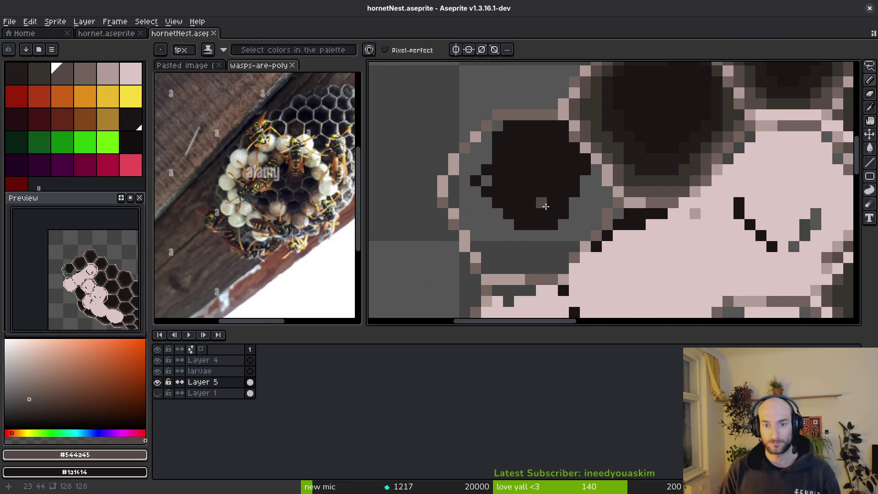
click(605, 213)
key(ctrl+z)
click(595, 218)
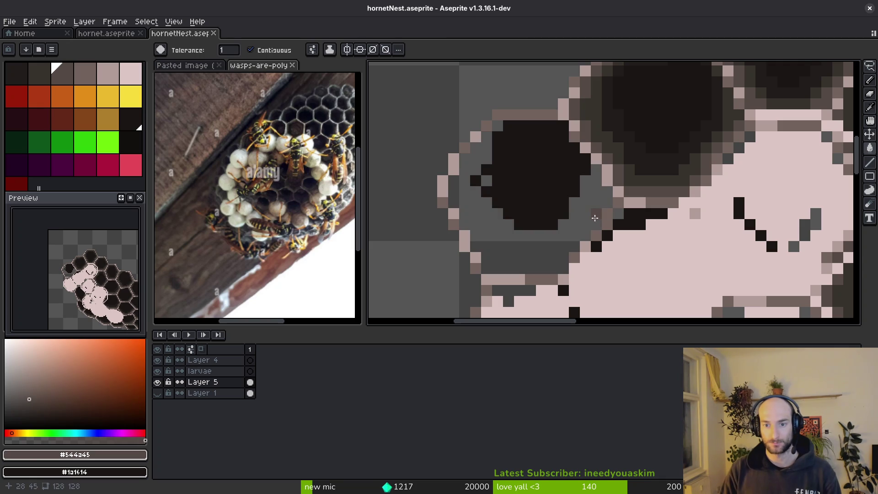
click(601, 204)
Darken the ring's leftover pixels and upper-left edge, and fill the inner area with #201c1a.
key(f)
alt+click(599, 203)
click(597, 192)
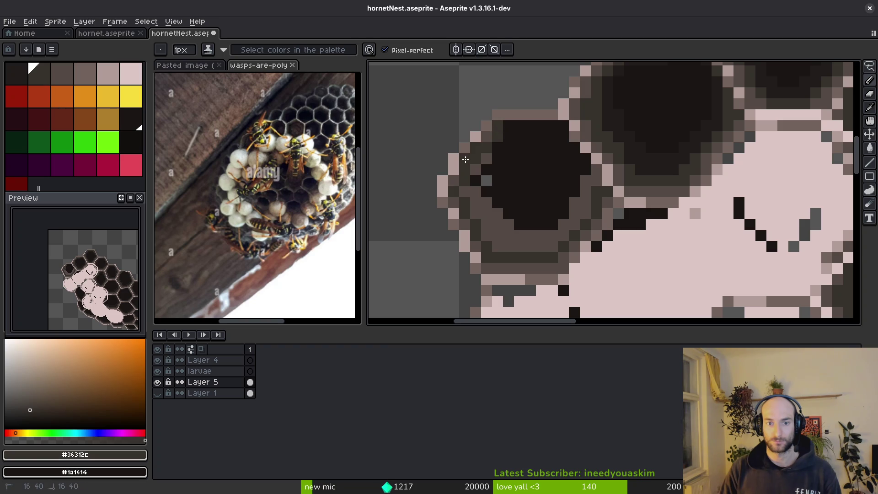
alt+click(510, 159)
drag(503, 135, 487, 164)
alt+click(633, 151)
key(g)
click(582, 209)
alt+click(575, 236)
key(b)
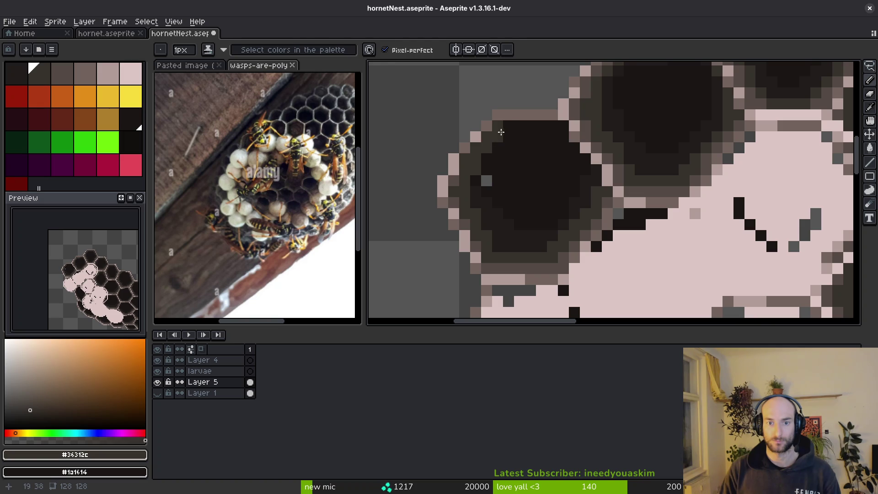
Draw a #36312c diagonal rim line along the cell's edge.
alt+click(522, 146)
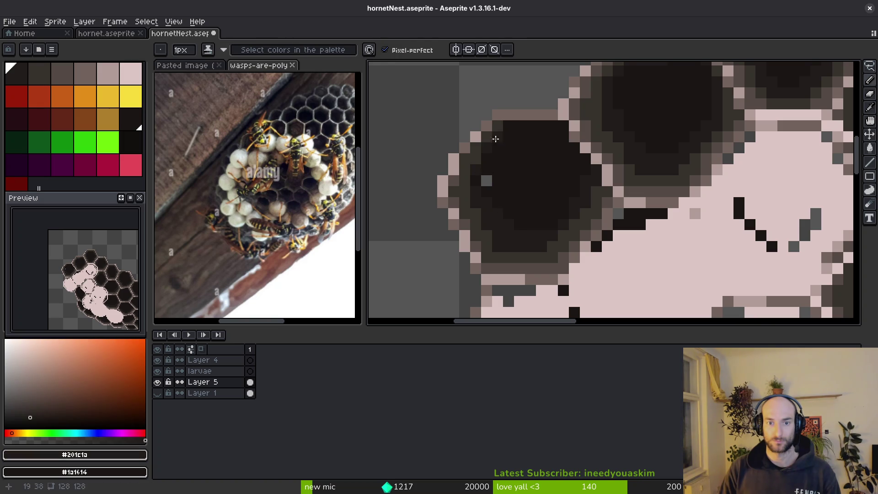
key(alt)
alt+click(500, 124)
scroll(500, 124, up, 2)
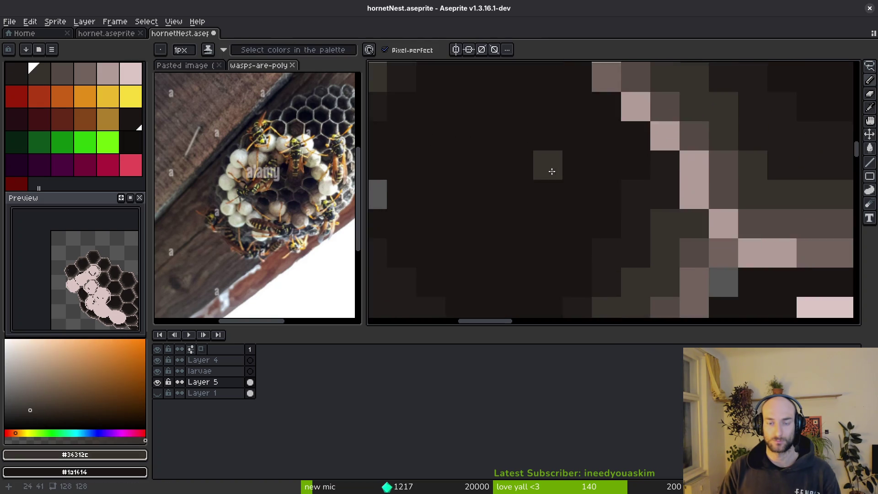
scroll(537, 186, up, 1)
alt+click(571, 226)
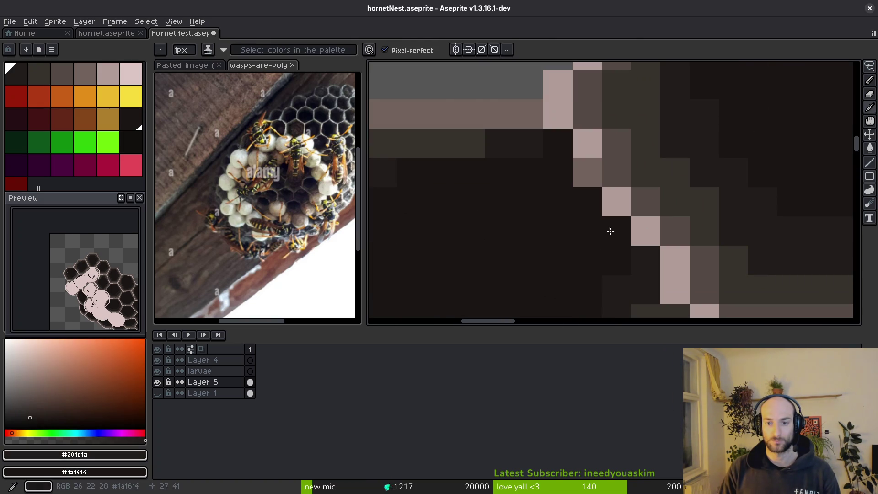
alt+click(465, 137)
drag(551, 147, 633, 253)
scroll(632, 252, down, 3)
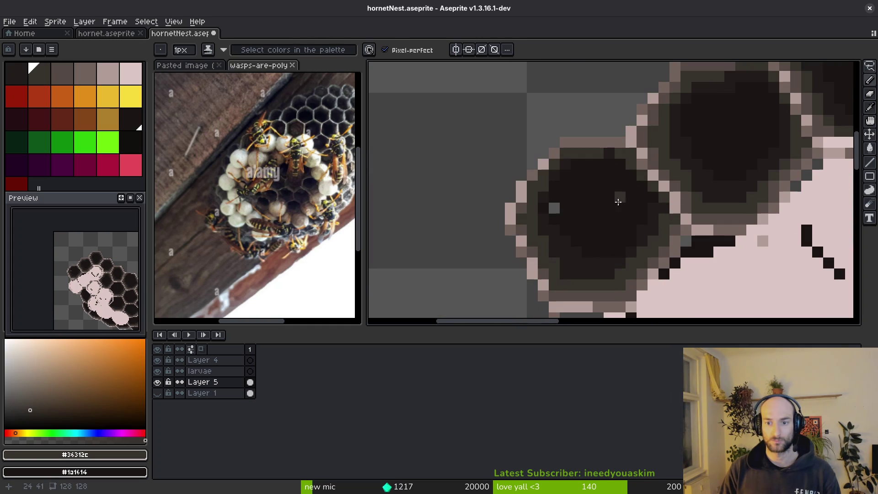
alt+click(650, 195)
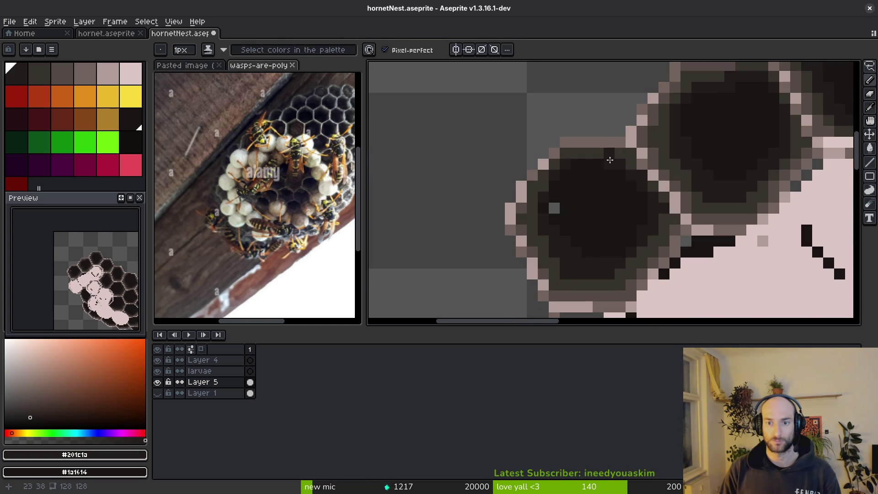
scroll(569, 163, up, 2)
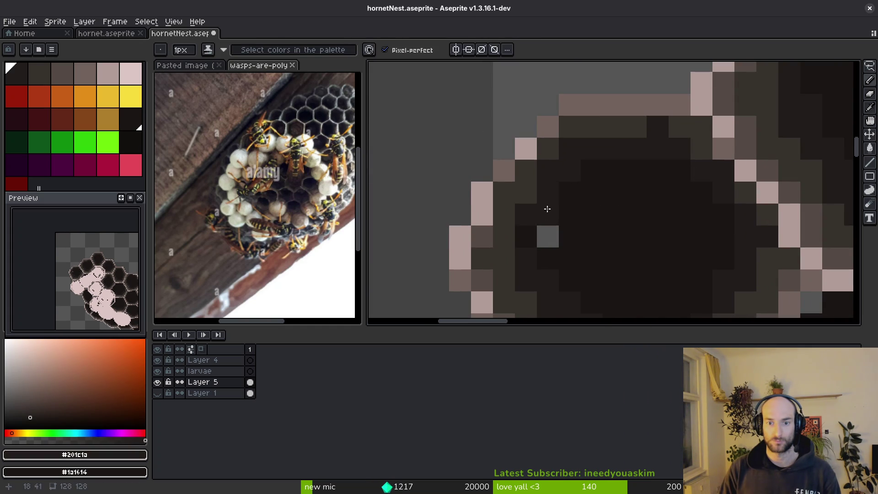
scroll(547, 207, down, 3)
Darken the stray grey pixel and remaining interior and left rim pixels with #201c1a and #1a1614.
alt+click(548, 172)
click(549, 173)
scroll(568, 234, down, 1)
scroll(568, 234, up, 1)
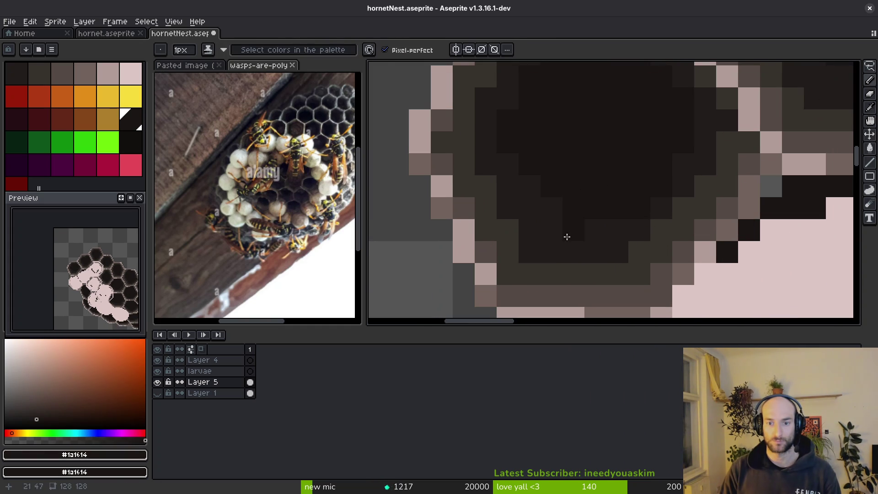
alt+click(553, 232)
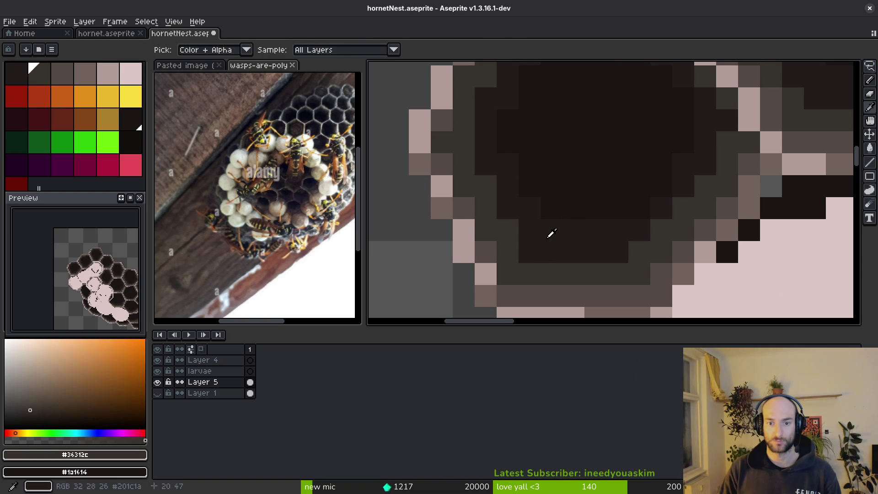
click(507, 230)
click(486, 186)
click(471, 143)
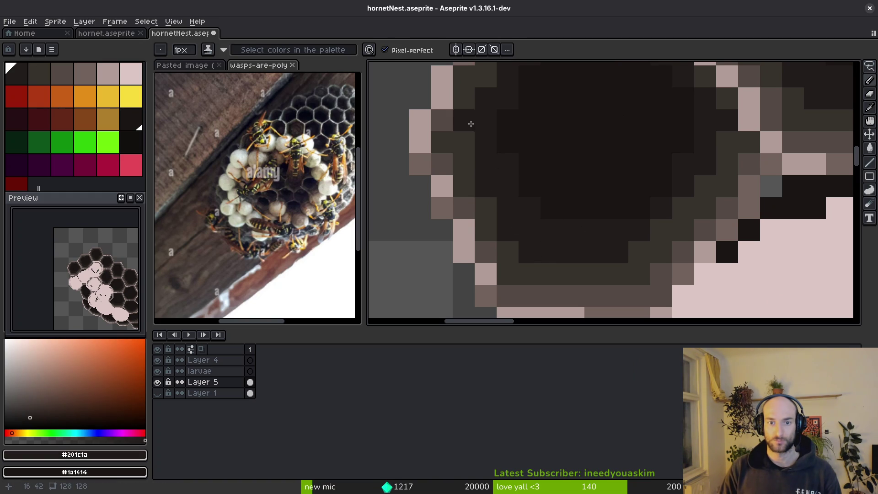
scroll(568, 226, down, 1)
scroll(568, 226, up, 1)
click(505, 169)
scroll(571, 227, down, 2)
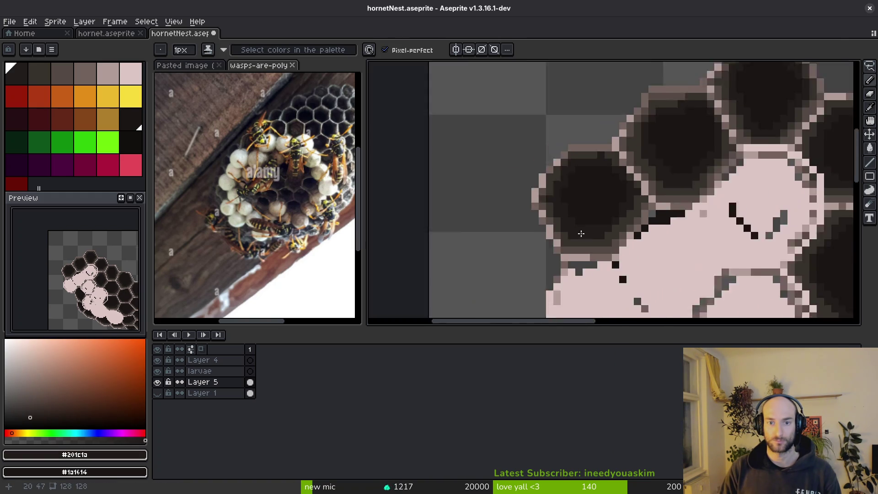
scroll(520, 172, up, 1)
alt+click(543, 189)
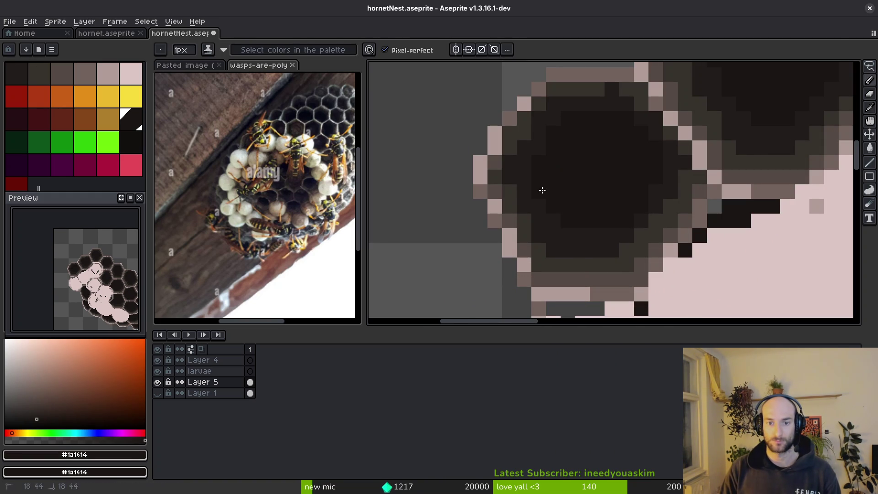
alt+click(655, 198)
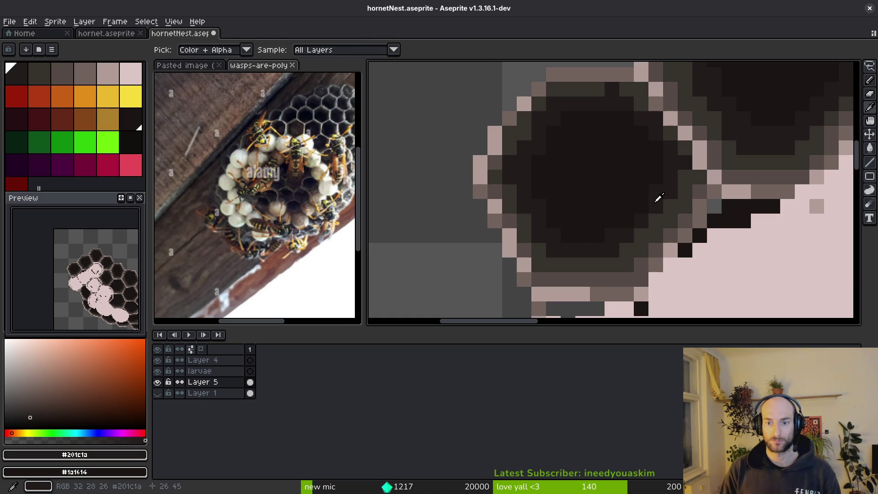
Save hornetNest.aseprite and centre the whole honeycomb in view.
key(ctrl+s)
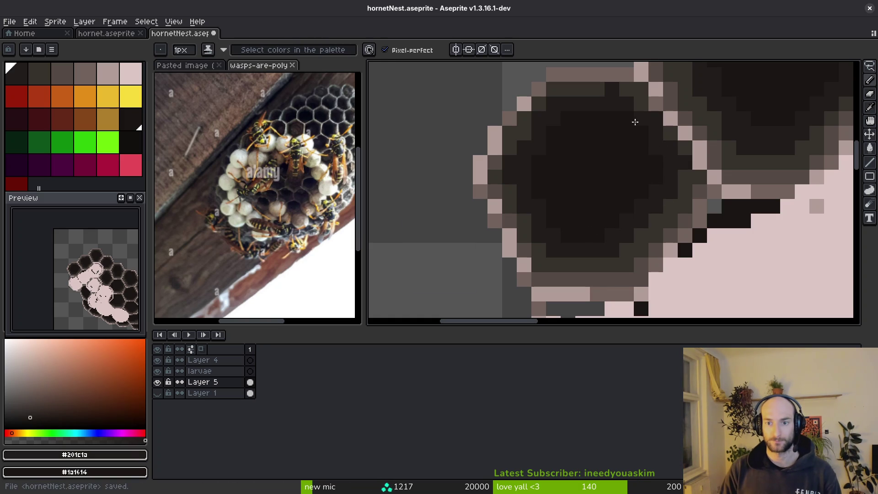
scroll(596, 119, down, 4)
scroll(666, 231, down, 2)
mouse_move(676, 272)
mouse_down()
mouse_move(653, 193)
mouse_move(584, 146)
mouse_up()
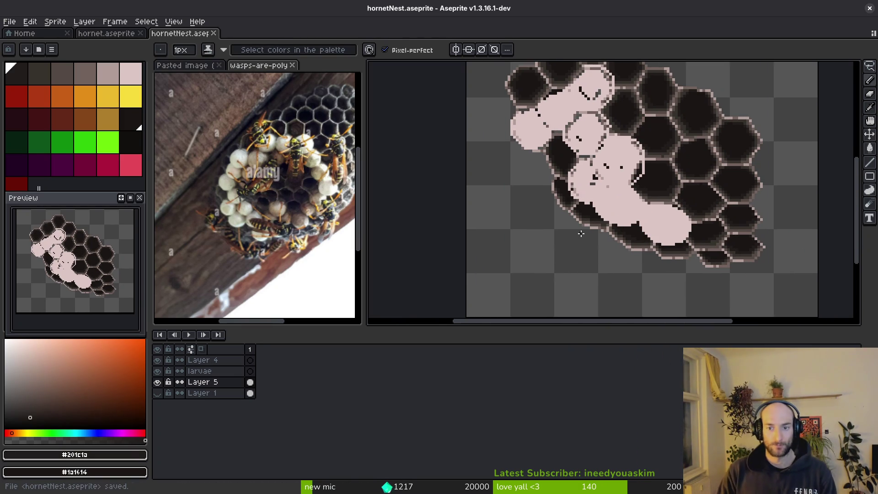
Fill stray grey and dark pixels on the capped cells with the pale pink cap colour.
scroll(594, 220, up, 5)
alt+click(594, 206)
key(g)
click(627, 222)
click(644, 223)
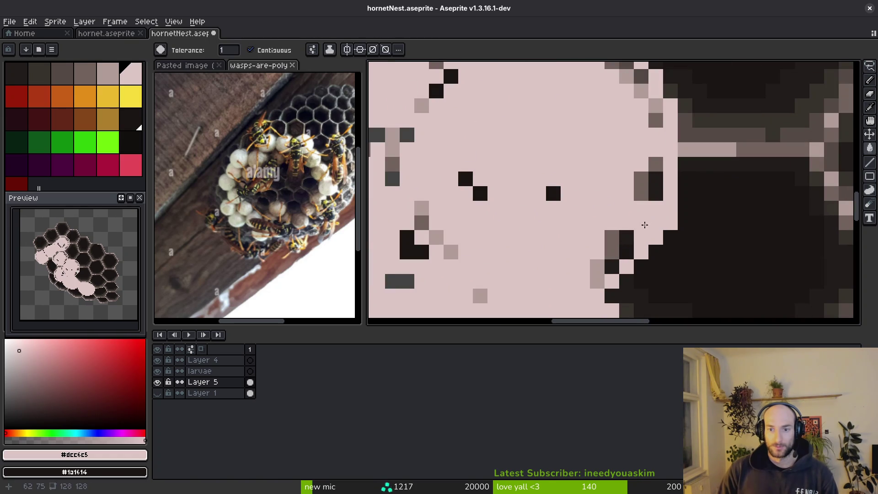
click(612, 266)
click(616, 245)
click(641, 185)
click(655, 180)
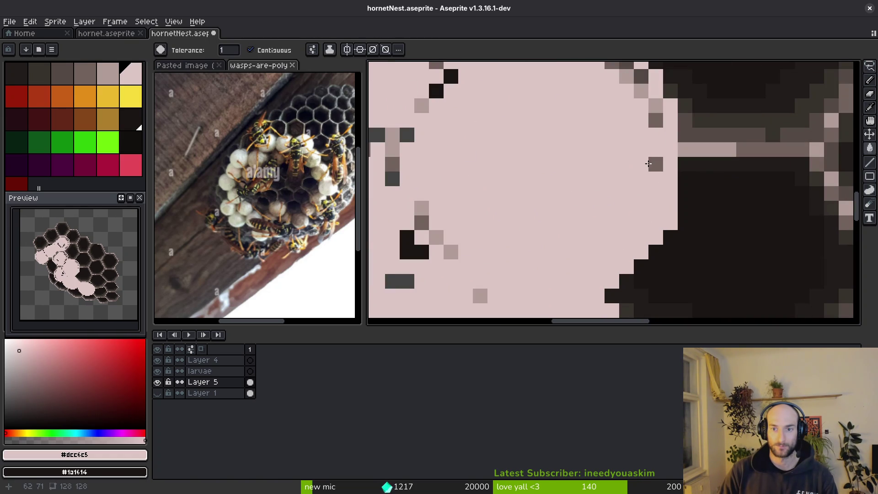
With the Pencil, paint the grey edge pixels of the upper cap pale pink.
key(b)
drag(594, 204, 586, 281)
drag(647, 183, 627, 149)
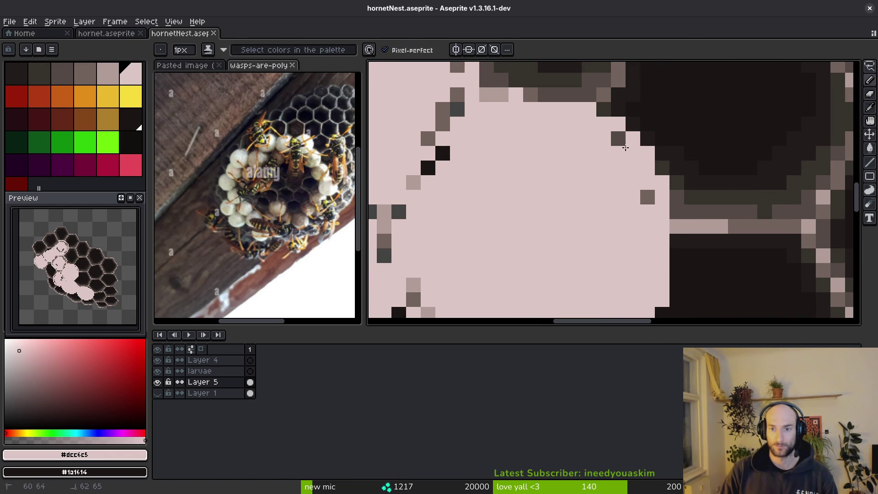
click(633, 153)
scroll(568, 206, down, 2)
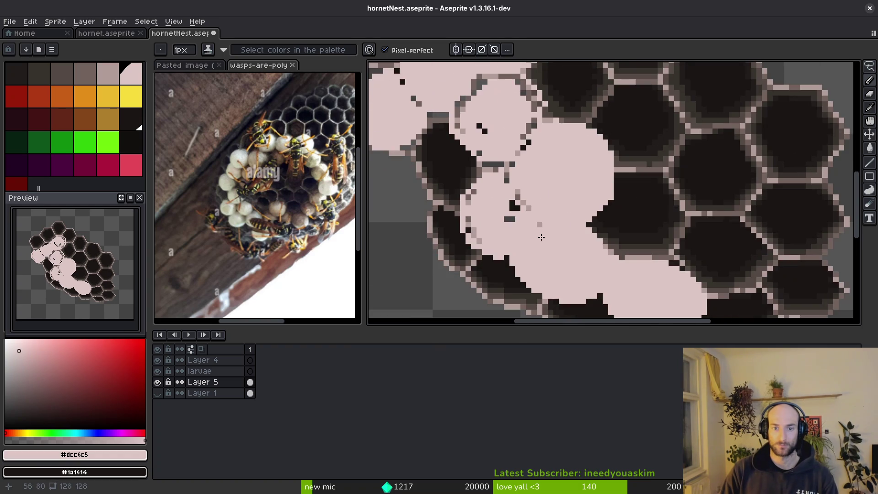
scroll(595, 206, up, 2)
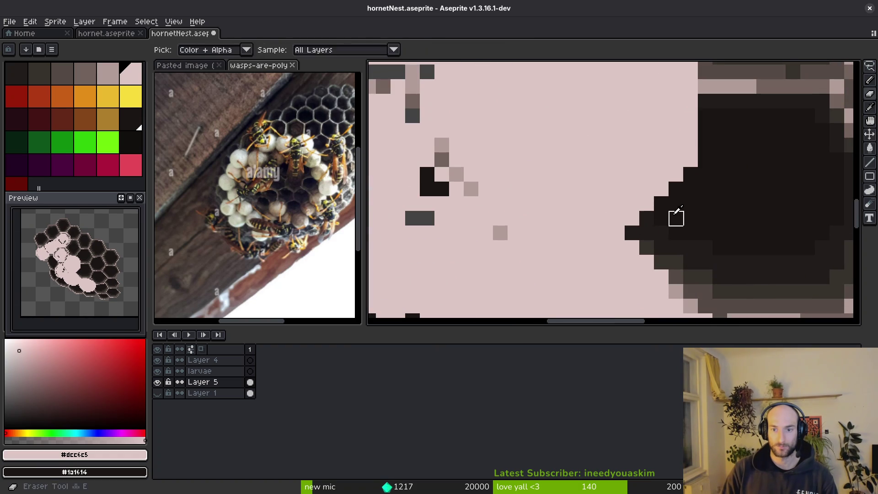
Paint #71625d mid-tone pixels along the cap's dark edge and save the file.
alt+click(649, 221)
scroll(657, 237, down, 2)
scroll(657, 237, up, 2)
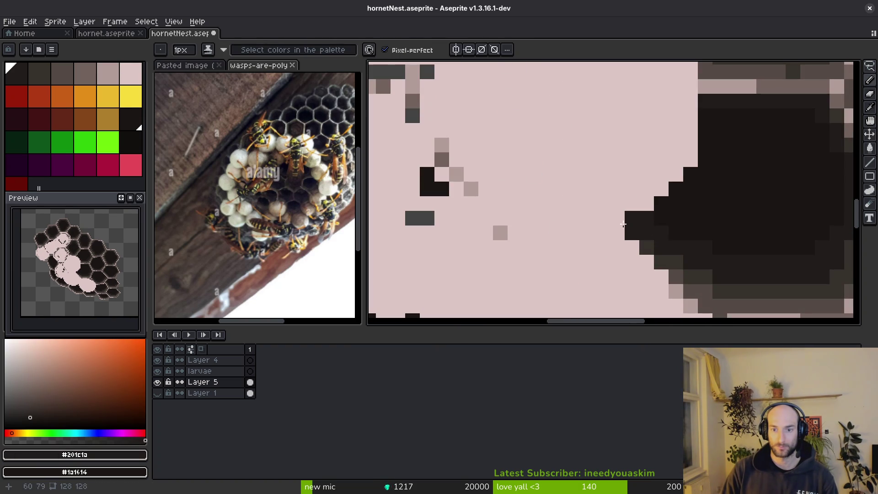
alt+click(769, 84)
click(617, 218)
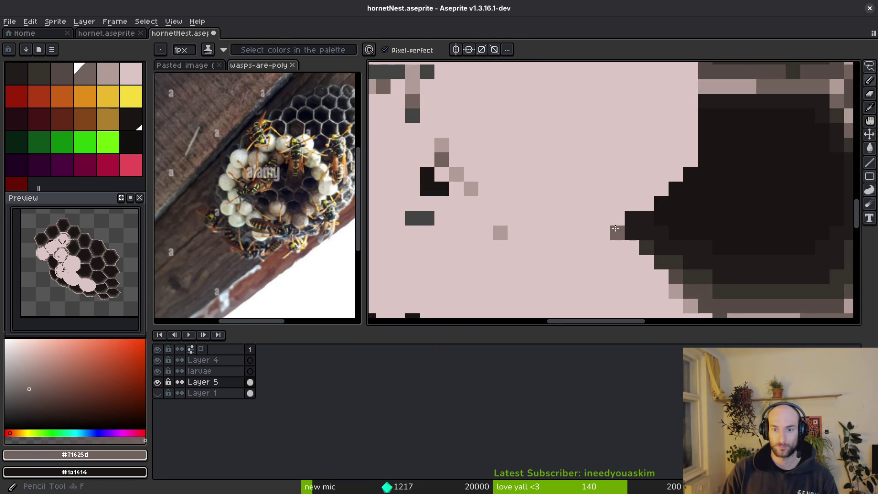
key(ctrl+s)
scroll(636, 213, down, 2)
scroll(659, 226, up, 2)
click(667, 220)
Darken pink pixels along the cap's edge with #1a1614, undoing the last misplaced pixel.
alt+click(659, 226)
drag(663, 221, 625, 196)
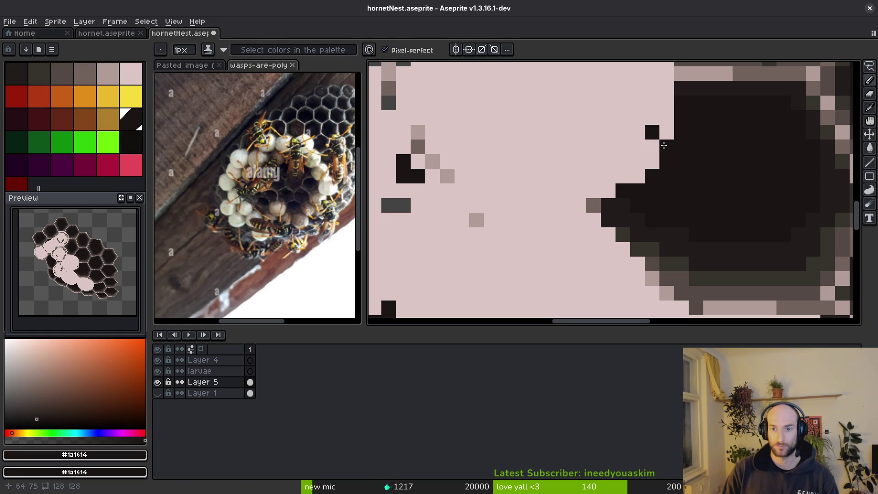
scroll(692, 159, down, 2)
scroll(673, 178, up, 2)
click(673, 178)
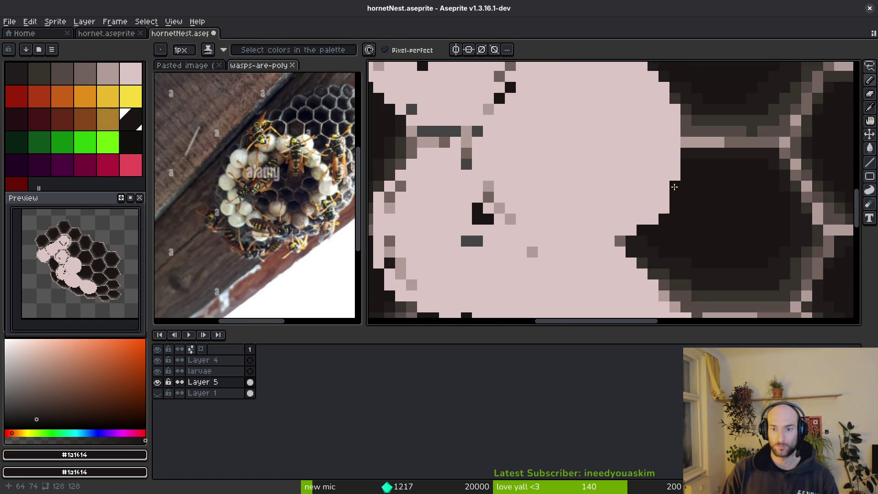
click(664, 208)
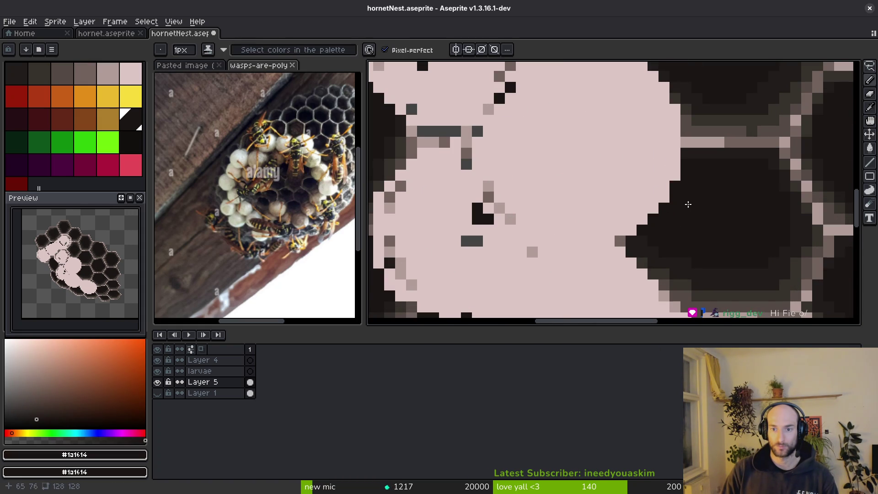
scroll(687, 202, down, 2)
scroll(664, 202, up, 2)
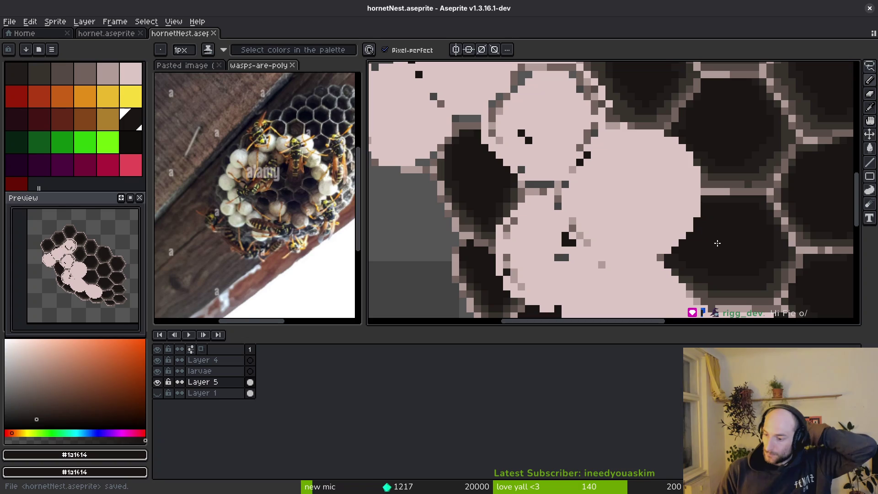
click(697, 184)
scroll(629, 143, up, 1)
key(ctrl+z)
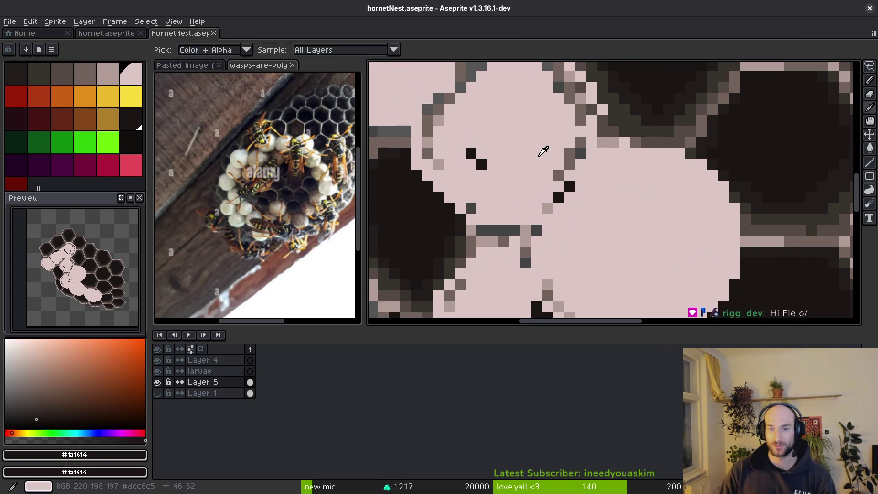
Cover stray grey pixels and the grey diagonal seam with pale pink, undoing the last stroke.
alt+click(543, 151)
click(581, 153)
scroll(582, 230, up, 2)
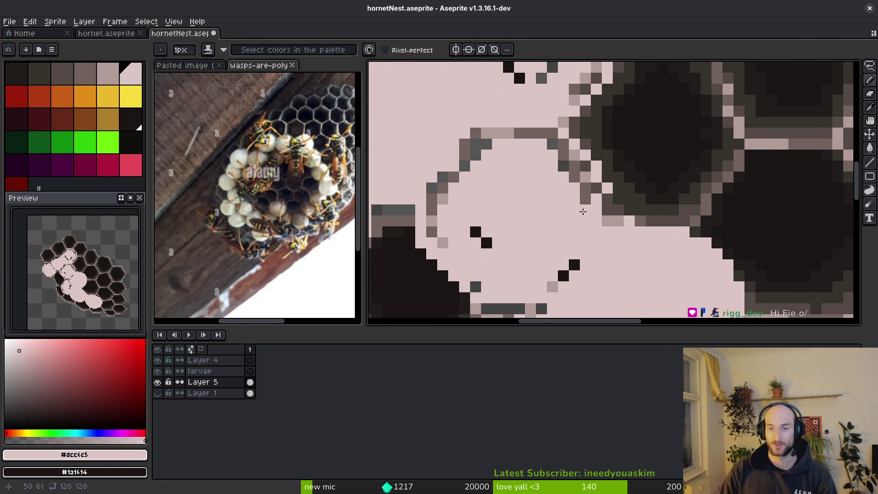
alt+click(615, 194)
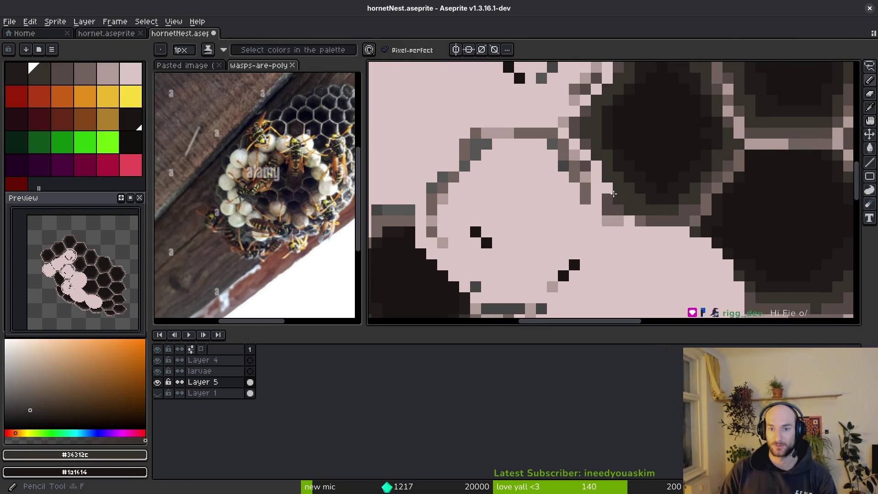
alt+click(531, 146)
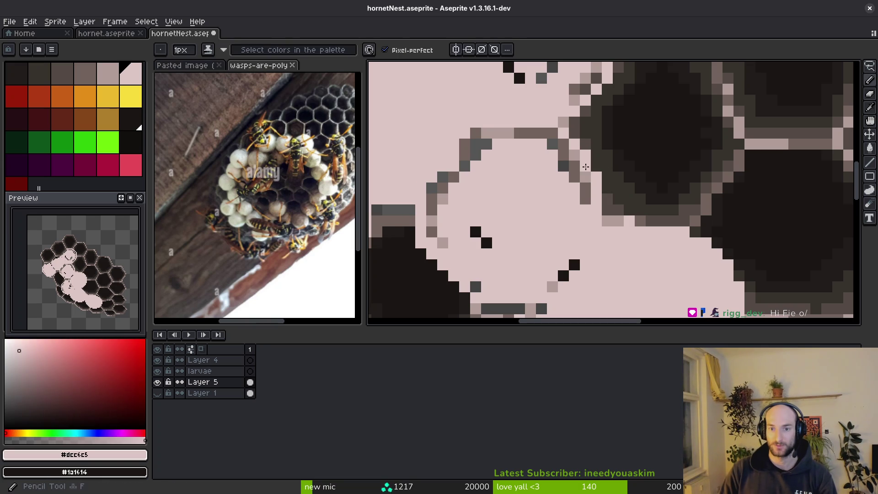
drag(542, 132, 578, 170)
mouse_move(491, 133)
mouse_down()
mouse_move(441, 180)
mouse_move(435, 199)
mouse_up()
scroll(444, 217, down, 2)
scroll(526, 229, up, 2)
key(ctrl+z)
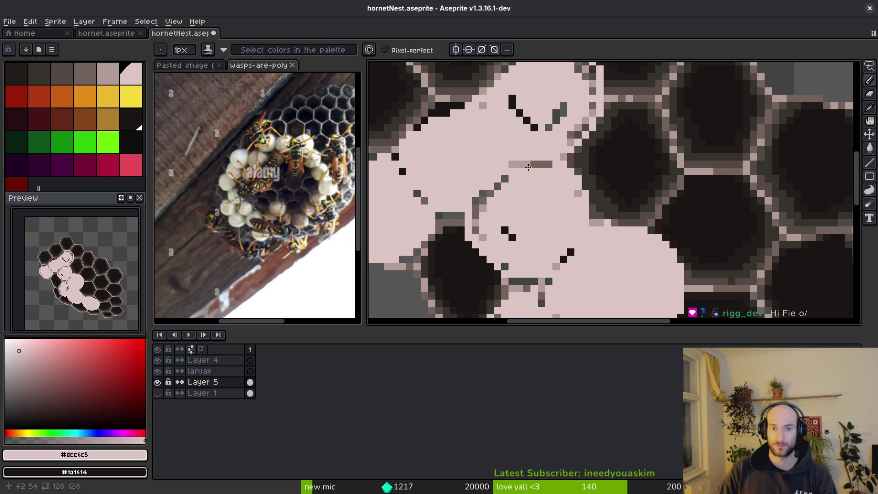
Paint two dark outline pixels on the left cap pale pink.
scroll(523, 169, up, 2)
drag(453, 239, 444, 251)
scroll(496, 160, down, 3)
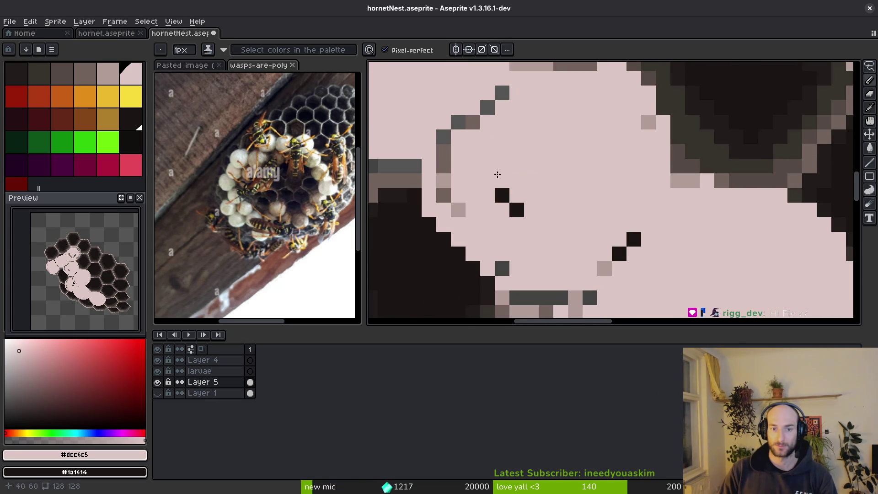
scroll(621, 247, down, 2)
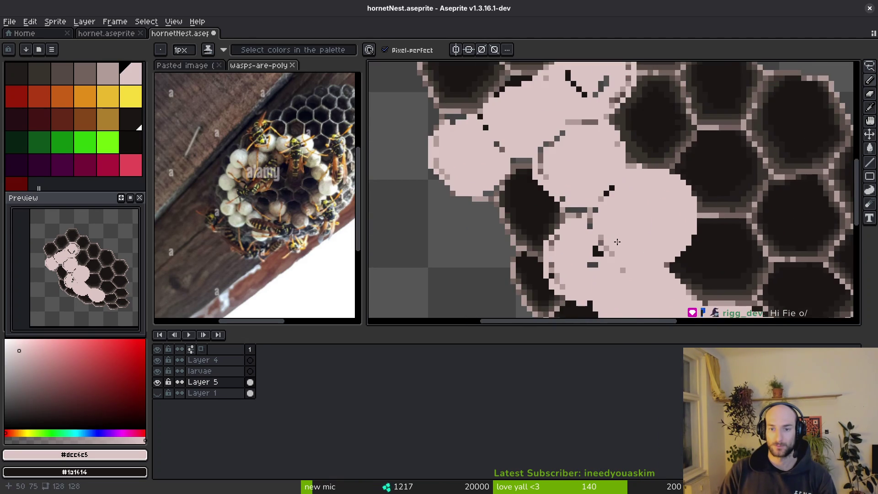
scroll(566, 184, up, 2)
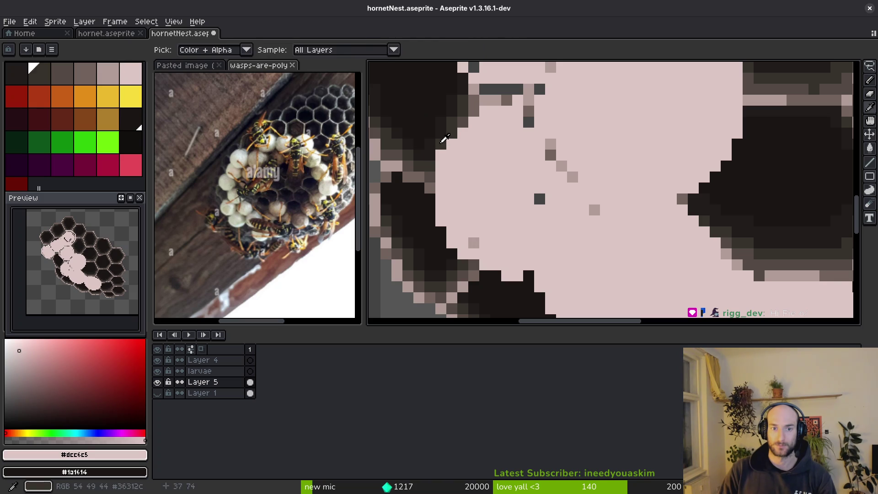
Place a dark pixel on the cap edge and repaint the nearby stray dark pixels pink.
alt+click(441, 156)
click(558, 220)
alt+click(555, 215)
drag(561, 220, 536, 195)
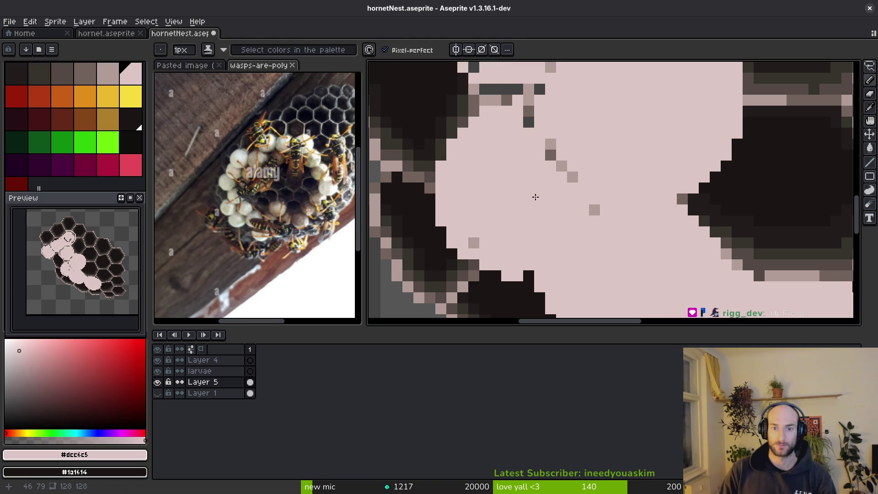
scroll(540, 202, down, 2)
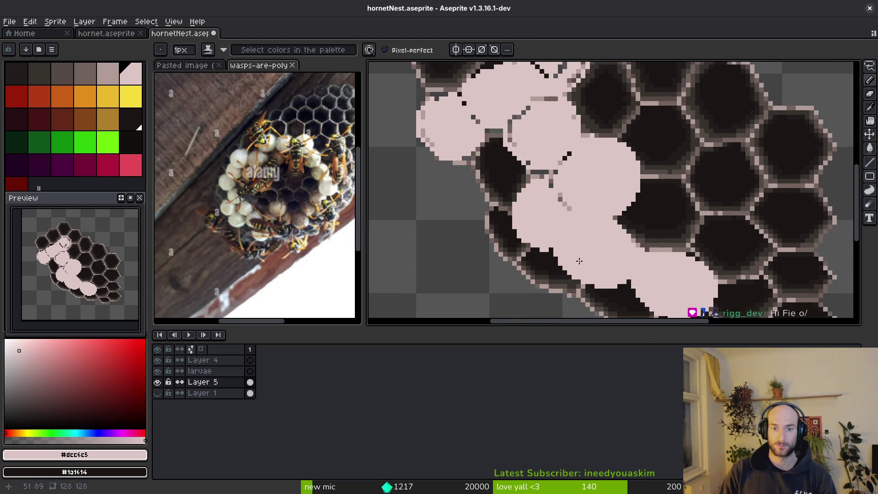
scroll(538, 228, up, 2)
scroll(538, 238, down, 2)
scroll(538, 240, up, 2)
Save the nest, then repaint the dark diagonal edge pixels of the upper cap pale pink.
key(e)
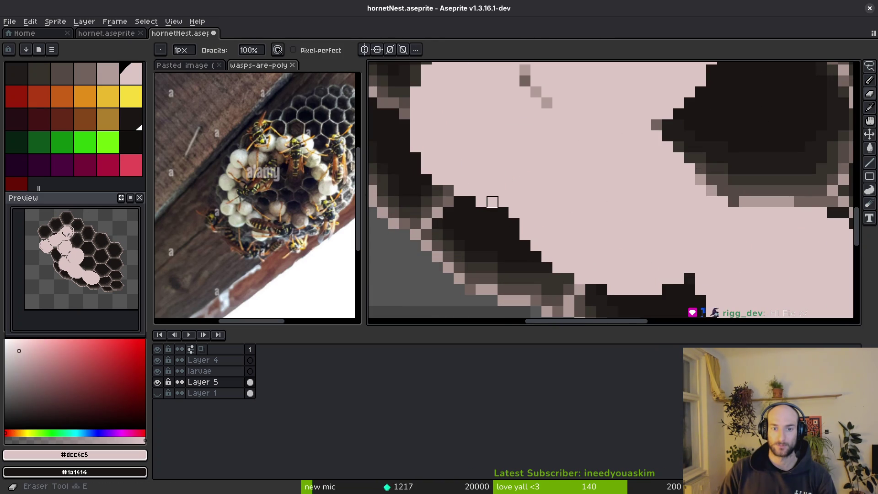
scroll(591, 224, down, 1)
scroll(607, 241, up, 1)
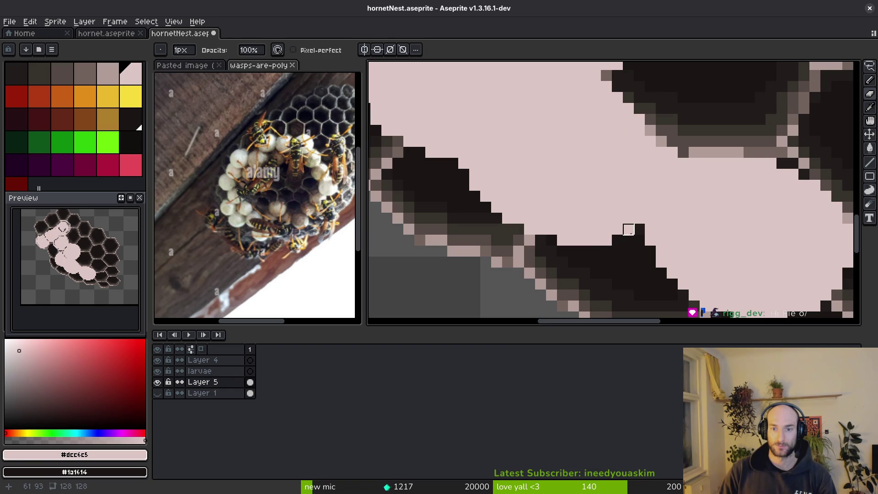
alt+click(617, 241)
key(b)
scroll(640, 240, down, 2)
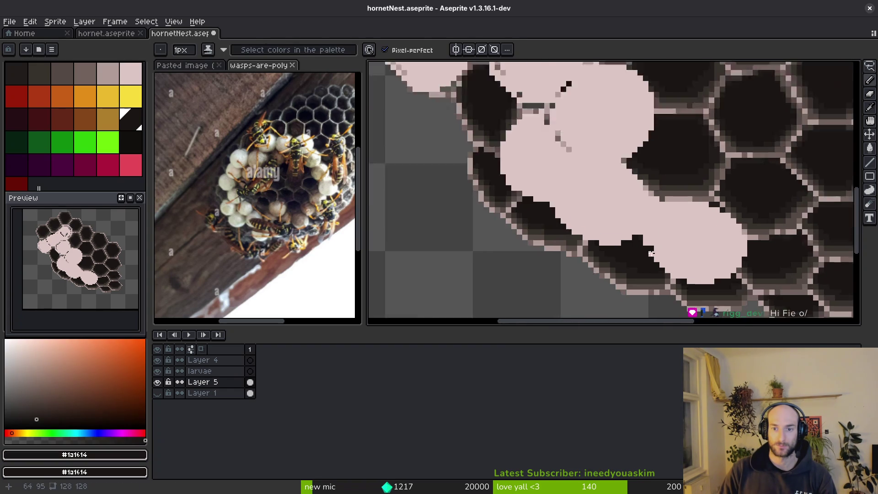
key(ctrl+s)
scroll(668, 241, up, 3)
alt+click(623, 196)
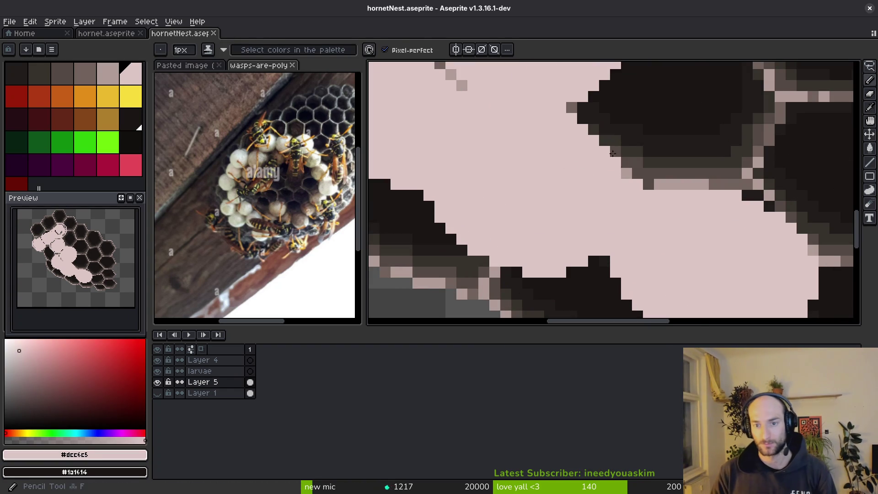
drag(606, 145, 570, 108)
scroll(603, 177, down, 3)
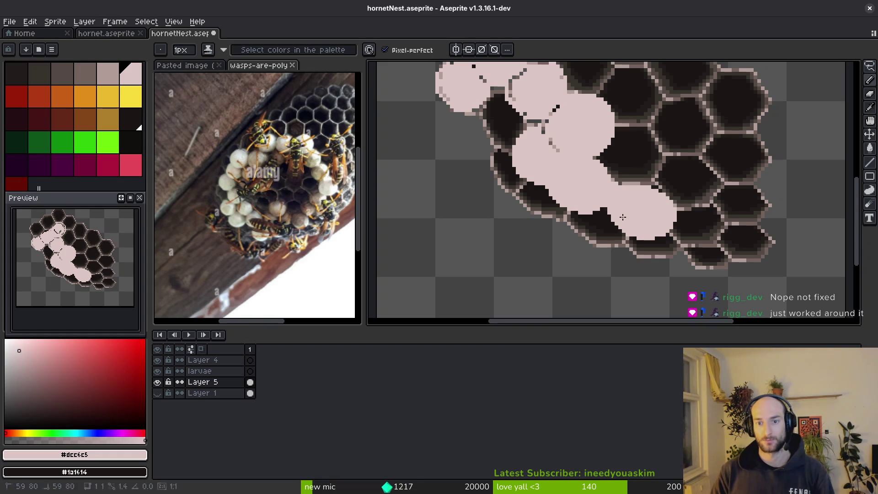
Save the nest, then paint grey pixels on the blob's left edge and top pink.
key(ctrl+s)
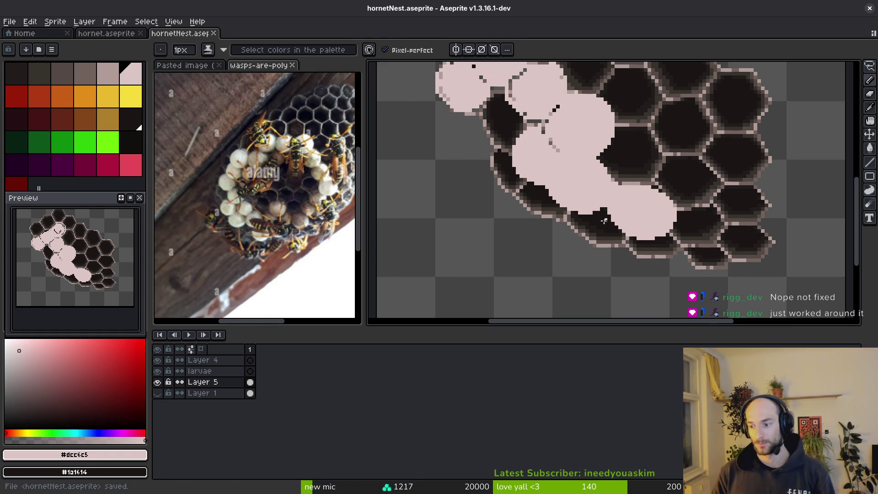
scroll(522, 150, up, 3)
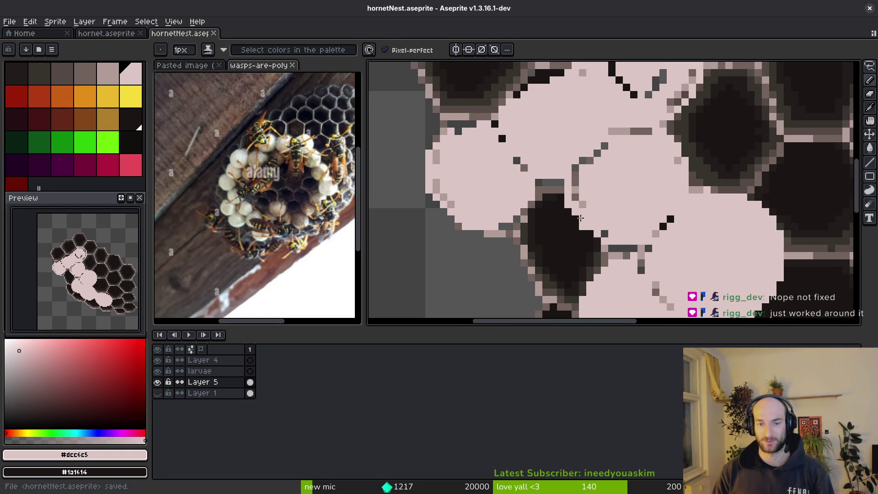
scroll(526, 211, up, 2)
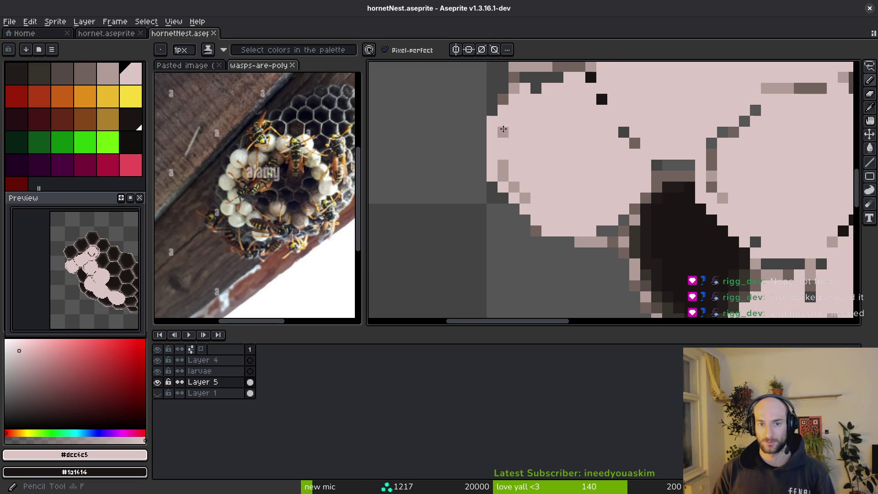
drag(501, 122, 517, 193)
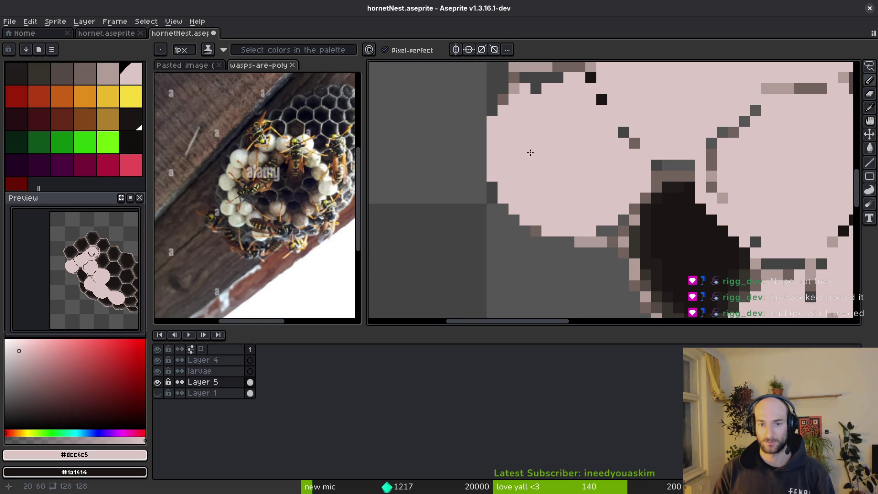
mouse_move(535, 96)
mouse_down()
mouse_move(567, 95)
mouse_move(563, 141)
mouse_move(524, 74)
mouse_up()
scroll(574, 91, up, 1)
Darken a few blob-edge pixels and two dark-grey pixels with the near-black cell colour.
key(alt)
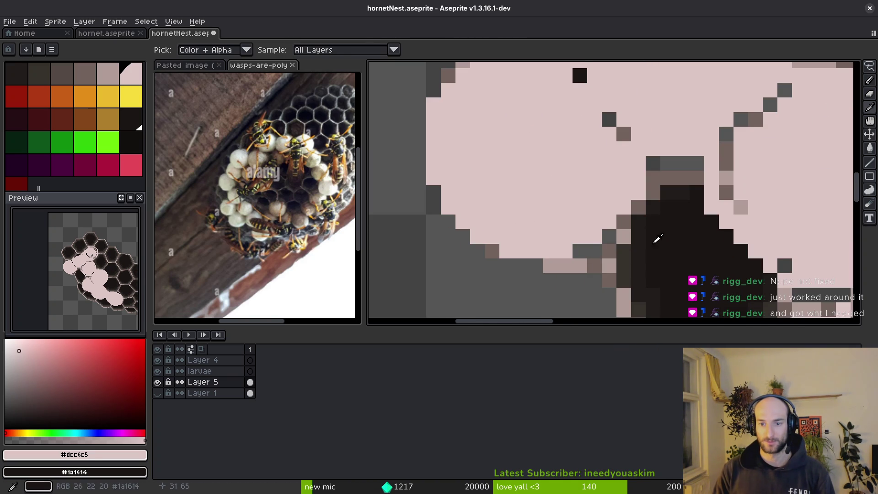
alt+click(657, 240)
drag(609, 237, 580, 252)
drag(595, 234, 609, 294)
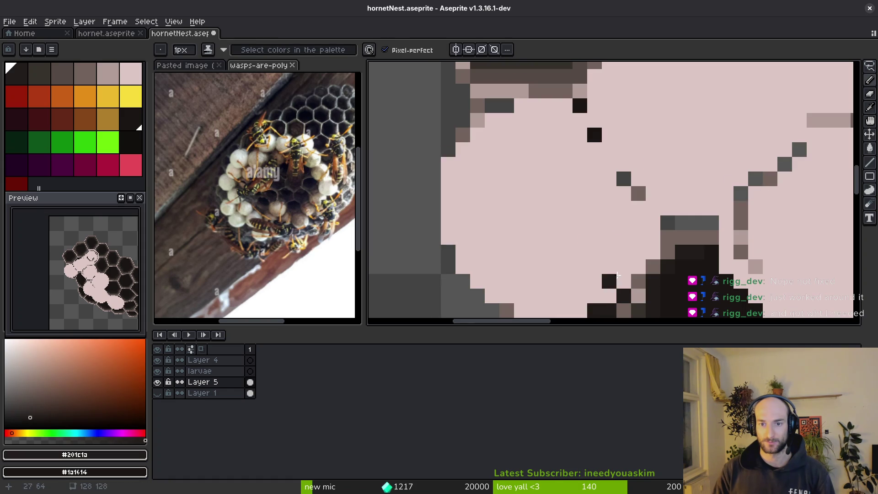
drag(506, 103, 492, 105)
mouse_move(506, 108)
mouse_down()
mouse_move(517, 186)
mouse_move(536, 186)
mouse_up()
scroll(586, 199, down, 3)
scroll(639, 208, up, 4)
Paint pale pink along the cap edge and over dark diagonal pixels.
alt+click(637, 142)
mouse_move(638, 142)
mouse_down()
mouse_move(599, 137)
mouse_move(538, 178)
mouse_move(525, 208)
mouse_up()
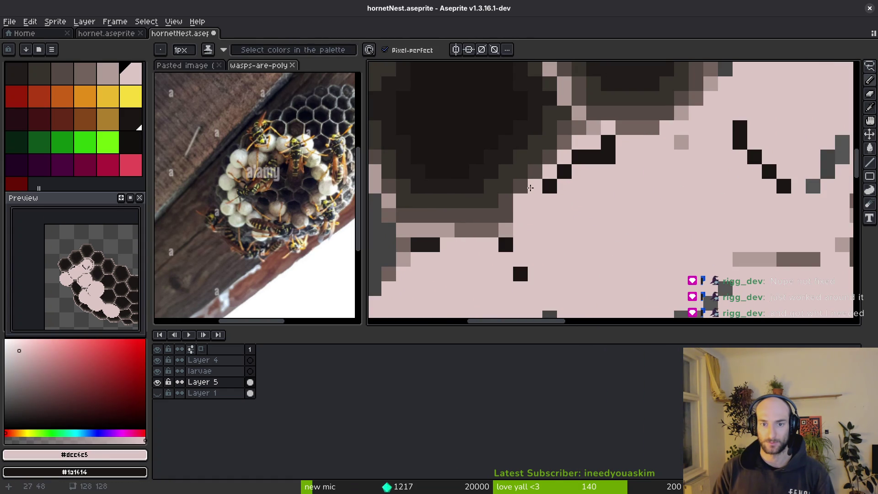
drag(602, 152, 549, 182)
Add mid-grey and darker-grey seam pixels on the caps, saving along the way.
click(595, 157)
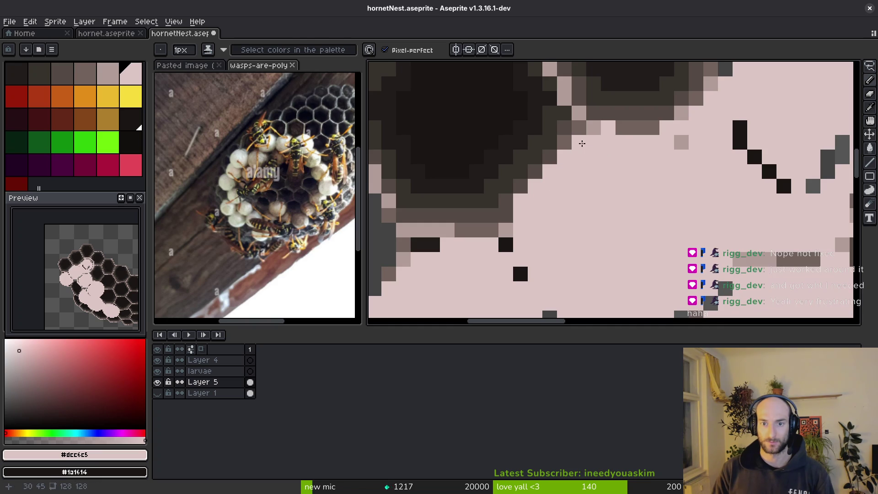
alt+click(583, 131)
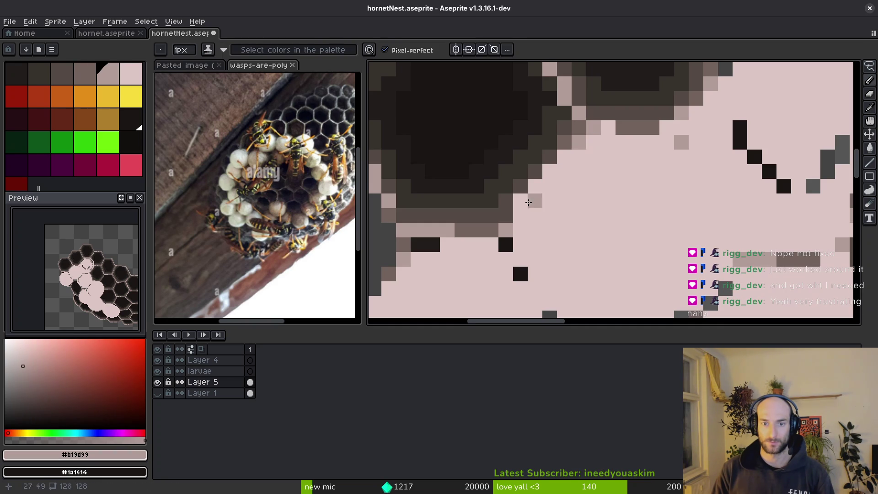
alt+click(519, 203)
alt+click(503, 220)
click(580, 215)
key(ctrl+s)
scroll(595, 208, down, 1)
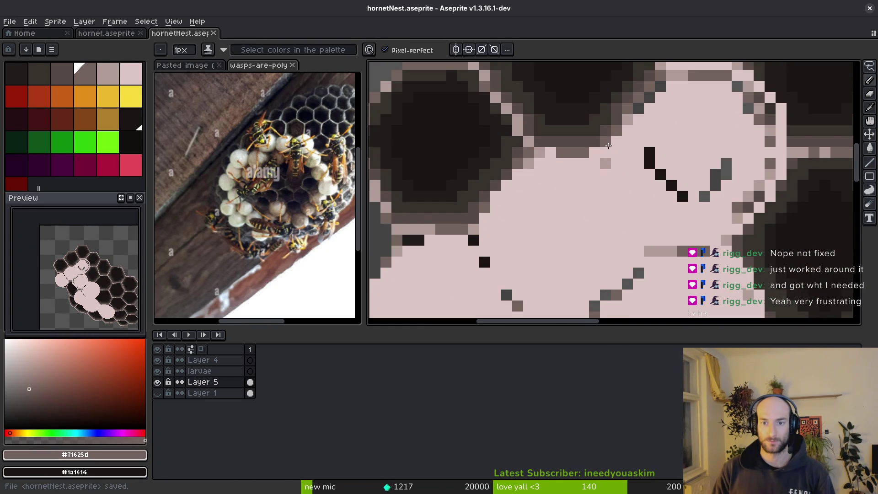
click(595, 153)
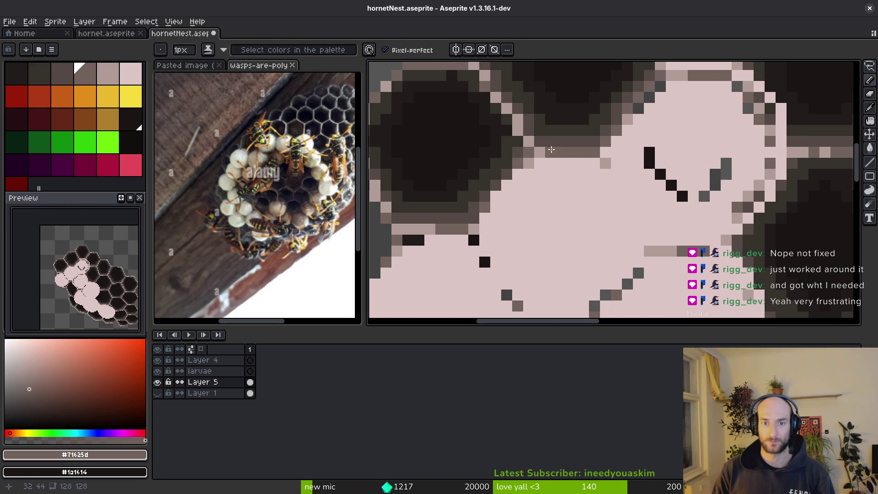
alt+click(578, 133)
click(594, 165)
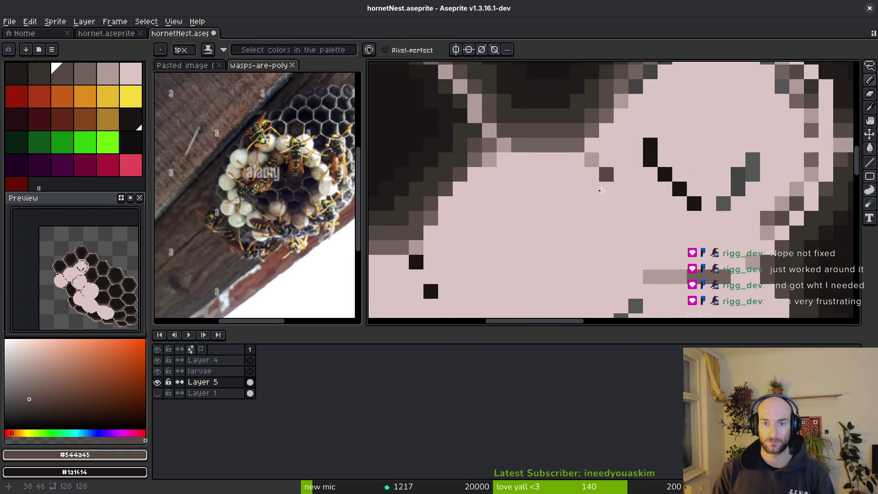
key(ctrl+s)
Paint a grey pixel and stray grey and brown edge pixels pale pink.
scroll(627, 216, down, 2)
scroll(627, 216, down, 2)
scroll(645, 190, up, 4)
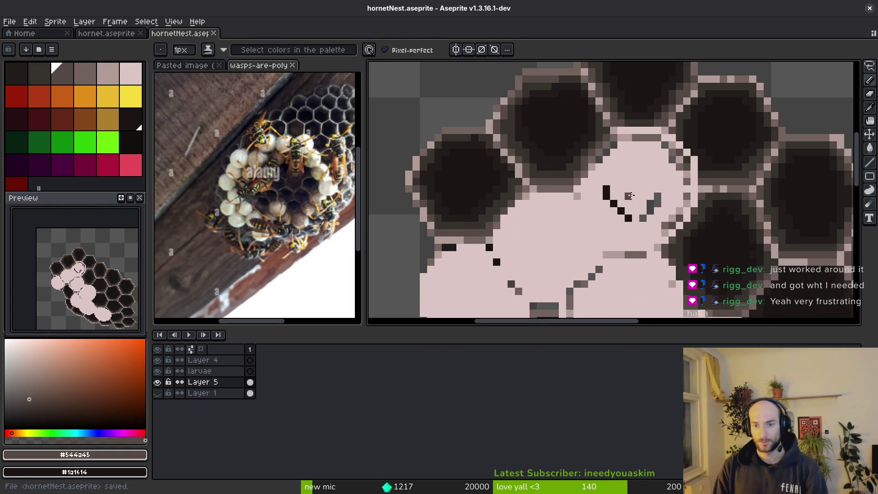
alt+click(650, 185)
drag(650, 185, 649, 188)
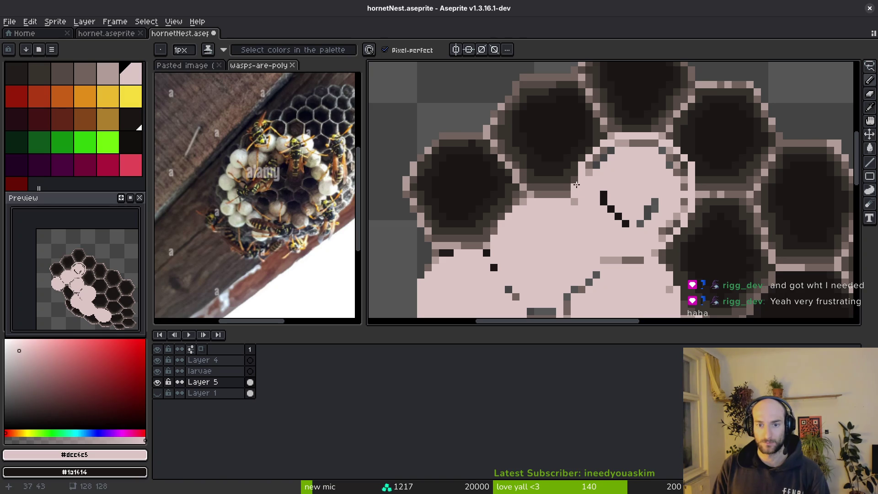
key(g)
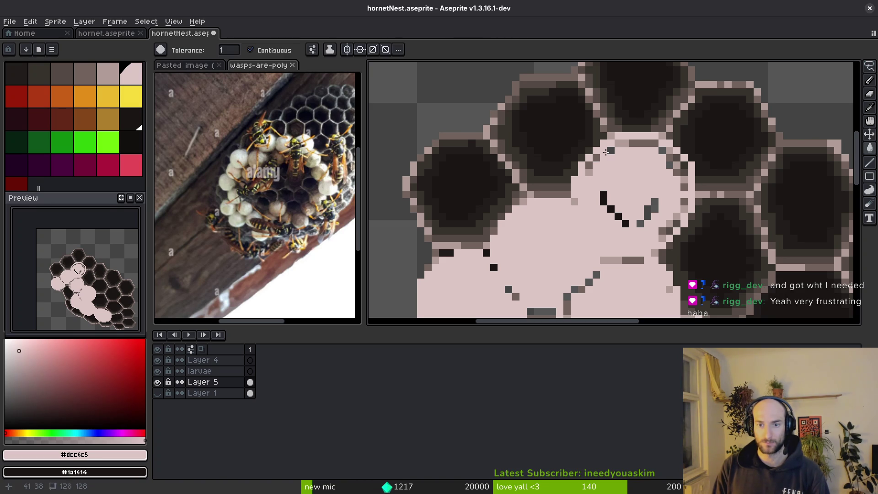
key(b)
click(596, 158)
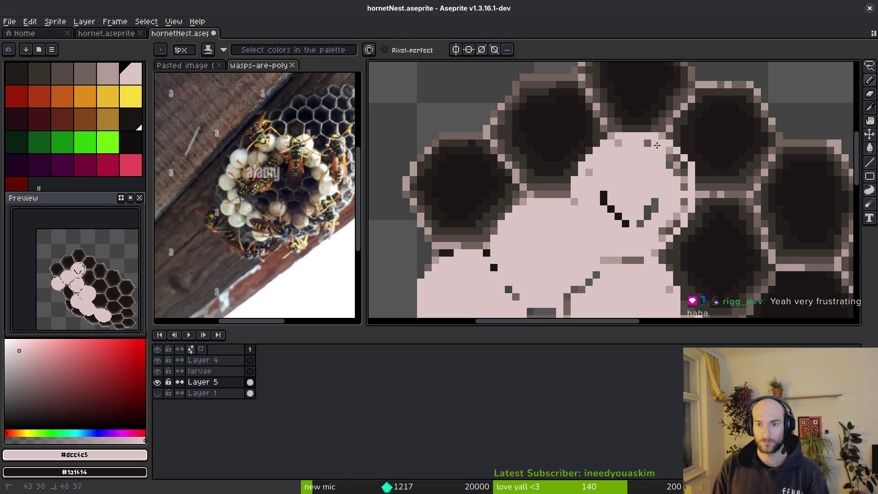
scroll(657, 144, up, 4)
mouse_move(575, 88)
mouse_down()
mouse_move(545, 84)
mouse_move(656, 92)
mouse_move(711, 149)
mouse_move(706, 139)
mouse_up()
Paint another grey pixel and two dark pixels pale pink.
alt+click(757, 147)
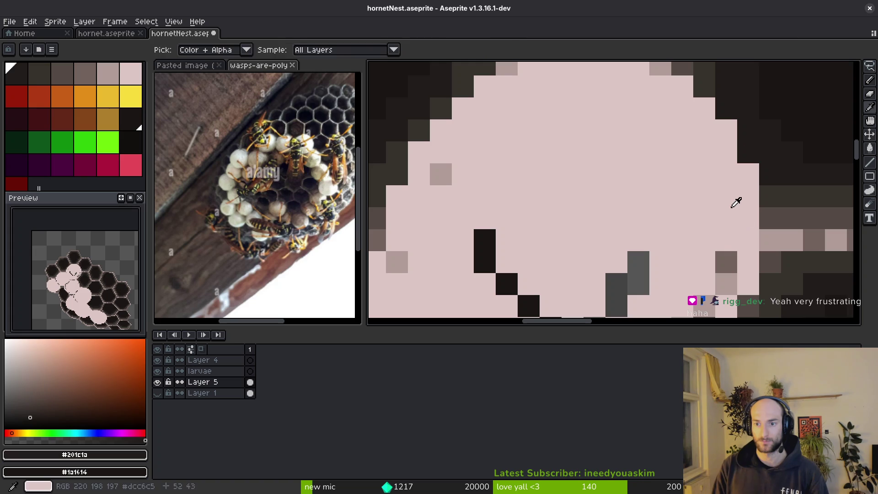
alt+click(737, 200)
drag(738, 199, 703, 157)
mouse_move(712, 221)
mouse_down()
mouse_move(698, 250)
mouse_move(707, 186)
mouse_move(588, 260)
mouse_move(458, 137)
mouse_move(462, 184)
mouse_up()
drag(514, 244, 536, 266)
drag(570, 170, 660, 163)
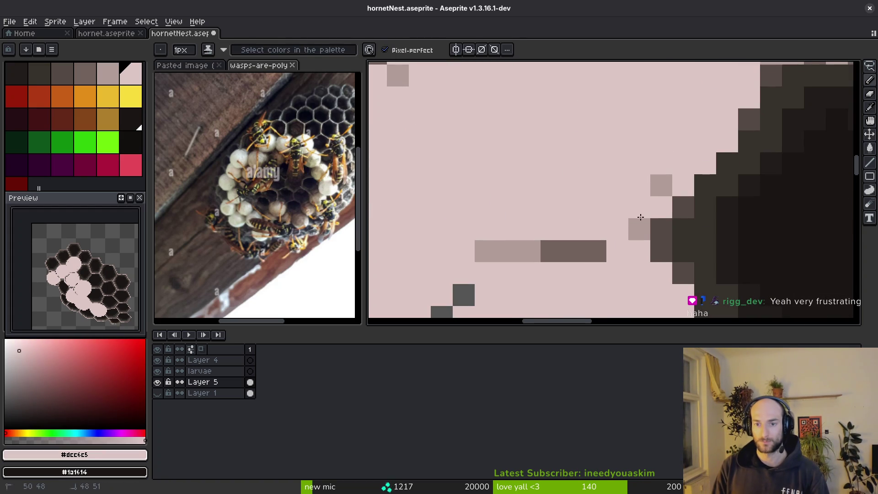
Turn a pink pixel light grey, add two dark-grey seam pixels, and save.
alt+click(677, 210)
alt+click(637, 225)
scroll(640, 220, down, 2)
scroll(659, 201, up, 2)
click(665, 190)
scroll(665, 190, down, 2)
scroll(665, 190, up, 2)
alt+click(668, 181)
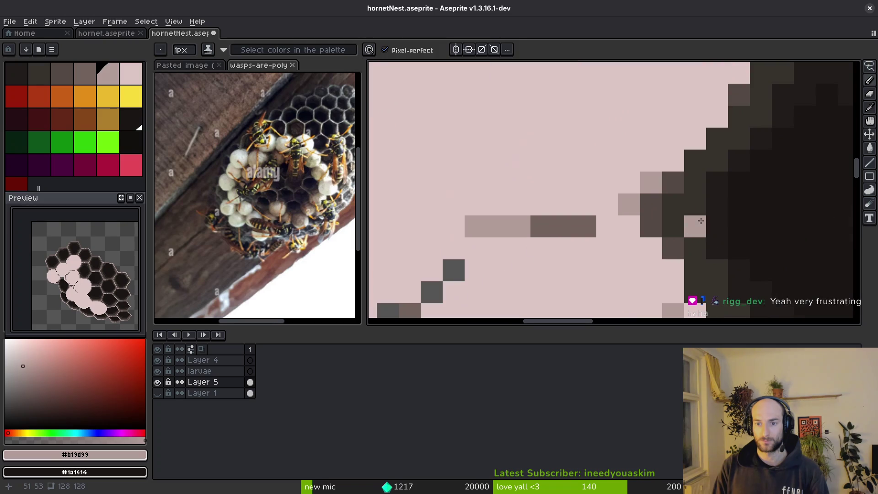
click(657, 187)
scroll(706, 234, down, 4)
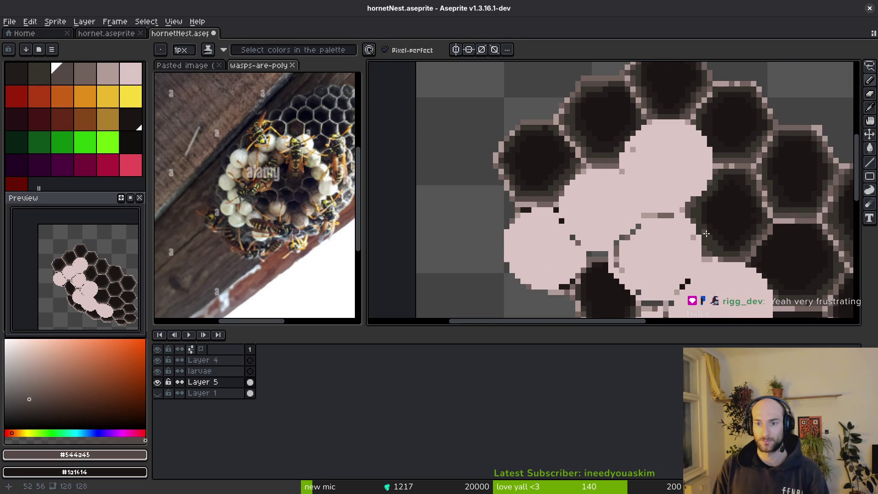
key(ctrl+s)
Paint a rim pixel in the paler grey sampled from the cell rim.
scroll(707, 229, up, 4)
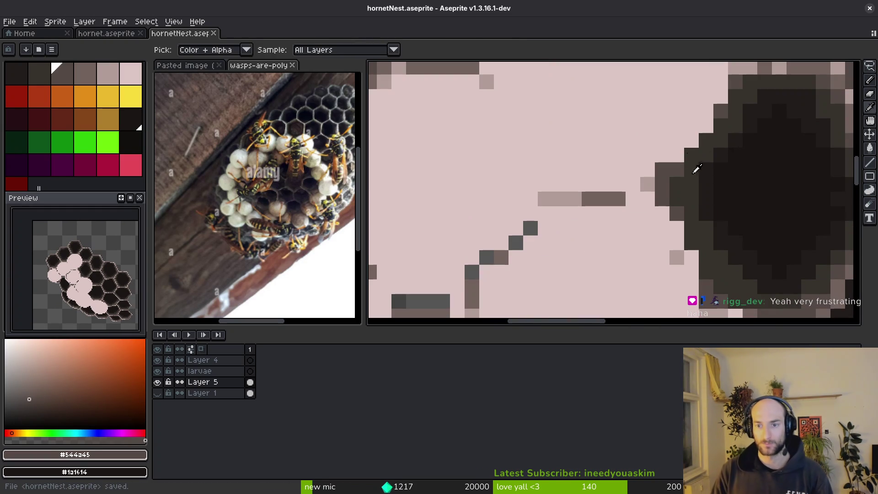
alt+click(678, 176)
alt+click(731, 84)
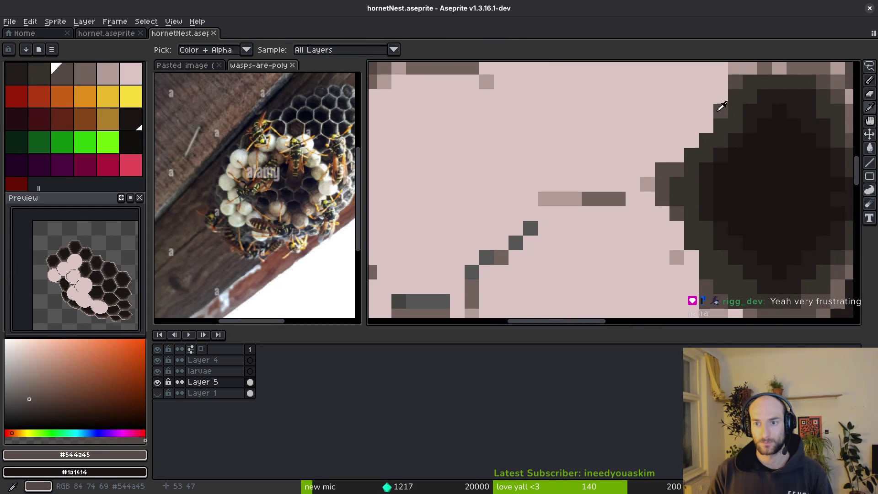
alt+click(764, 68)
click(647, 184)
scroll(666, 247, down, 2)
scroll(608, 183, up, 2)
Cover stray grey pixels with the capped cells' pale pink and save the nest.
alt+click(609, 183)
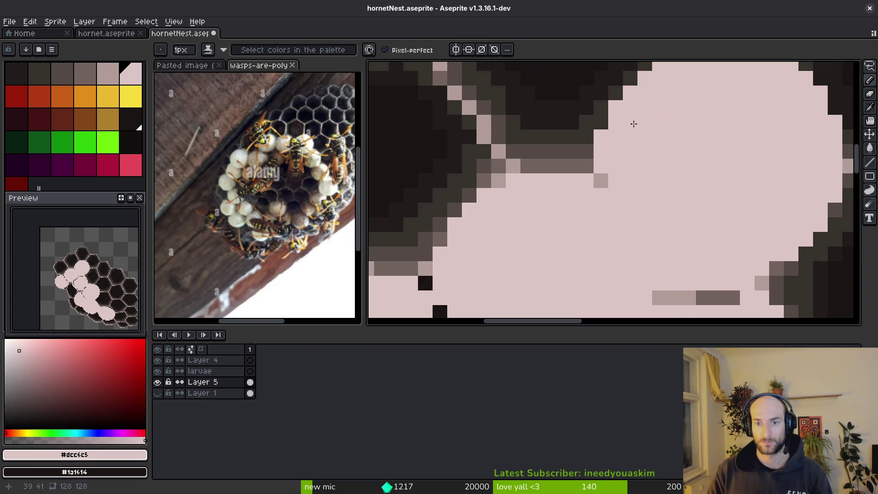
scroll(608, 183, down, 2)
key(ctrl+s)
scroll(619, 188, up, 2)
scroll(618, 188, up, 2)
drag(515, 176, 537, 243)
alt+click(503, 198)
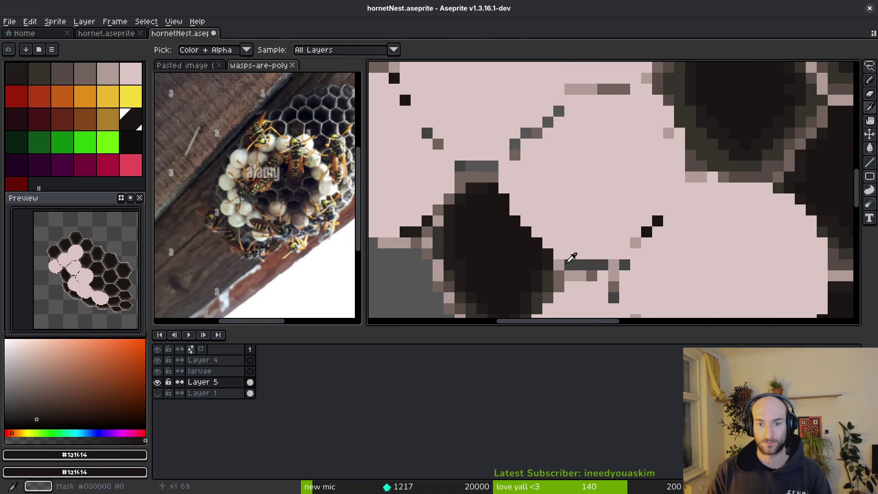
alt+click(552, 253)
key(ctrl+s)
Choose pure white as the drawing colour.
scroll(595, 260, down, 3)
scroll(594, 260, up, 3)
scroll(594, 260, down, 3)
scroll(621, 182, down, 2)
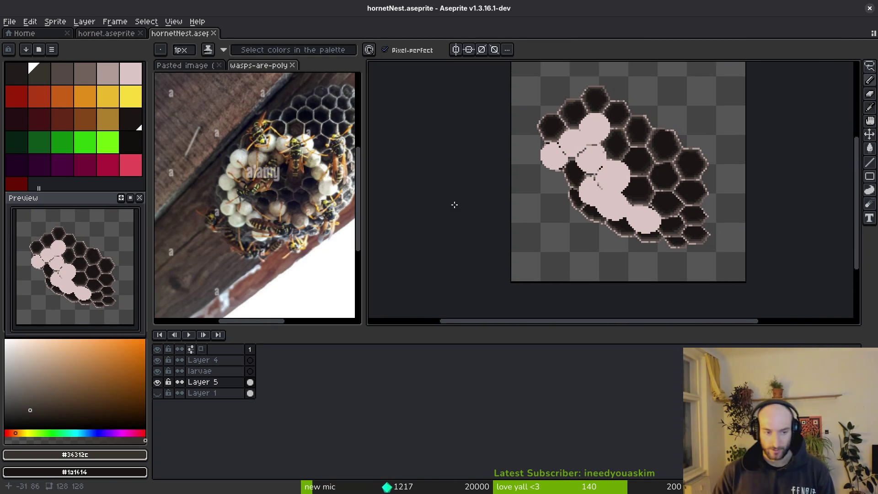
drag(19, 407, 6, 340)
scroll(611, 182, up, 7)
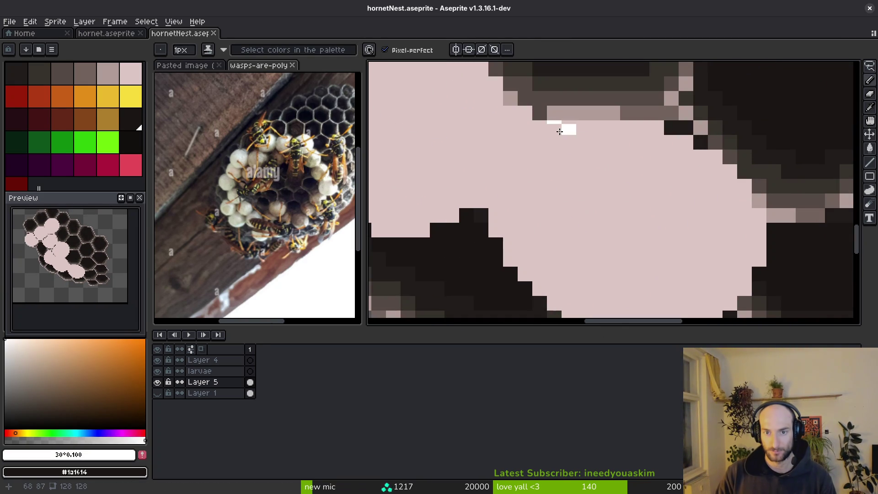
drag(555, 128, 659, 141)
mouse_move(598, 132)
mouse_down()
mouse_move(684, 169)
mouse_move(745, 216)
mouse_move(671, 142)
mouse_move(602, 128)
mouse_up()
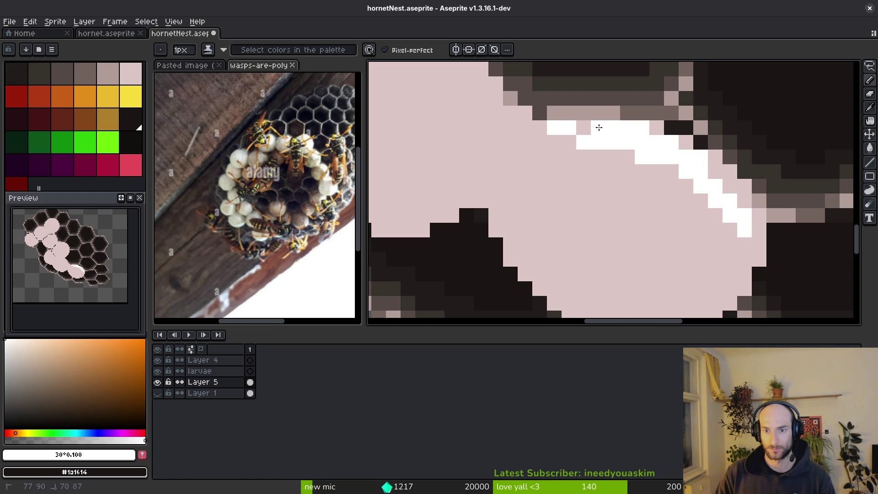
scroll(680, 234, down, 3)
scroll(683, 243, up, 2)
click(712, 257)
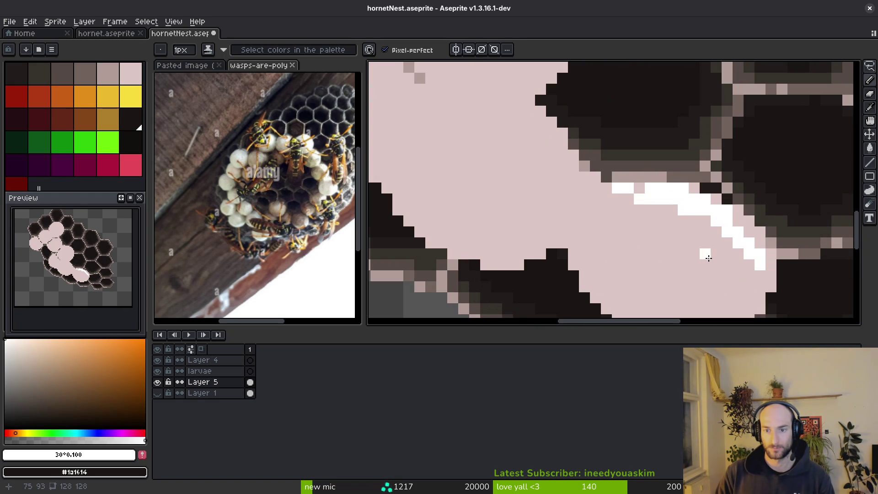
scroll(268, 217, up, 2)
scroll(583, 260, right, 3)
click(636, 220)
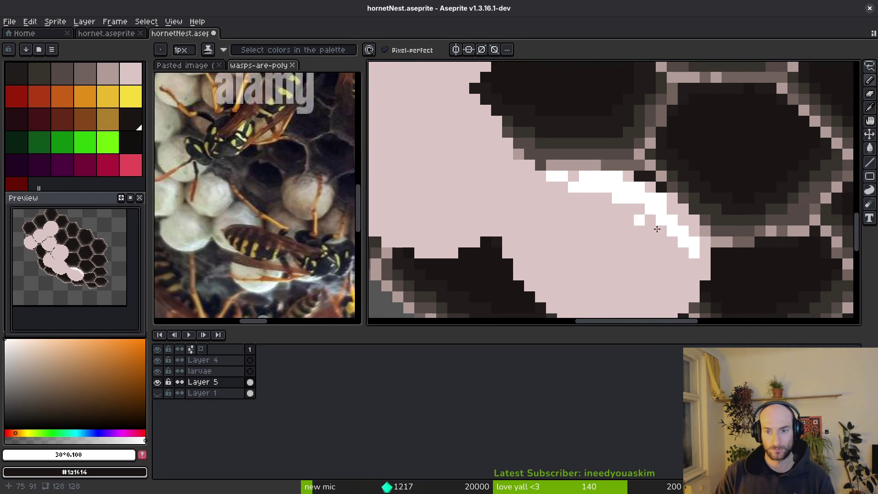
mouse_move(684, 259)
mouse_down()
mouse_move(614, 215)
mouse_move(623, 238)
mouse_up()
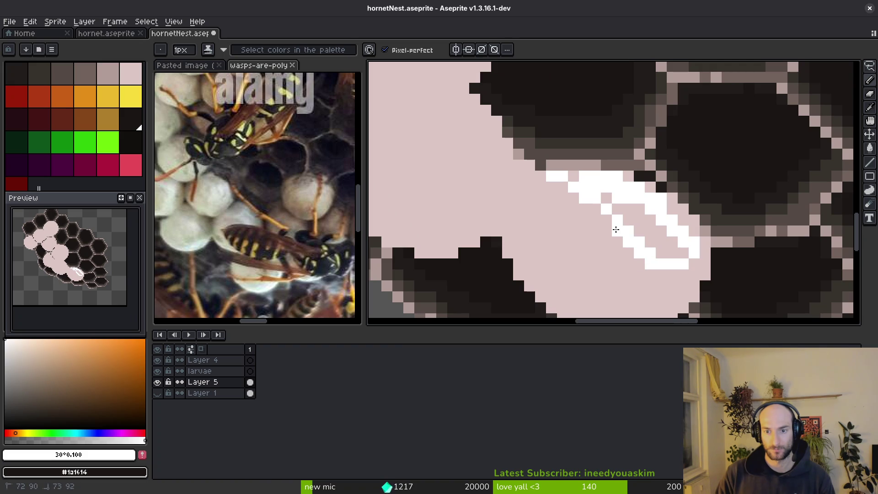
key(g)
click(659, 235)
scroll(656, 242, down, 2)
scroll(616, 210, up, 2)
key(b)
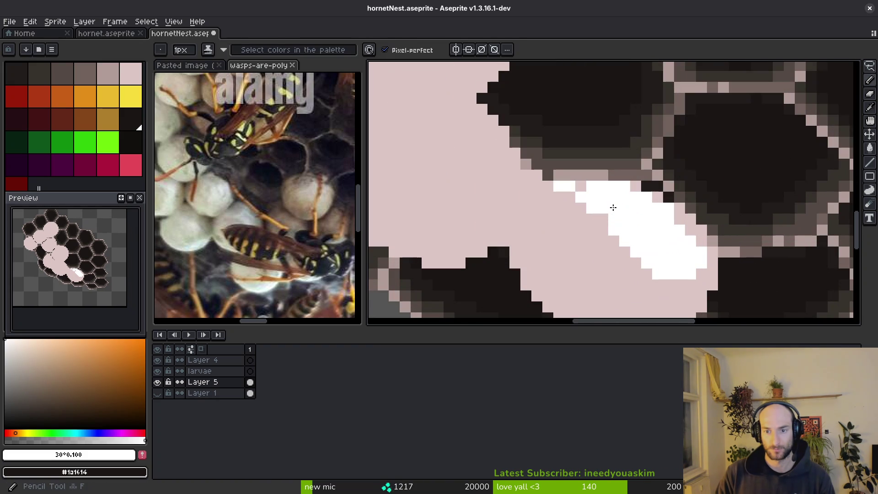
alt+click(635, 189)
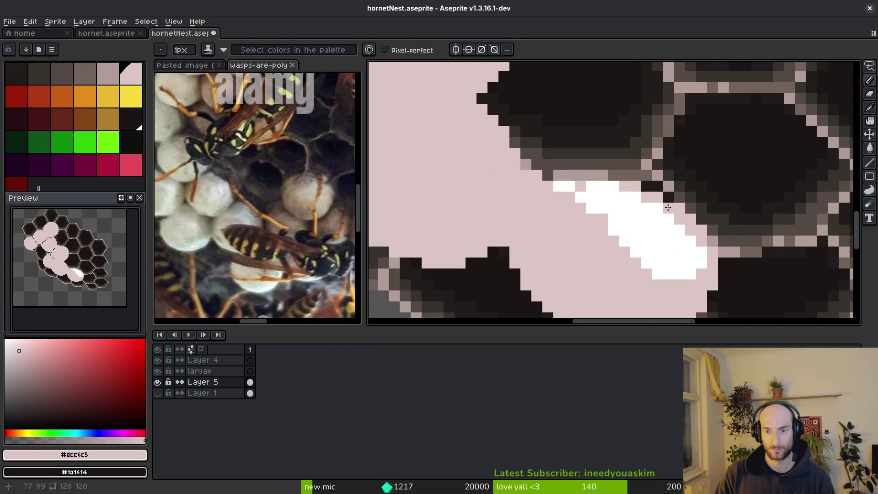
alt+click(702, 276)
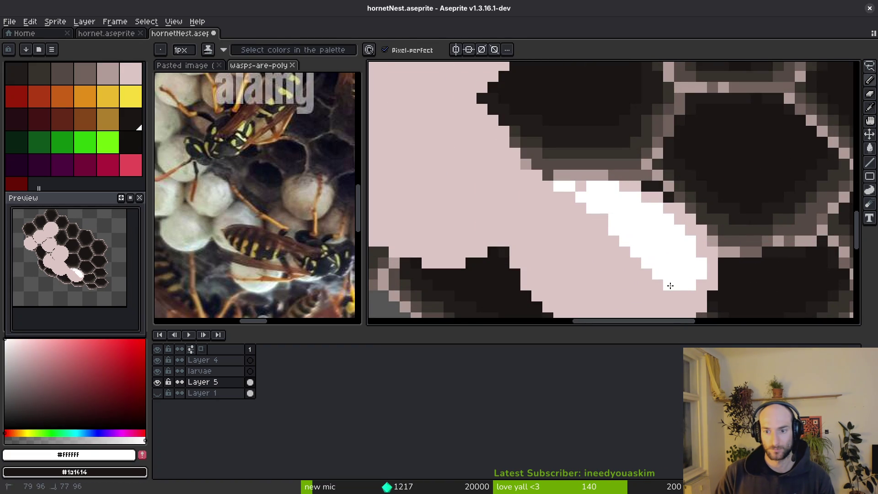
alt+click(659, 289)
alt+click(620, 237)
click(604, 218)
alt+click(628, 244)
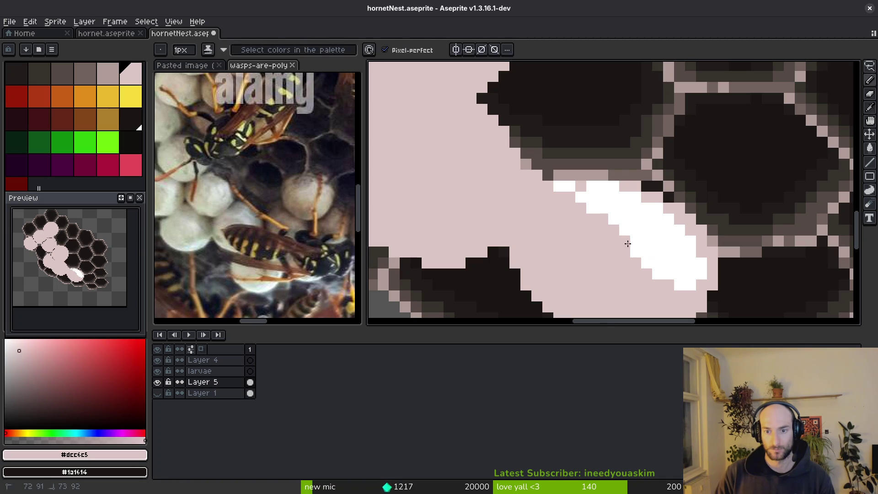
alt+click(654, 275)
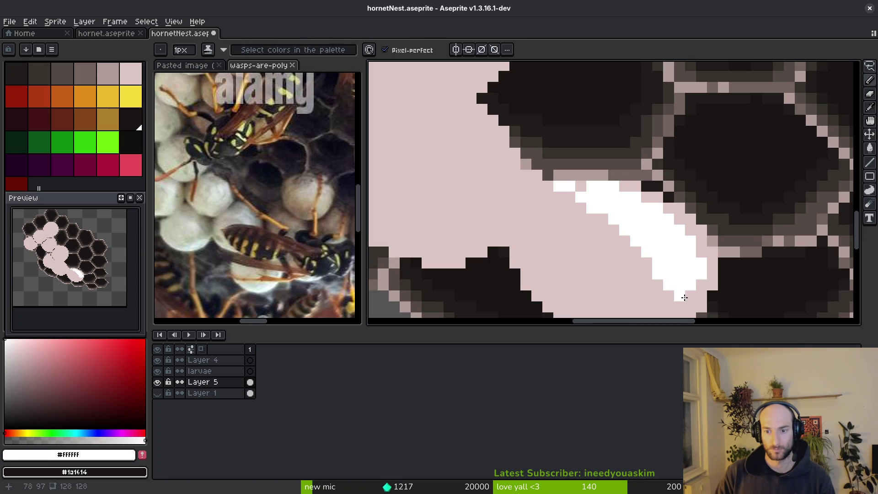
scroll(686, 278, down, 1)
scroll(671, 270, up, 1)
alt+click(603, 201)
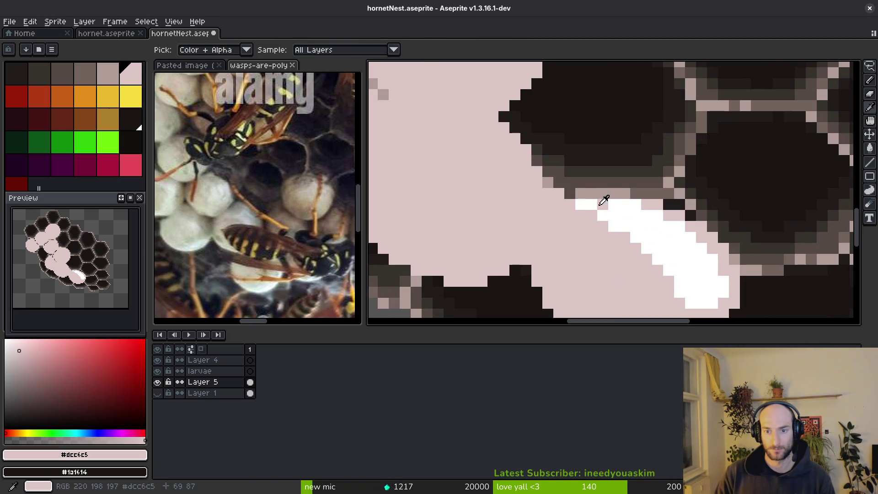
scroll(617, 226, down, 3)
scroll(639, 255, down, 4)
key(ctrl+s)
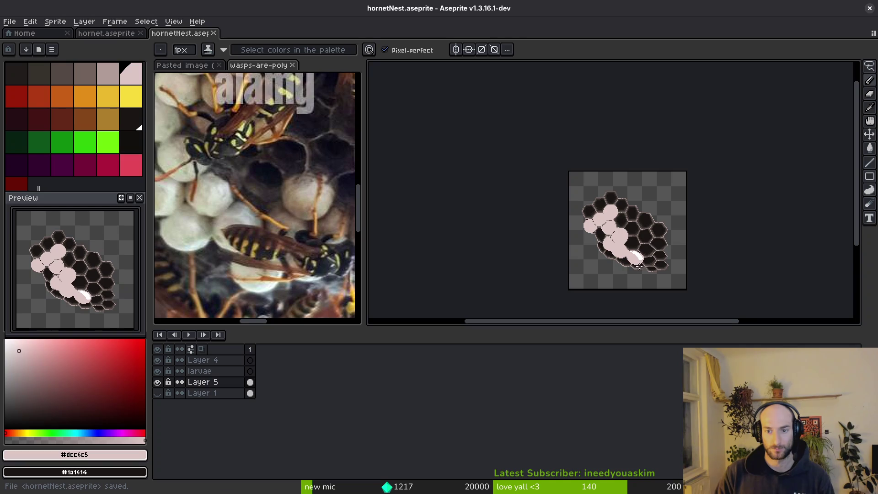
scroll(642, 267, up, 6)
scroll(650, 247, down, 2)
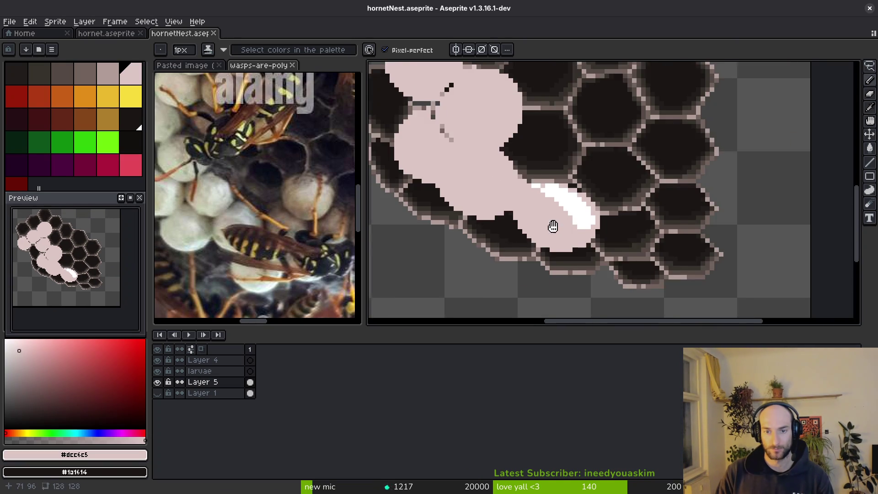
scroll(291, 181, down, 3)
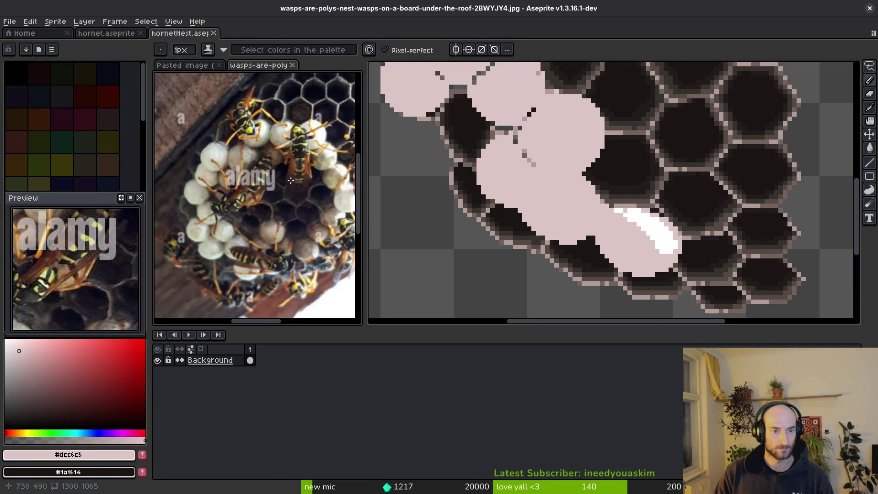
scroll(260, 251, up, 2)
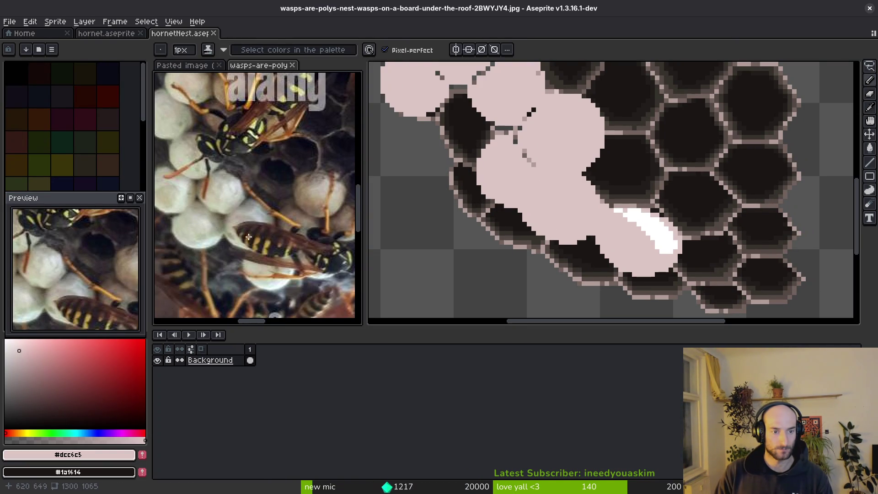
click(600, 250)
key(ctrl+z)
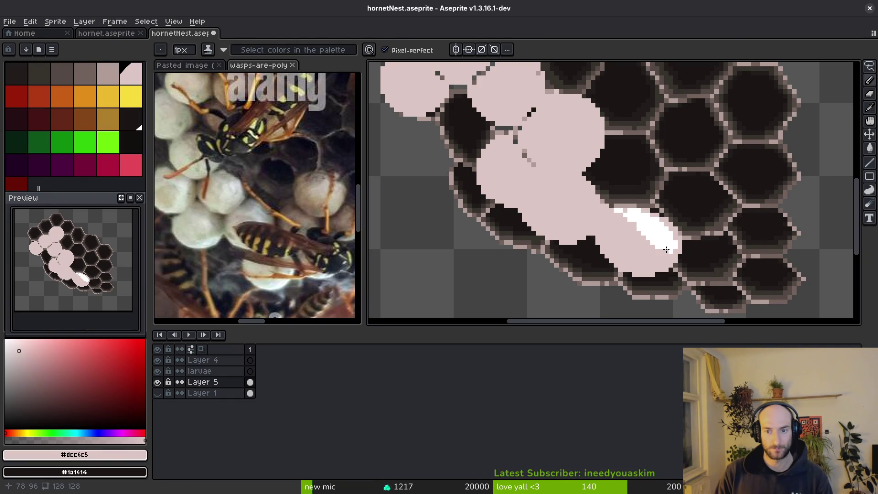
key(g)
click(627, 212)
drag(55, 340, 5, 339)
scroll(566, 223, down, 2)
scroll(650, 254, up, 4)
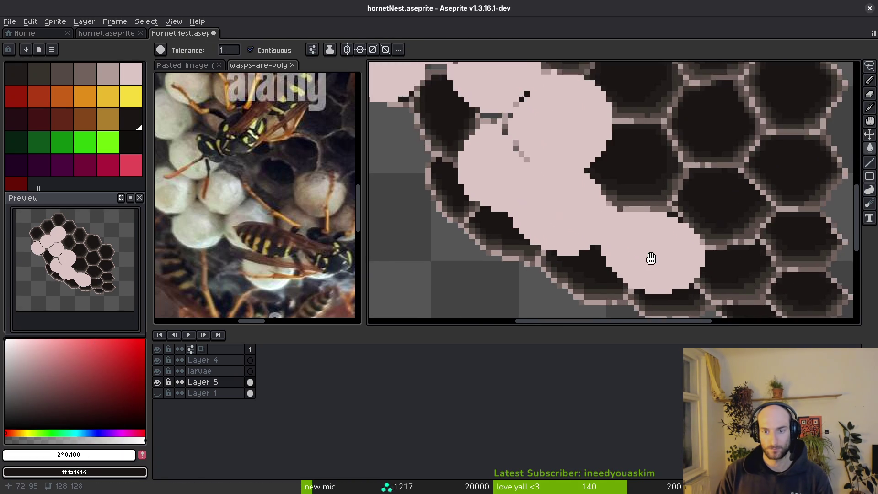
Draw a white highlight along a pink cell's lower edge and up its left side.
key(b)
mouse_move(651, 241)
mouse_down()
mouse_move(627, 252)
mouse_move(543, 255)
mouse_up()
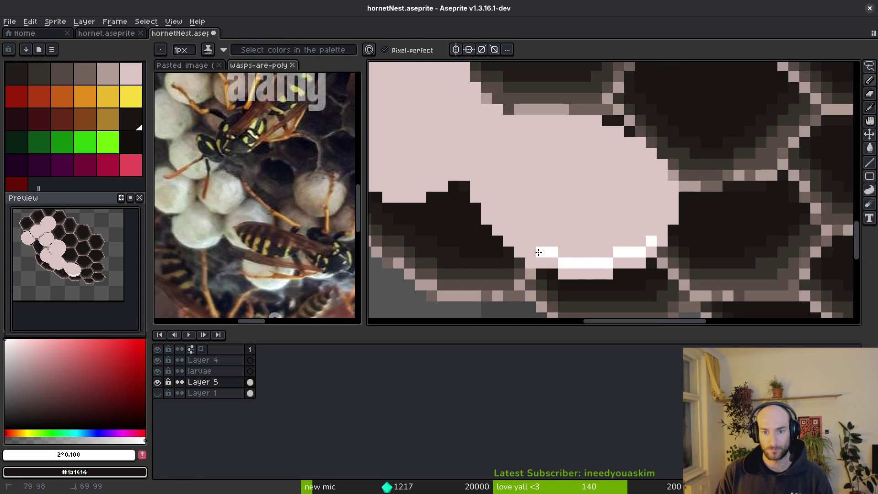
mouse_move(502, 219)
mouse_down()
mouse_move(488, 189)
mouse_move(570, 251)
mouse_move(529, 235)
mouse_up()
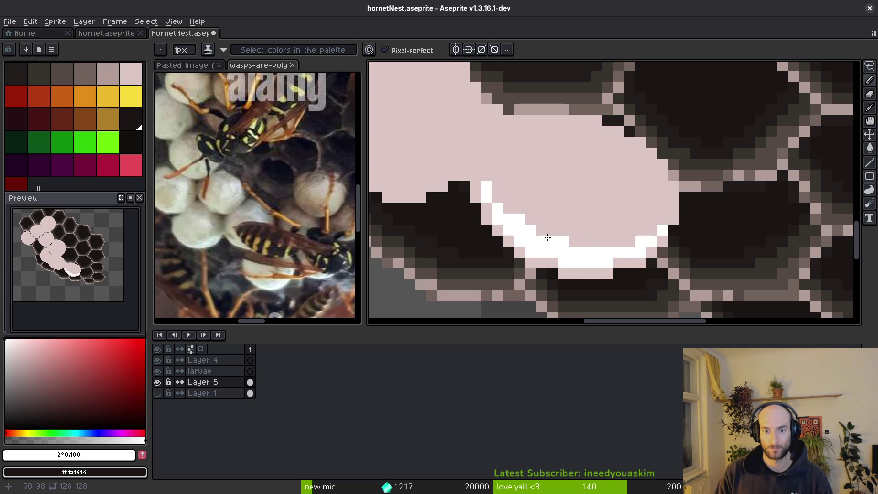
Check the reference photo, then draw and extend a white lower-left highlight on another cell, saving.
scroll(571, 248, down, 6)
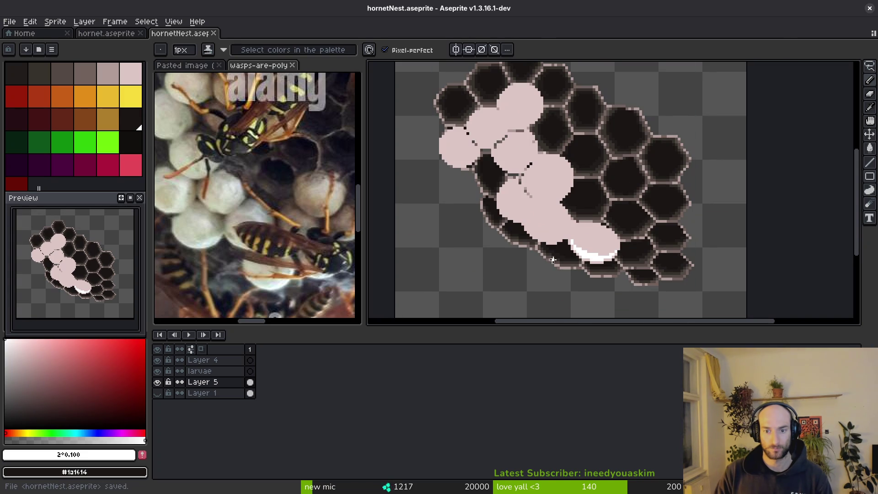
drag(223, 228, 241, 236)
scroll(571, 214, up, 3)
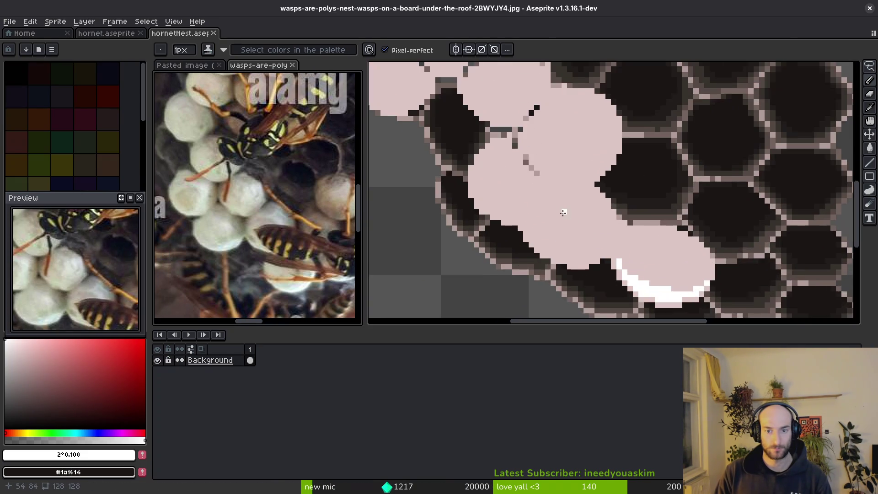
scroll(571, 214, up, 2)
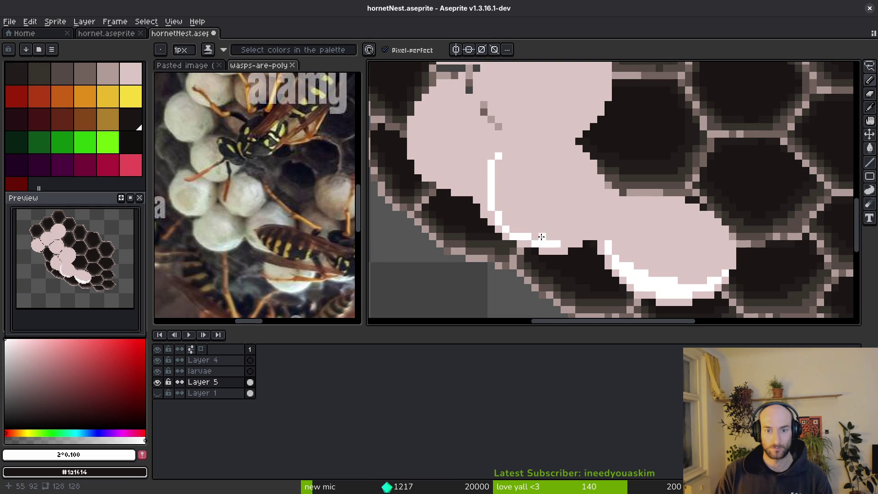
drag(498, 179, 516, 231)
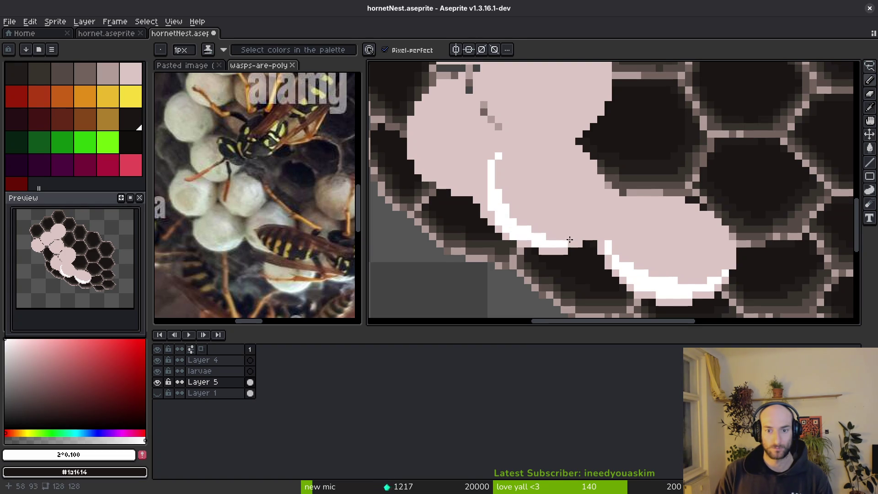
scroll(572, 238, down, 3)
key(ctrl+s)
scroll(503, 192, up, 4)
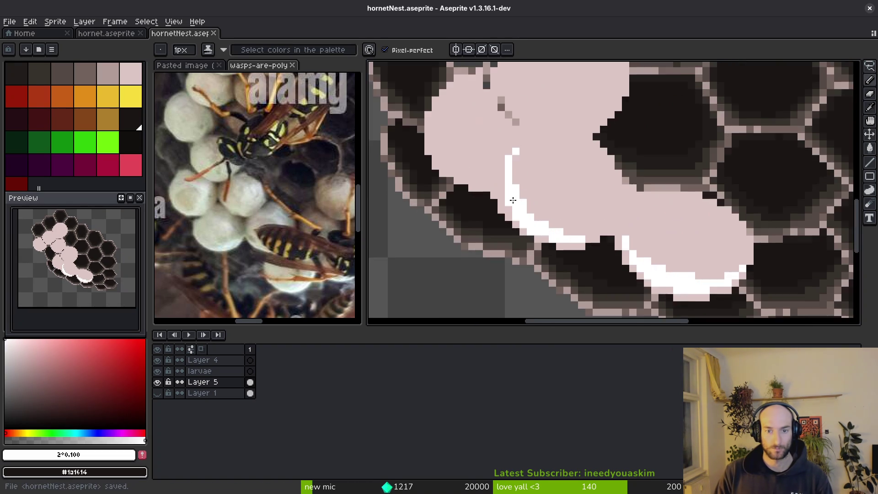
drag(503, 192, 501, 193)
click(494, 179)
Save, then paint a white highlight arc on another capped cell.
scroll(506, 122, down, 3)
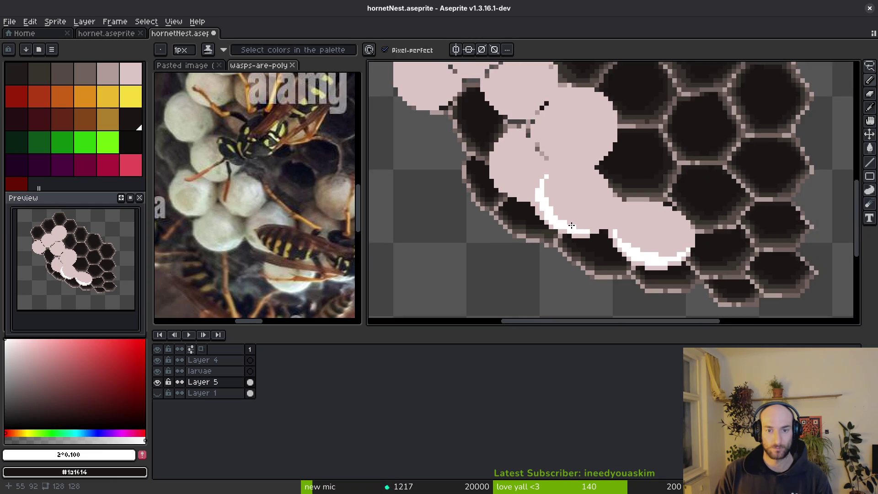
scroll(549, 211, up, 2)
scroll(536, 202, down, 3)
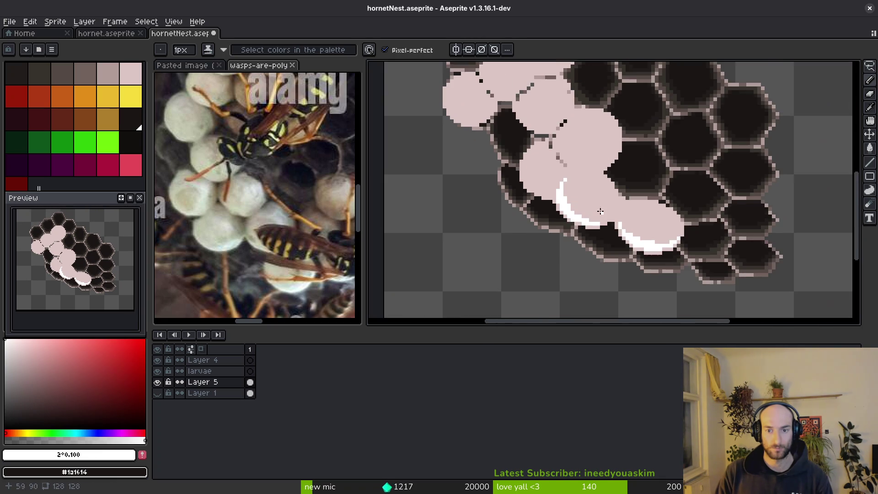
scroll(574, 198, up, 2)
scroll(595, 210, down, 2)
key(ctrl+s)
scroll(610, 224, up, 5)
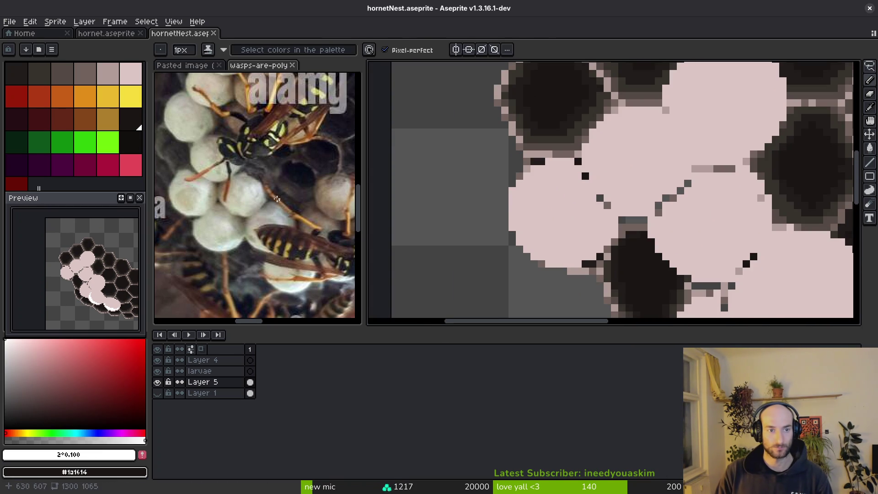
scroll(257, 195, up, 1)
scroll(554, 232, up, 2)
mouse_move(539, 180)
mouse_down()
mouse_move(553, 182)
mouse_move(526, 192)
mouse_move(553, 195)
mouse_move(551, 218)
mouse_move(508, 229)
mouse_move(503, 206)
mouse_move(471, 228)
mouse_move(456, 267)
mouse_move(440, 197)
mouse_move(499, 157)
mouse_up()
Extend the first cap's white highlight, repaint a stray white pixel pink, fill the gaps, and save.
drag(452, 186, 471, 167)
alt+click(471, 149)
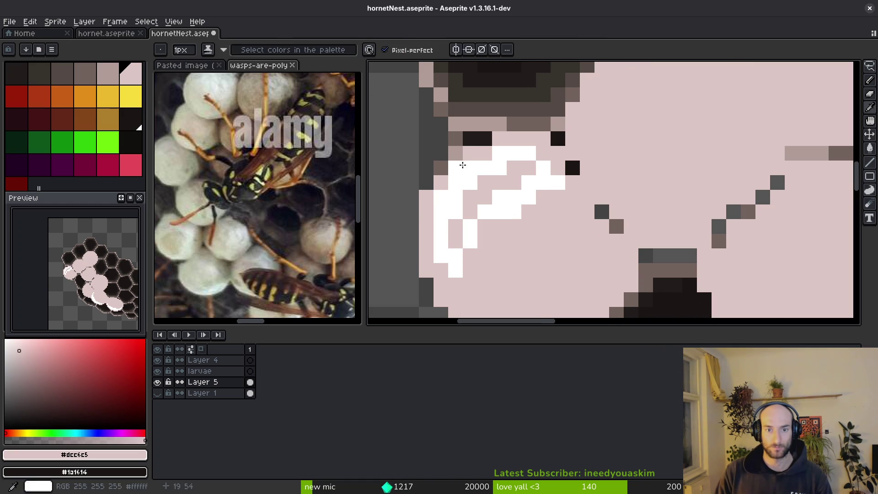
click(441, 196)
key(alt)
alt+click(500, 184)
drag(526, 169, 486, 184)
drag(462, 222, 453, 235)
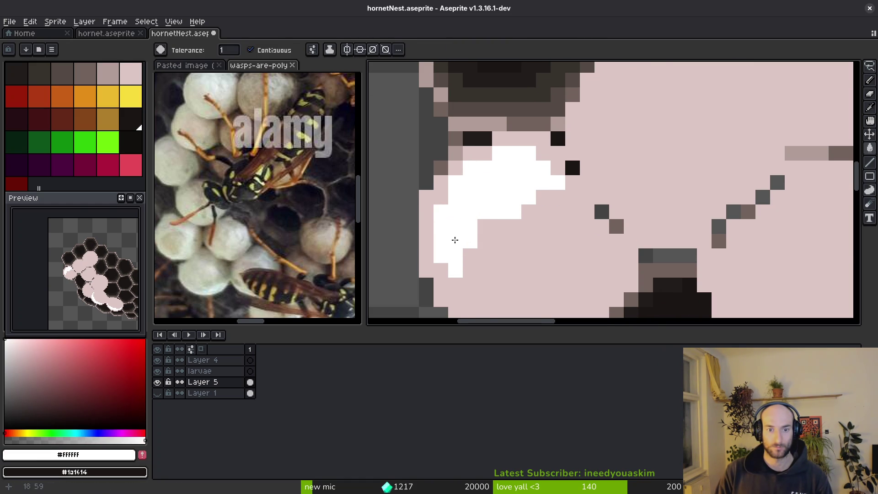
scroll(475, 219, down, 2)
alt+click(485, 215)
scroll(497, 225, up, 2)
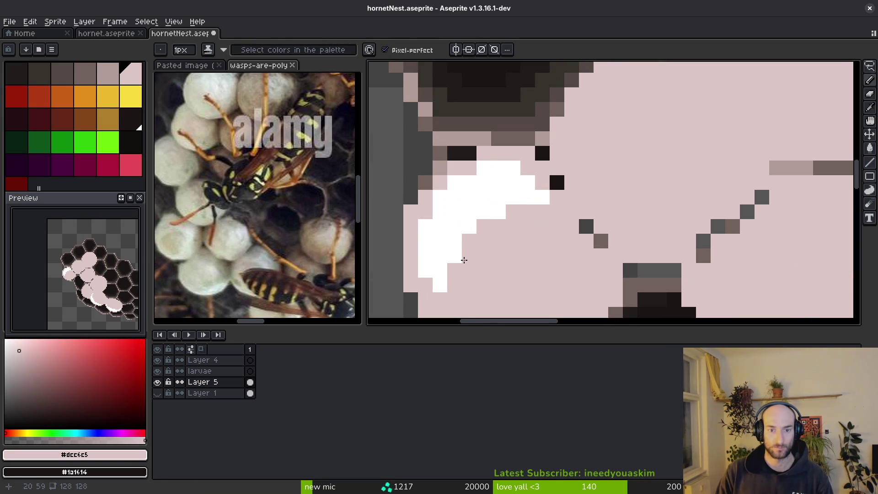
key(ctrl+s)
Move to the next capped cell and draw a white highlight arc on it.
drag(492, 280, 597, 170)
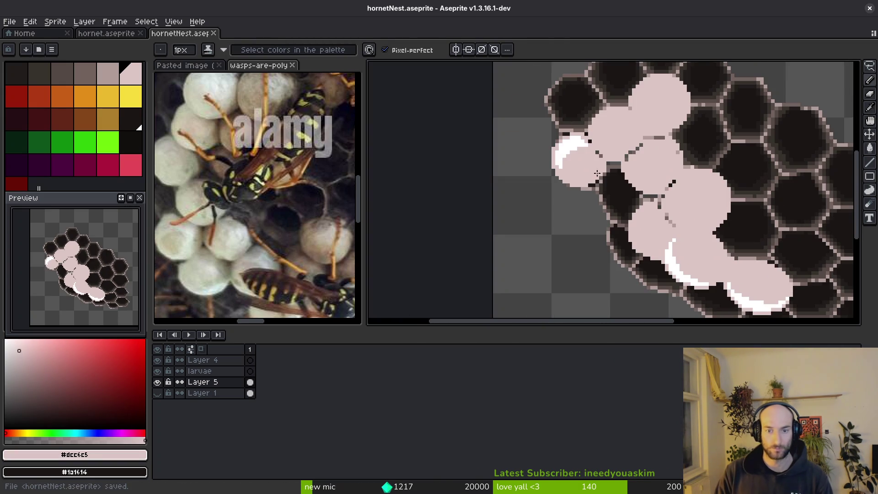
scroll(745, 284, up, 2)
alt+click(639, 260)
scroll(600, 160, up, 2)
click(600, 157)
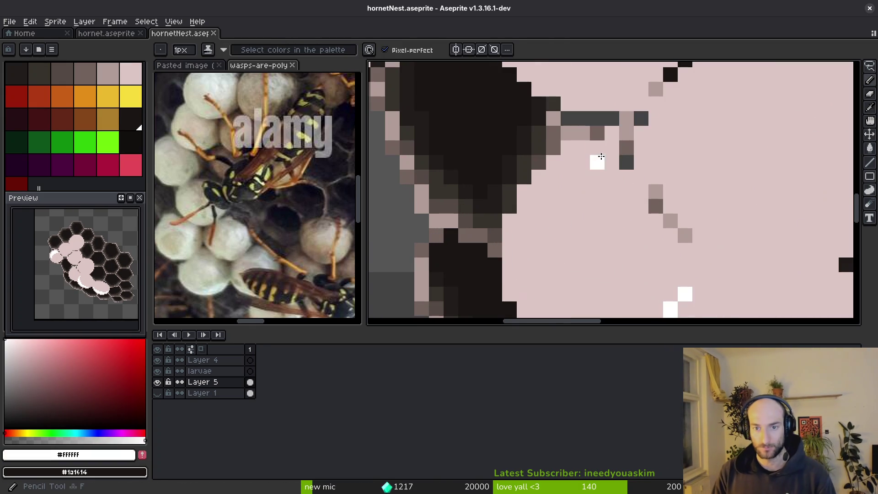
mouse_move(598, 162)
mouse_down()
mouse_move(534, 195)
mouse_move(522, 236)
mouse_move(549, 190)
mouse_move(583, 177)
mouse_up()
scroll(526, 192, down, 1)
scroll(500, 199, up, 2)
scroll(500, 199, down, 1)
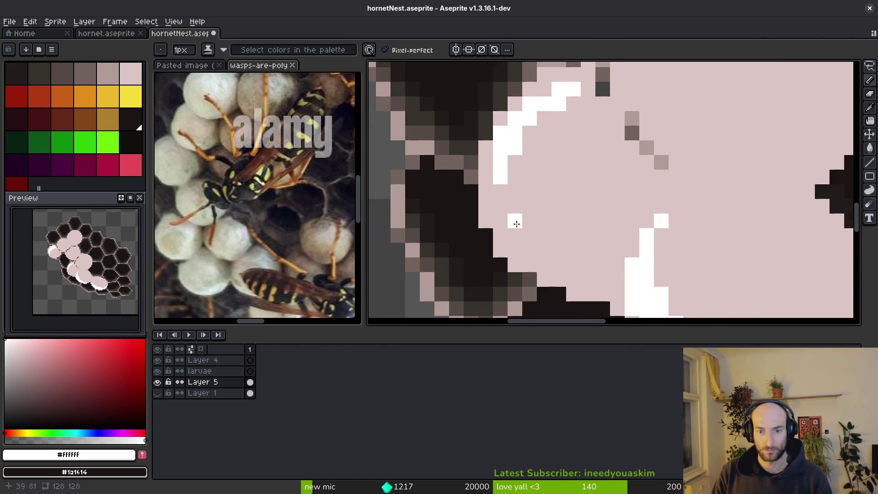
Add white pixels along the upper diagonal and top of the highlight, remove an isolated pixel, and save.
click(499, 201)
click(544, 119)
click(530, 133)
click(515, 163)
click(602, 119)
drag(588, 99, 603, 147)
click(611, 147)
mouse_move(584, 114)
mouse_down()
mouse_move(553, 112)
mouse_move(589, 133)
mouse_up()
scroll(588, 133, down, 4)
key(ctrl+s)
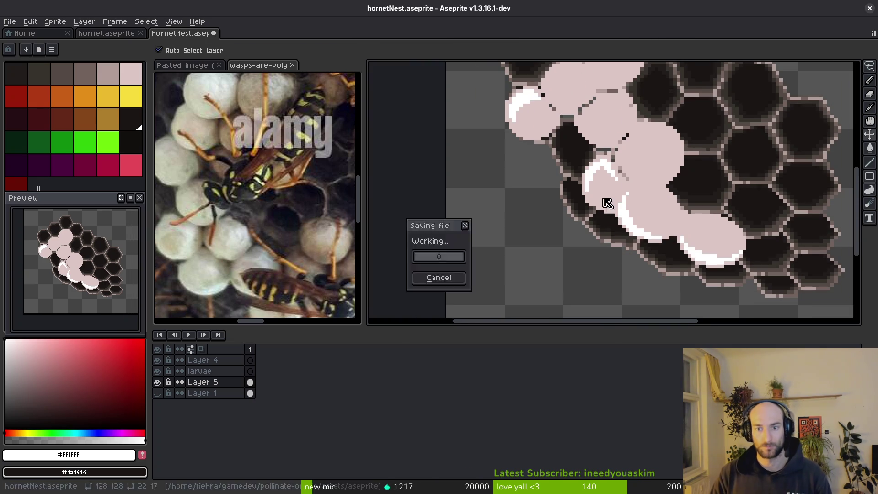
Draw a thick grey #b19d99 seam where two caps meet beside the highlight.
scroll(615, 129, up, 3)
scroll(582, 162, down, 5)
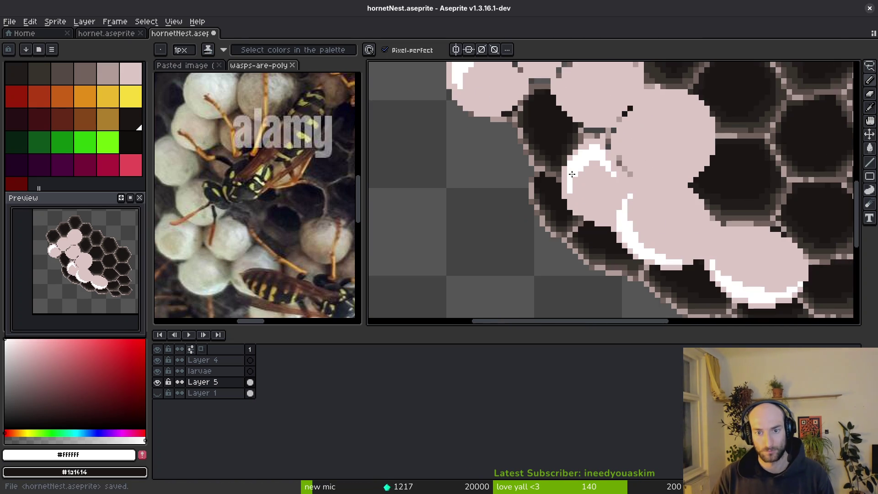
key(ctrl+s)
scroll(600, 200, up, 2)
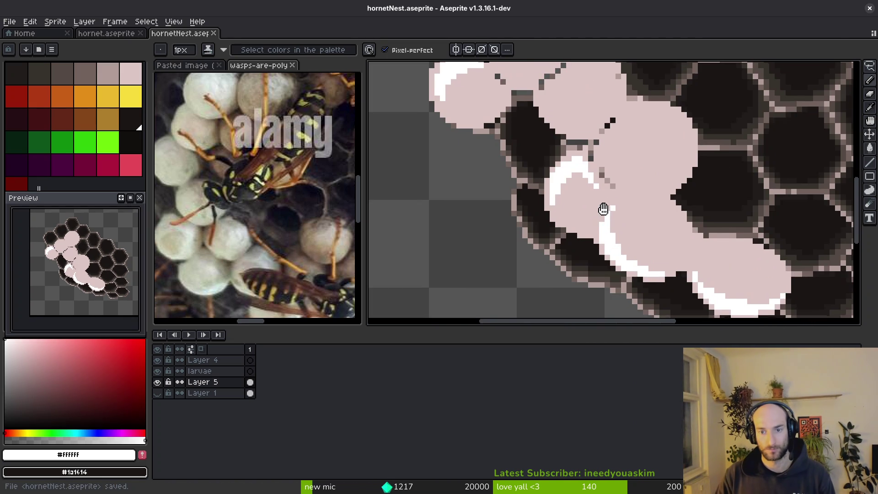
scroll(604, 204, up, 2)
alt+click(627, 178)
mouse_move(581, 148)
mouse_down()
mouse_move(581, 165)
mouse_move(626, 208)
mouse_up()
mouse_move(588, 142)
mouse_down()
mouse_move(602, 186)
mouse_move(646, 216)
mouse_up()
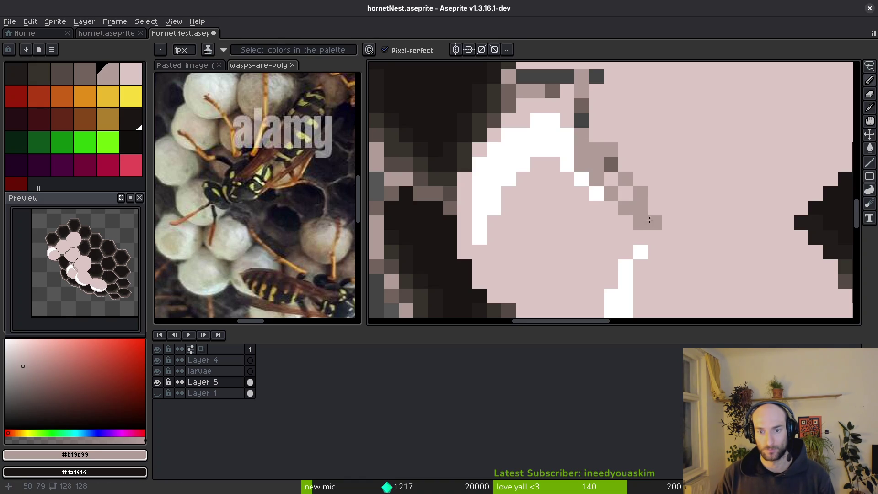
Sample the pale pink cap and grey seam colours from the drawing, and save.
alt+click(673, 225)
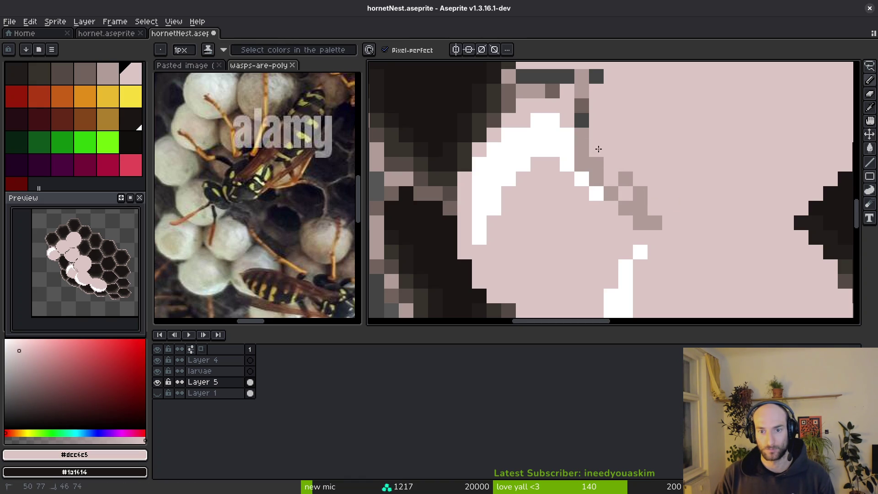
scroll(664, 228, down, 4)
scroll(605, 189, up, 3)
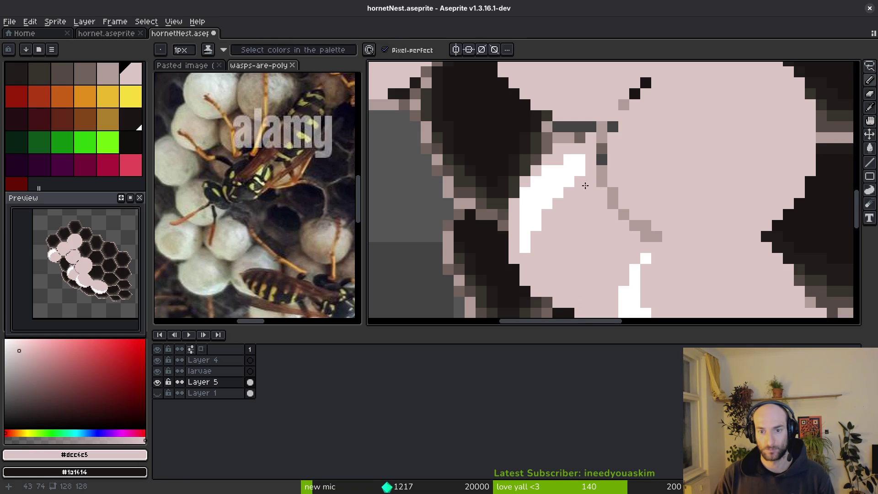
scroll(584, 183, down, 3)
scroll(632, 231, up, 3)
alt+click(627, 235)
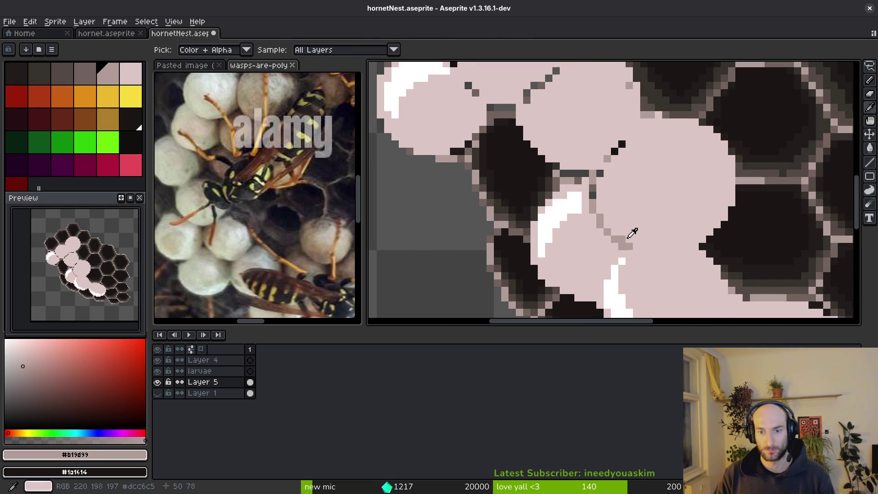
alt+click(621, 250)
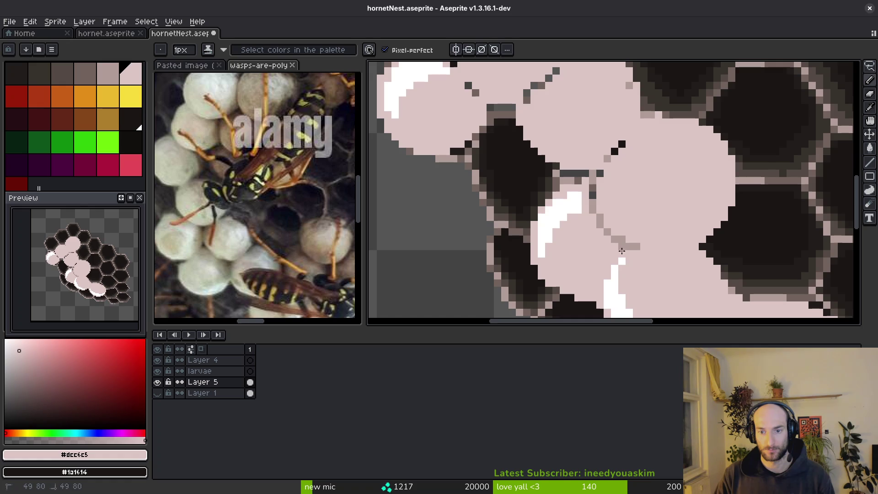
scroll(653, 263, down, 3)
key(ctrl+s)
scroll(623, 208, up, 3)
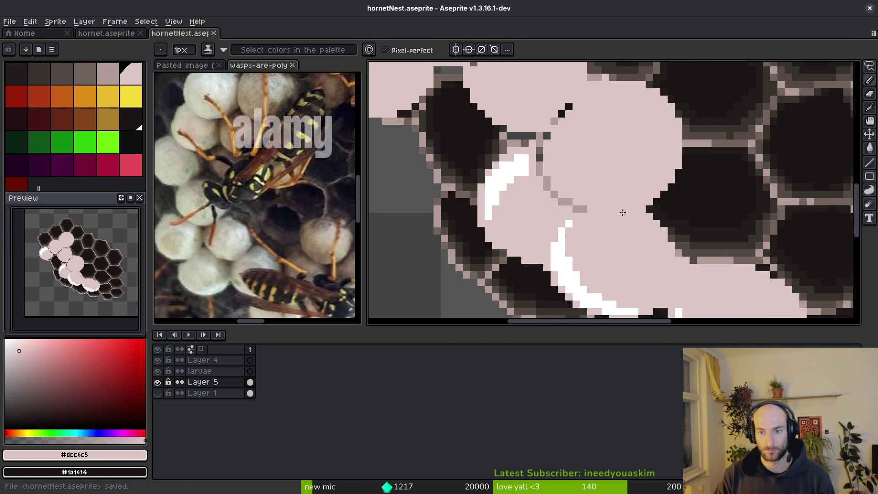
Draw a short horizontal grey seam between caps, trimming part of it back to pink.
alt+click(582, 209)
scroll(589, 210, up, 2)
drag(676, 215, 588, 216)
alt+click(641, 201)
mouse_move(647, 215)
mouse_down()
mouse_move(613, 215)
mouse_move(631, 219)
mouse_move(612, 209)
mouse_up()
alt+click(631, 226)
click(652, 227)
scroll(658, 232, down, 3)
Draw a diagonal #b19d99 seam along a cap's edge and save.
scroll(622, 207, up, 3)
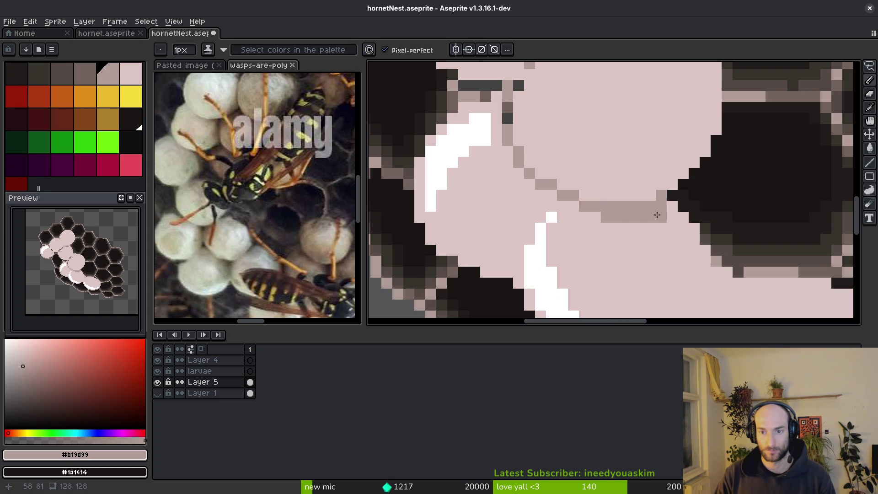
scroll(655, 217, down, 3)
scroll(664, 241, up, 3)
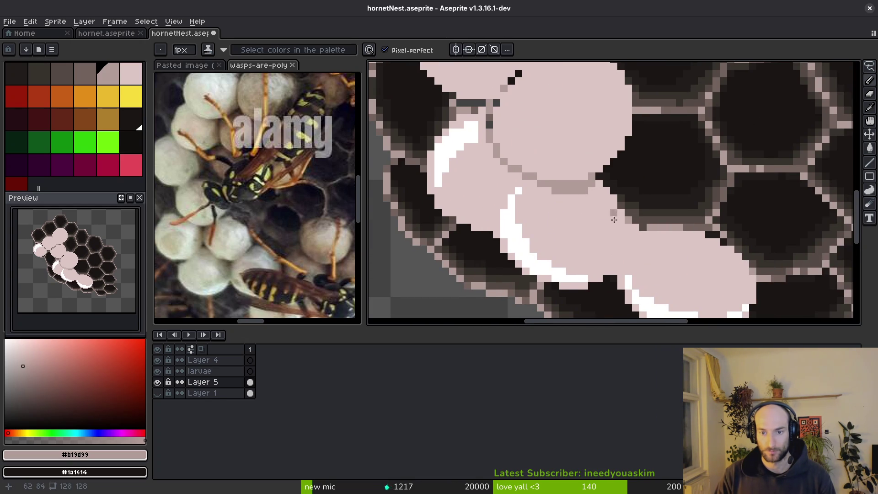
scroll(607, 213, down, 2)
scroll(590, 196, up, 3)
mouse_move(589, 144)
mouse_down()
mouse_move(553, 210)
mouse_move(574, 179)
mouse_up()
scroll(591, 189, down, 3)
scroll(574, 225, up, 3)
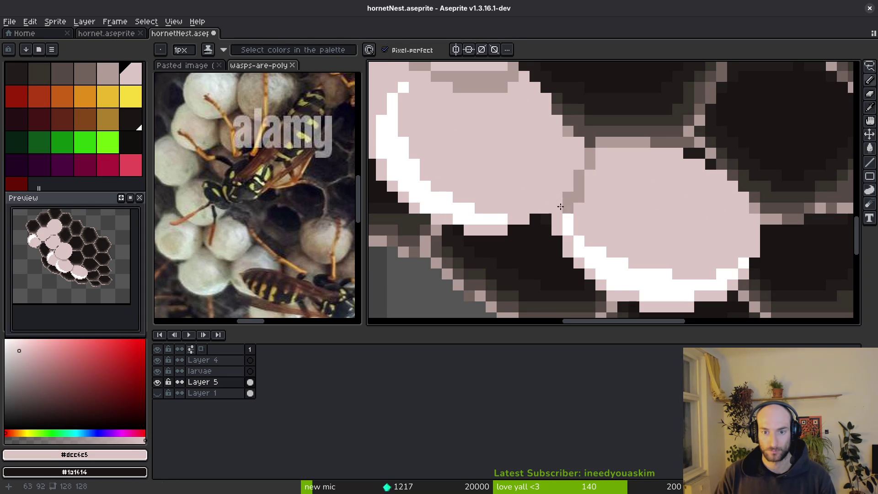
scroll(625, 226, down, 3)
key(ctrl+s)
Draw a long diagonal grey seam between two overlapping caps and save.
scroll(539, 169, up, 4)
mouse_move(624, 88)
mouse_down()
mouse_move(581, 133)
mouse_move(541, 210)
mouse_move(538, 243)
mouse_move(560, 219)
mouse_up()
scroll(590, 190, down, 4)
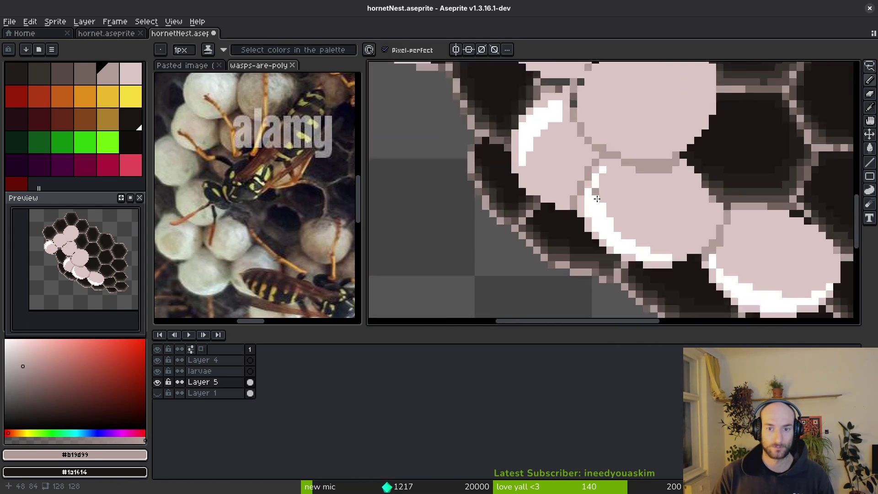
scroll(633, 199, down, 1)
key(ctrl+s)
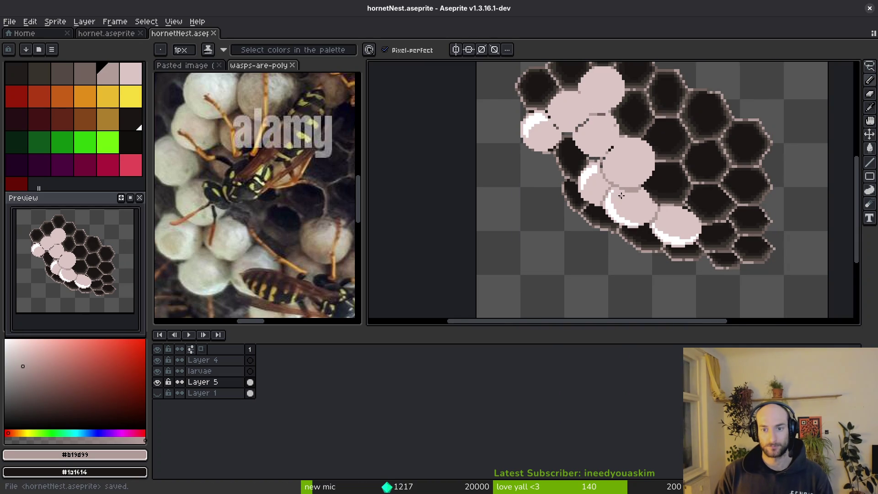
Sample the pink and grey colours and draw another seam across the lower caps.
scroll(629, 200, down, 2)
scroll(618, 175, up, 2)
scroll(618, 176, up, 4)
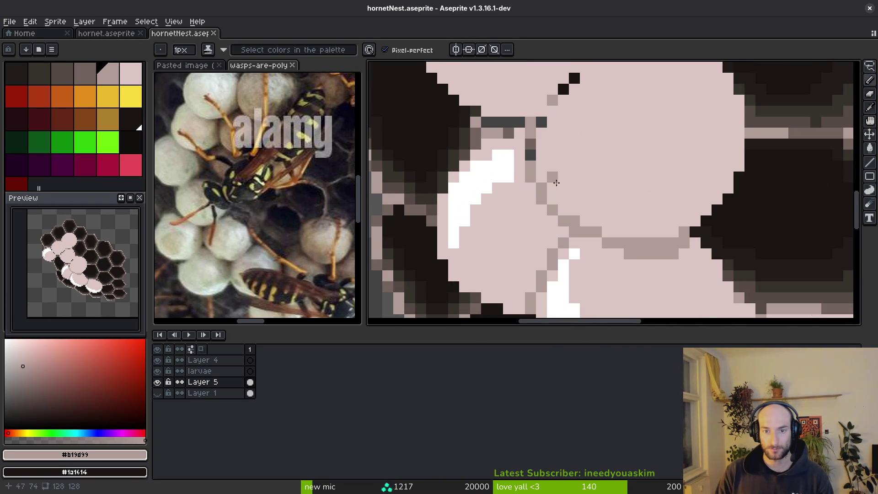
scroll(547, 241, down, 2)
scroll(546, 241, left, 2)
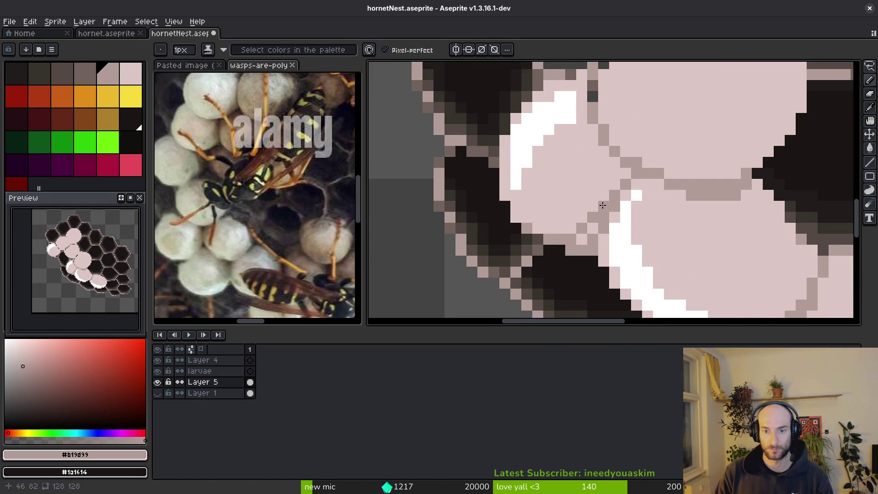
alt+click(594, 188)
scroll(558, 222, down, 2)
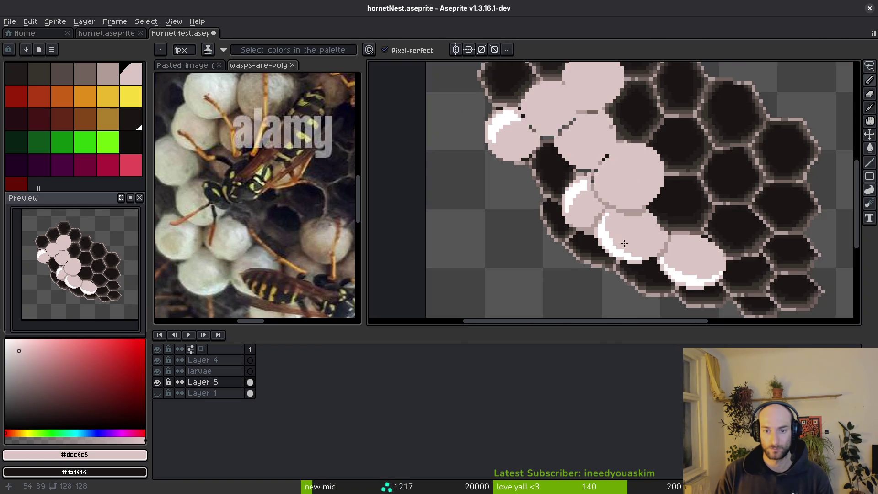
scroll(554, 224, up, 2)
alt+click(522, 198)
scroll(526, 193, down, 2)
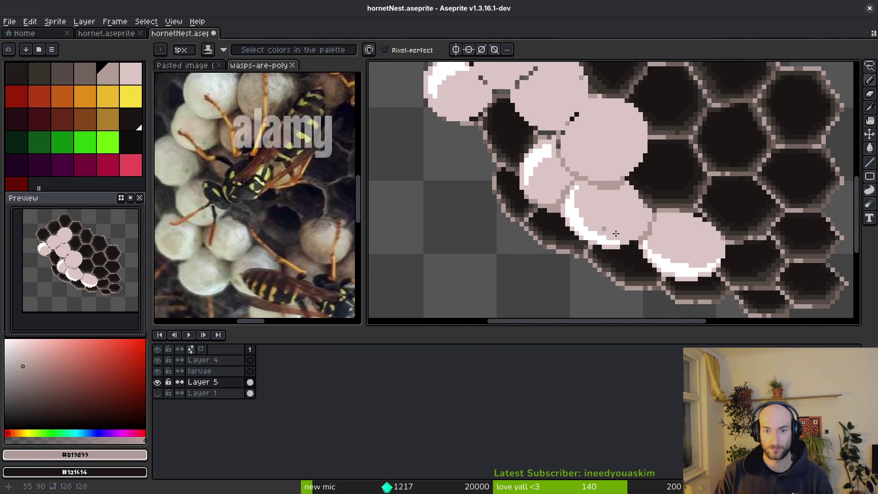
scroll(558, 183, up, 2)
scroll(563, 180, down, 2)
scroll(580, 200, up, 2)
scroll(620, 201, down, 1)
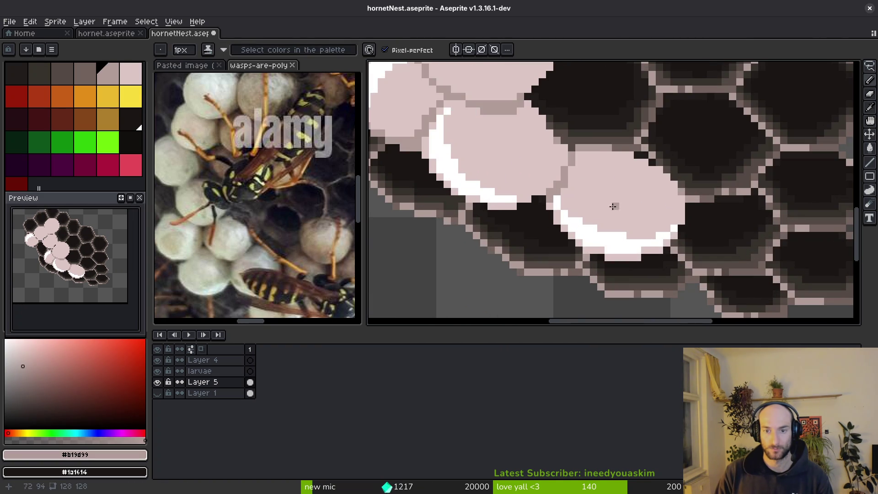
scroll(594, 208, up, 1)
scroll(568, 216, up, 1)
scroll(551, 210, down, 2)
drag(550, 210, 600, 239)
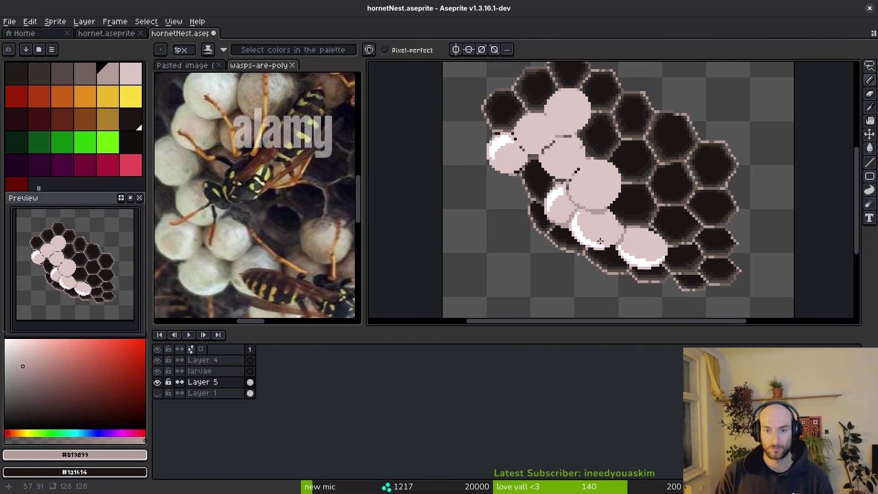
scroll(605, 240, down, 1)
scroll(594, 237, up, 4)
Try bucket-filling two caps' white highlights with pale pink, then undo to restore them.
key(g)
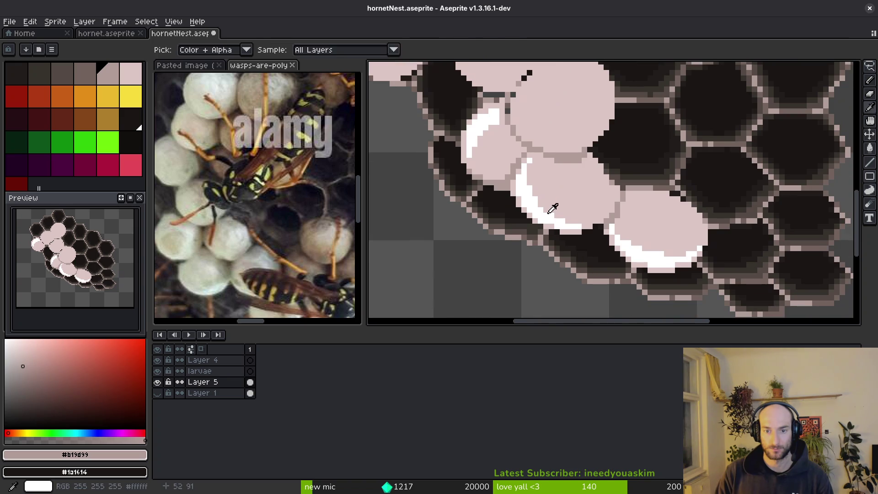
click(540, 215)
scroll(567, 210, down, 3)
scroll(585, 229, up, 3)
click(612, 236)
scroll(615, 238, down, 2)
scroll(563, 204, up, 2)
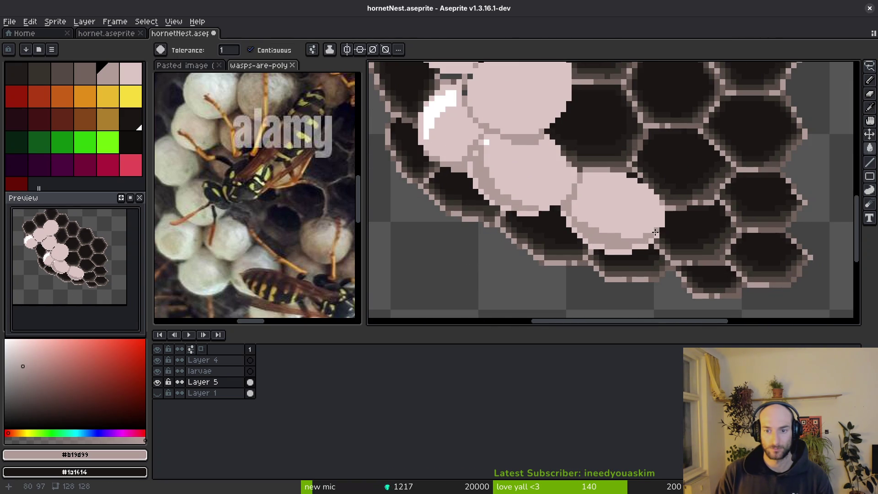
scroll(641, 236, down, 3)
scroll(560, 178, up, 4)
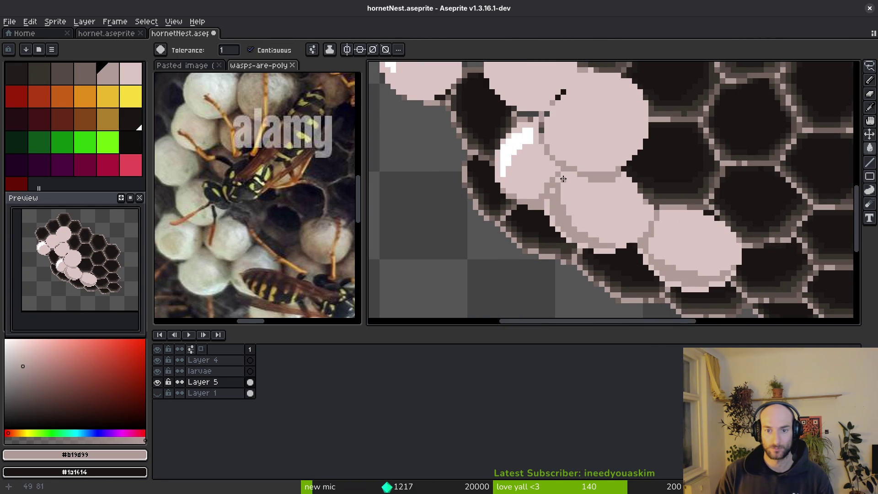
scroll(563, 179, down, 4)
scroll(595, 245, up, 3)
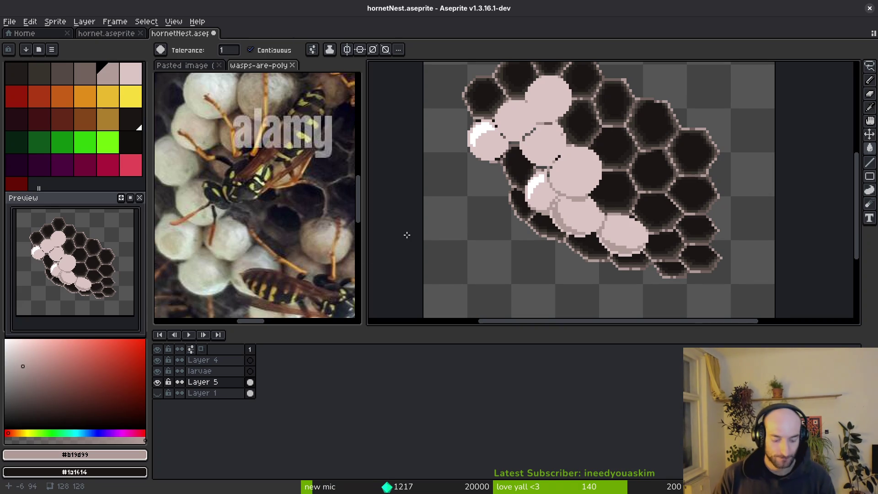
key(ctrl+z)
key(ctrl+z)
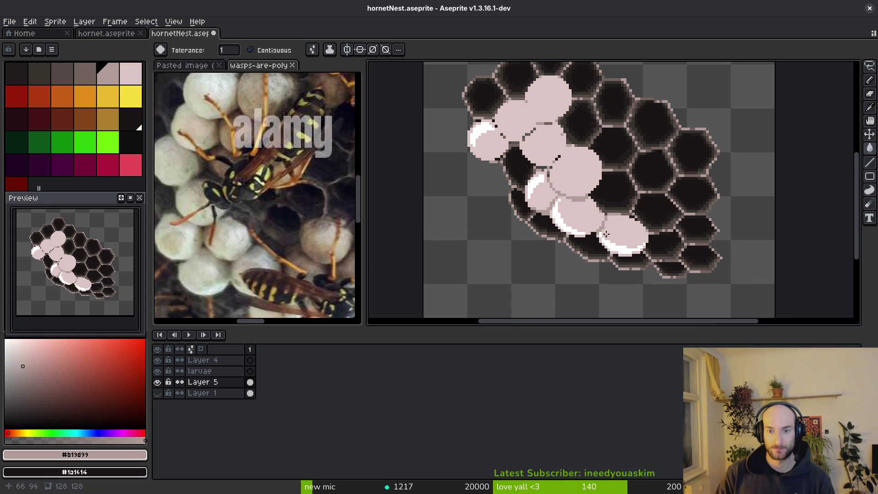
scroll(606, 236, up, 4)
With the Pencil in sampled #dcc6c5, paint over the excess white rim pixels on the lowest cap.
key(b)
alt+click(563, 229)
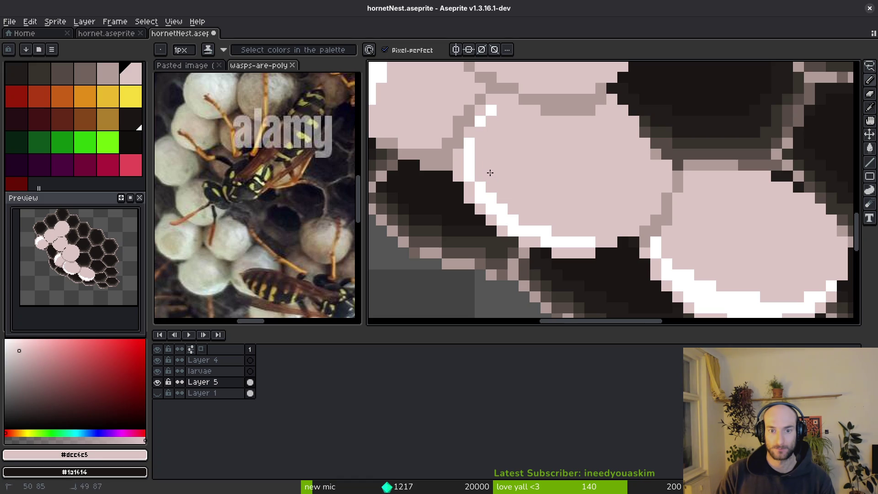
scroll(490, 170, down, 1)
scroll(686, 248, up, 1)
mouse_move(641, 236)
mouse_down()
mouse_move(678, 261)
mouse_move(665, 243)
mouse_up()
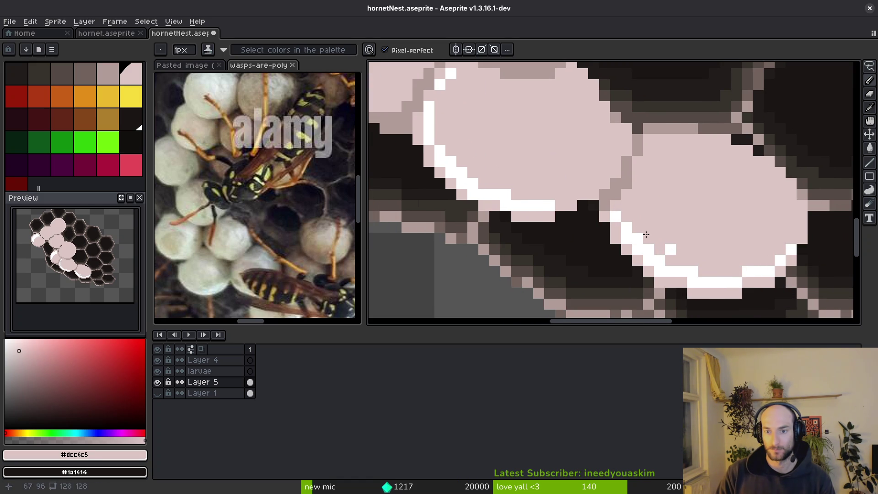
scroll(672, 247, down, 3)
scroll(649, 245, up, 3)
Touch up the lowest cap's highlight arc by alternating white and pink, then save hornetNest.aseprite.
alt+click(649, 247)
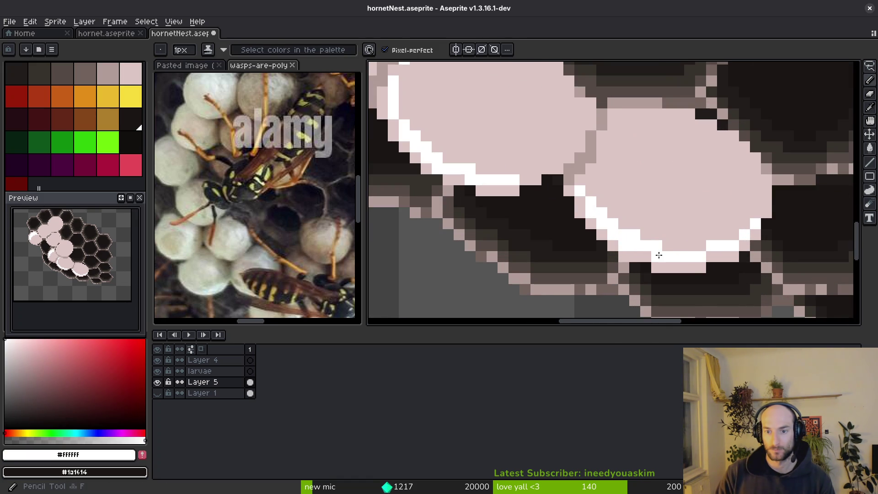
scroll(671, 260, down, 1)
scroll(671, 260, up, 2)
alt+click(638, 240)
alt+click(651, 232)
alt+click(663, 249)
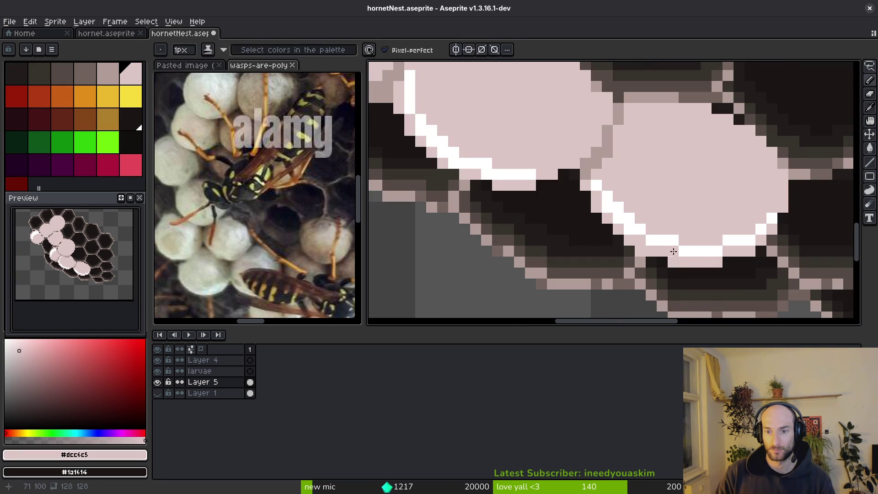
scroll(695, 257, down, 2)
key(ctrl+s)
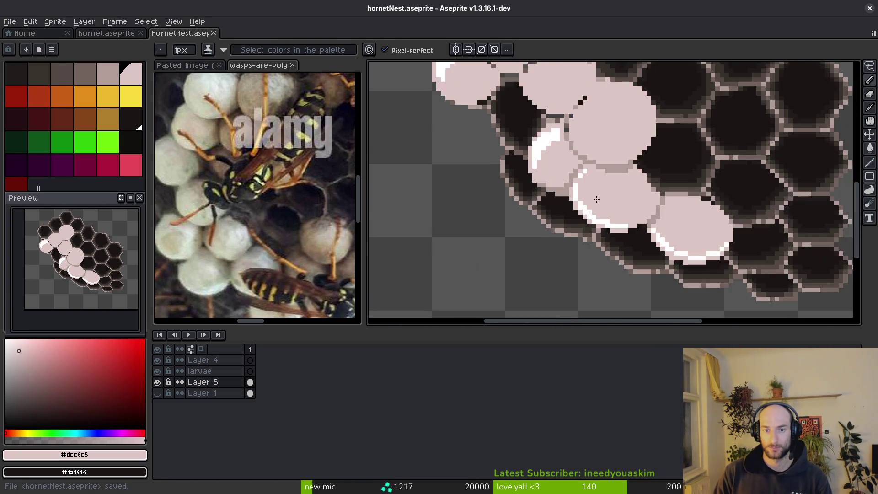
scroll(587, 144, up, 3)
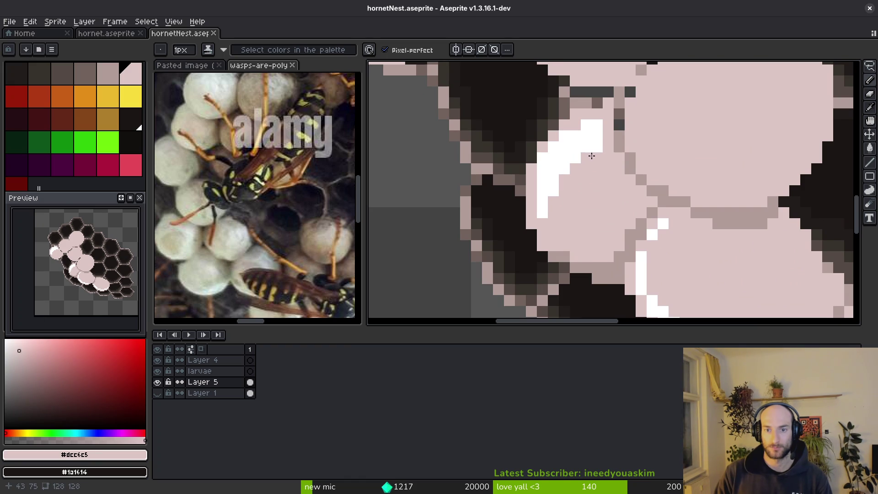
Widen the white highlight on the upper-left cap with extra white pixels, saving along the way.
drag(579, 157, 592, 147)
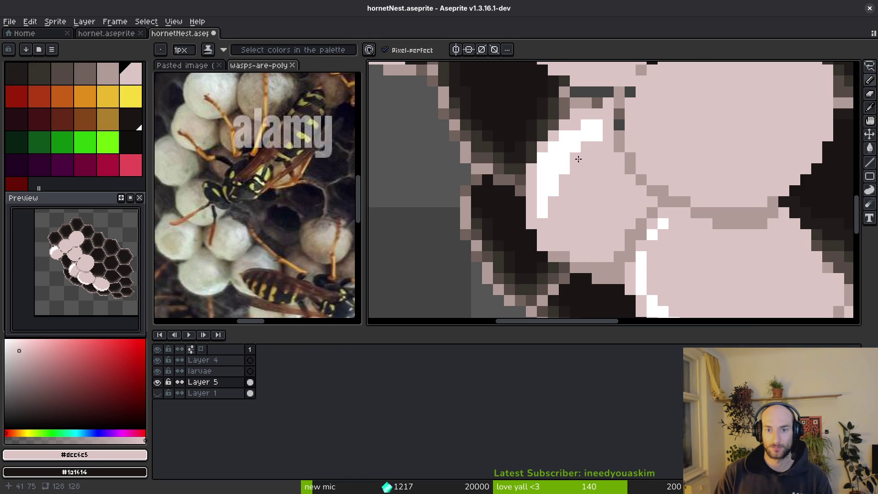
key(ctrl+s)
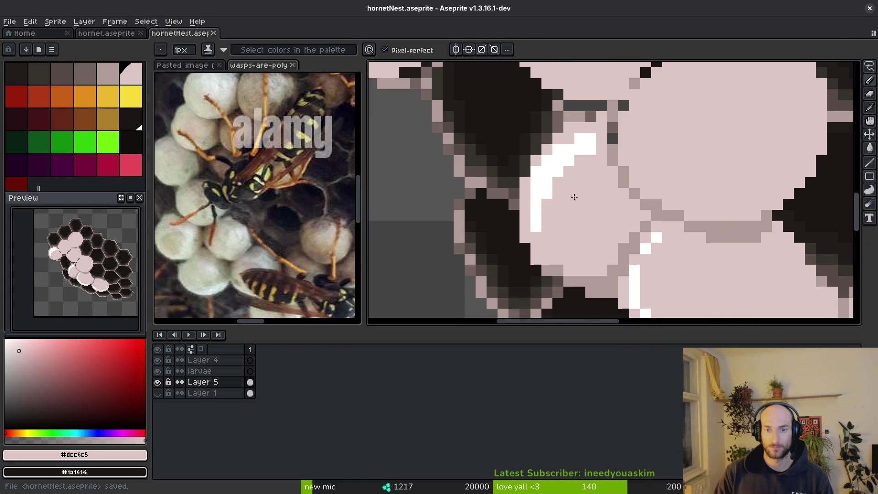
scroll(569, 189, down, 3)
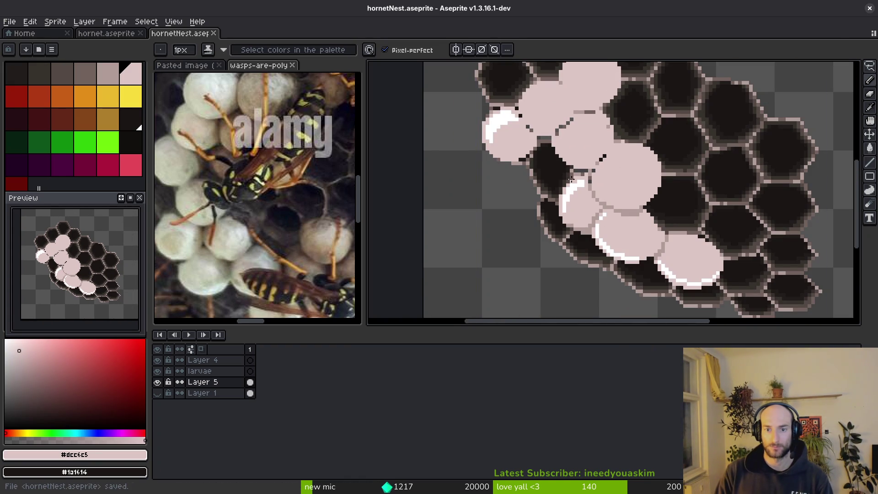
scroll(543, 166, up, 3)
scroll(543, 165, down, 2)
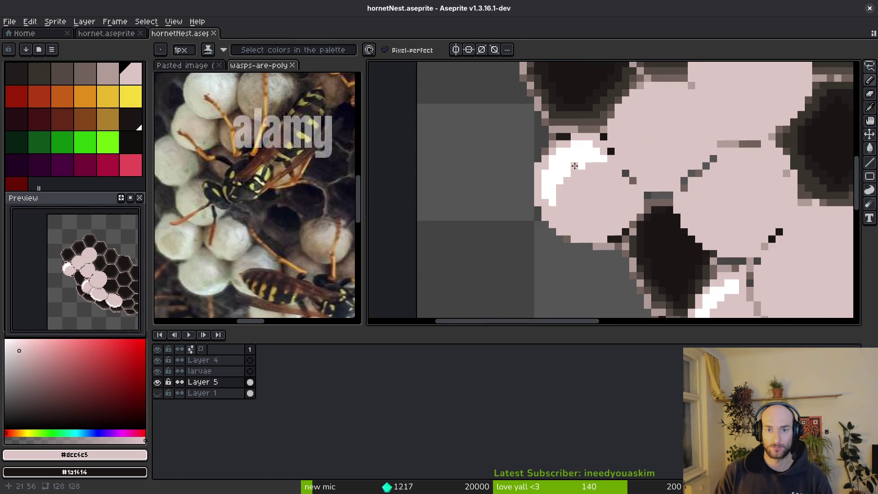
alt+click(563, 183)
click(676, 208)
Pick grey-pink #b19d99 and draw a diagonal seam between two pale caps.
scroll(667, 210, right, 2)
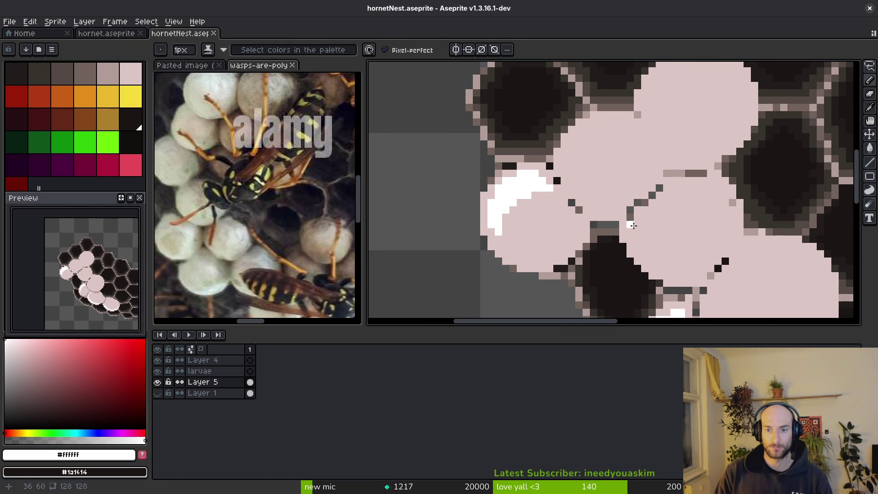
scroll(633, 225, right, 4)
scroll(634, 226, down, 4)
alt+click(632, 229)
alt+click(619, 232)
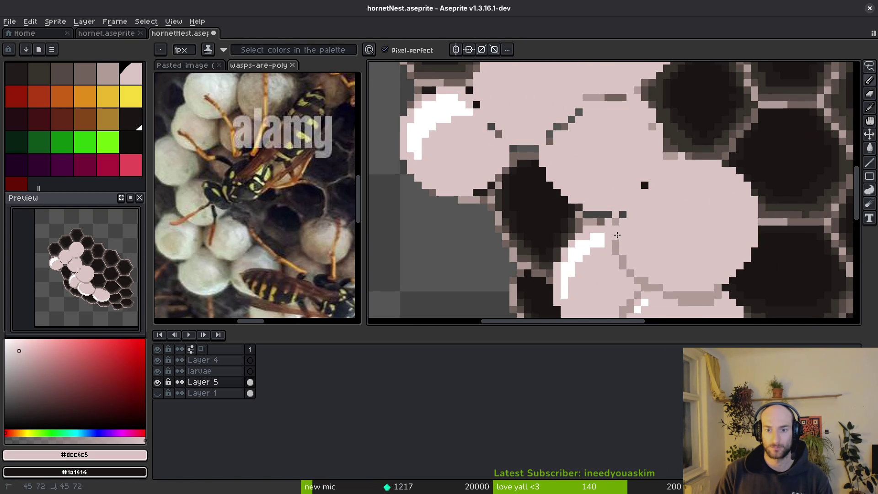
alt+click(615, 222)
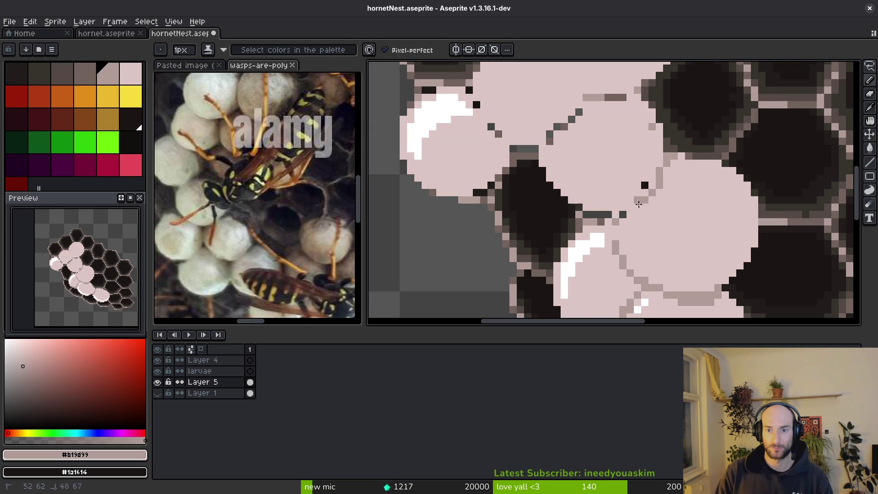
scroll(649, 187, up, 2)
mouse_move(680, 148)
mouse_down()
mouse_move(633, 237)
mouse_move(588, 272)
mouse_up()
click(579, 285)
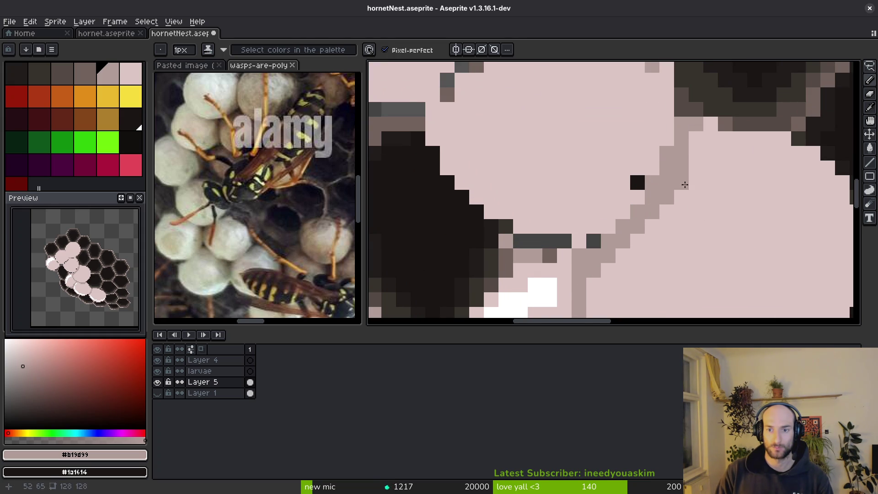
Repaint a stray seam pixel and stray dark diagonal pixels pale pink, and save.
alt+click(677, 166)
click(695, 124)
key(ctrl+s)
scroll(690, 151, down, 4)
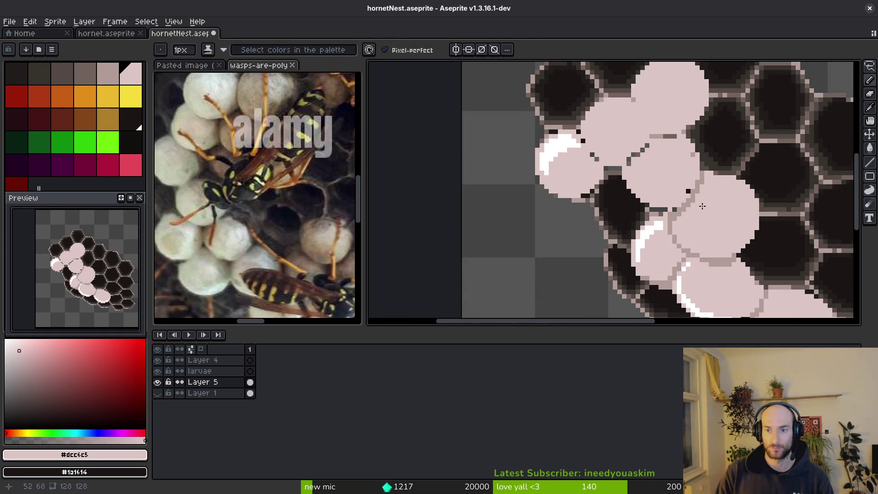
scroll(695, 153, up, 3)
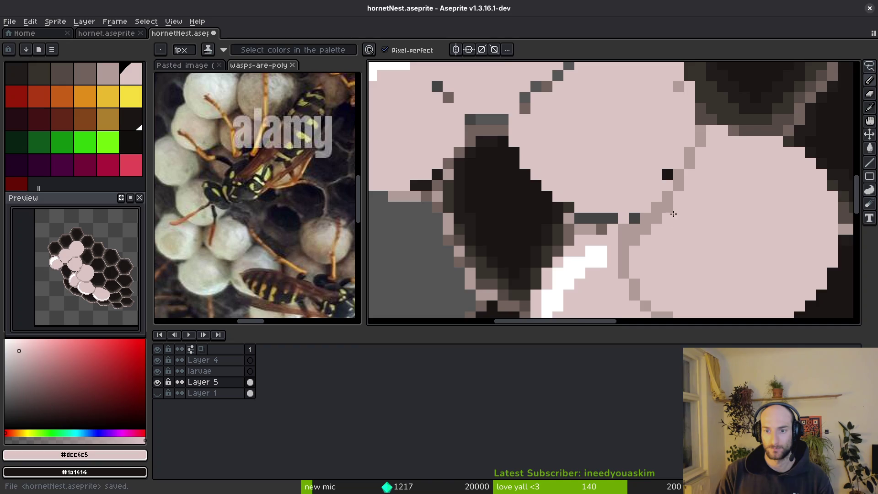
scroll(672, 214, down, 4)
scroll(677, 171, up, 2)
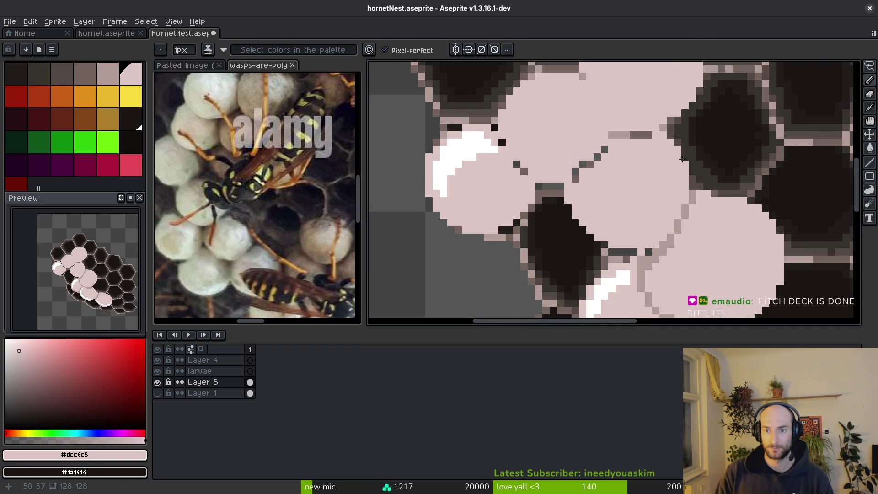
scroll(677, 171, up, 3)
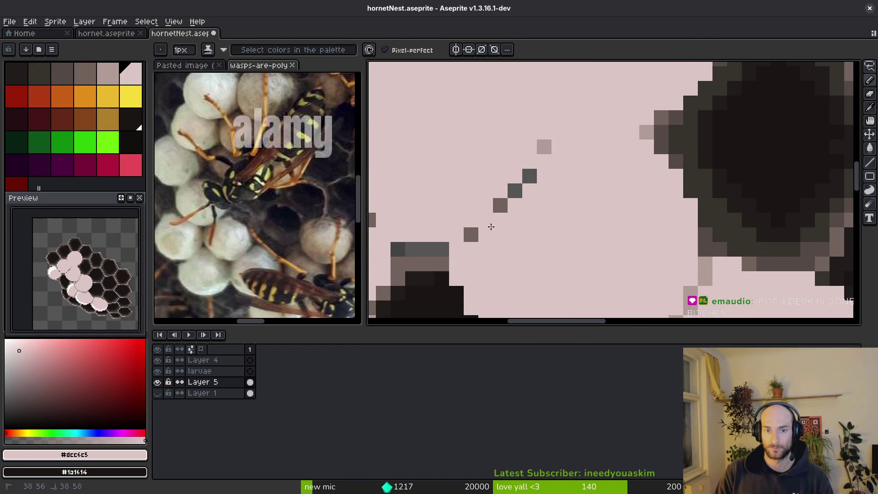
drag(500, 206, 530, 177)
Draw another grey-pink diagonal seam between caps, extending it straight to the right.
alt+click(699, 289)
scroll(593, 142, down, 3)
scroll(593, 141, up, 2)
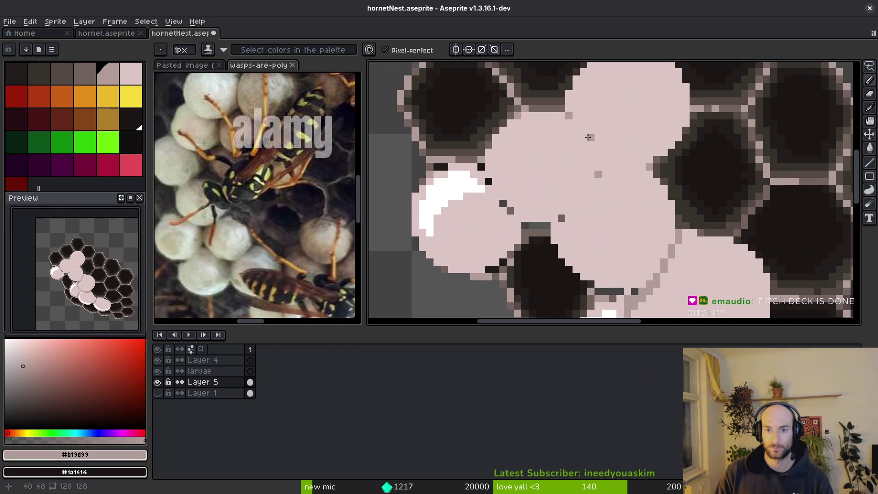
scroll(593, 142, up, 2)
drag(548, 99, 582, 162)
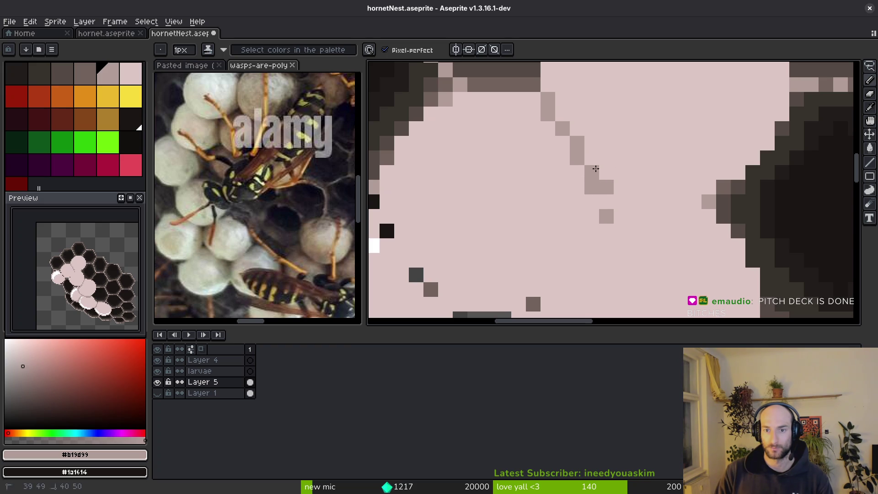
mouse_move(620, 198)
mouse_down()
mouse_move(680, 212)
mouse_move(659, 205)
mouse_move(698, 206)
mouse_up()
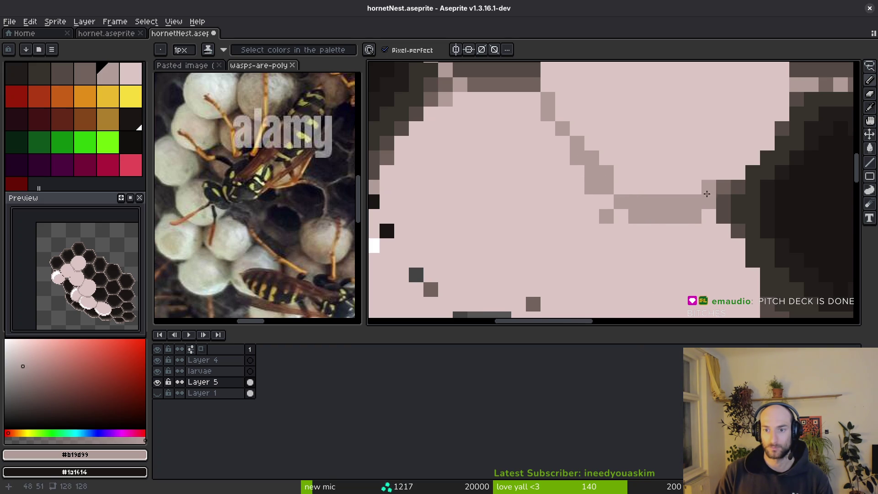
Curve a seam down-left from the upper stub and fill the gaps at the seam junction.
scroll(709, 190, down, 2)
scroll(646, 200, up, 2)
scroll(647, 200, down, 1)
scroll(642, 222, up, 1)
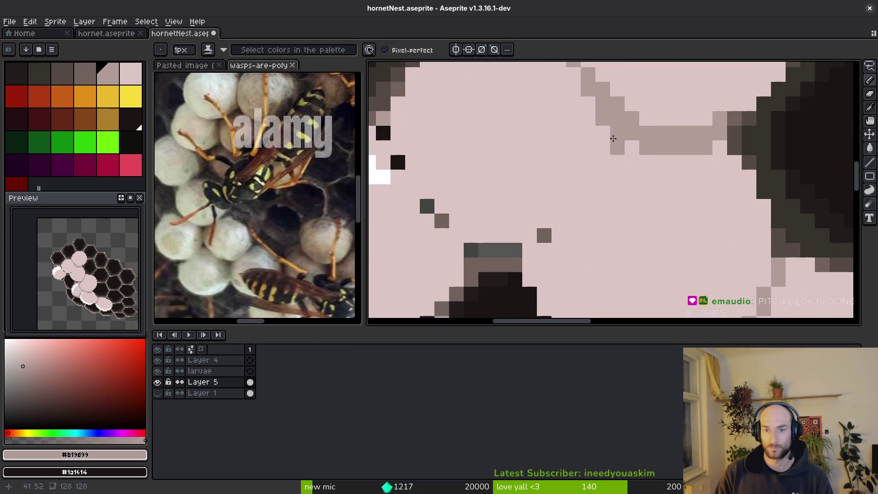
mouse_move(607, 153)
mouse_down()
mouse_move(549, 227)
mouse_move(631, 164)
mouse_move(613, 196)
mouse_move(533, 244)
mouse_move(627, 170)
mouse_up()
drag(590, 146, 584, 203)
click(612, 190)
click(612, 218)
click(641, 219)
Bring the upper caps back into view and save hornetNest.aseprite.
drag(654, 245, 633, 172)
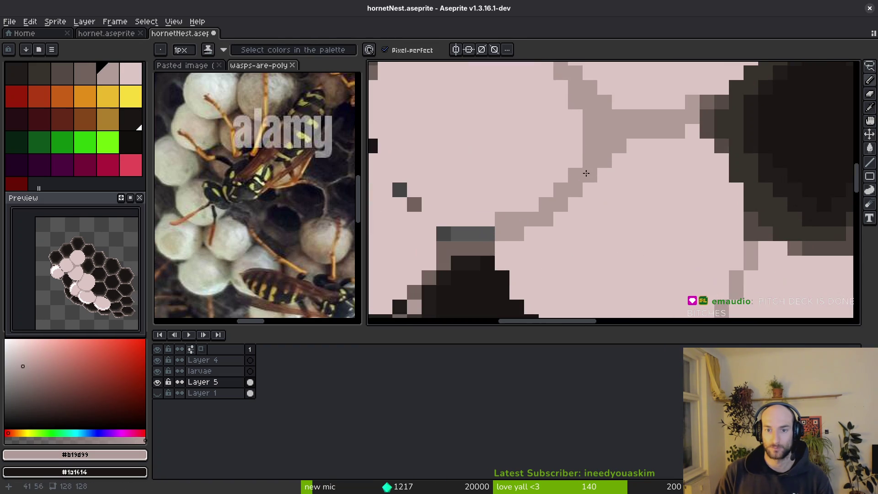
scroll(594, 187, down, 3)
key(ctrl+s)
scroll(612, 205, down, 7)
scroll(609, 213, up, 4)
scroll(609, 212, up, 4)
key(ctrl+s)
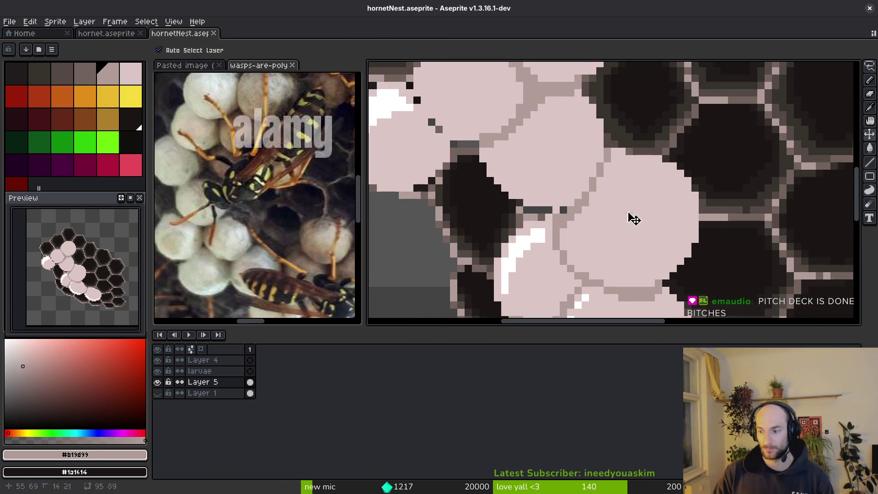
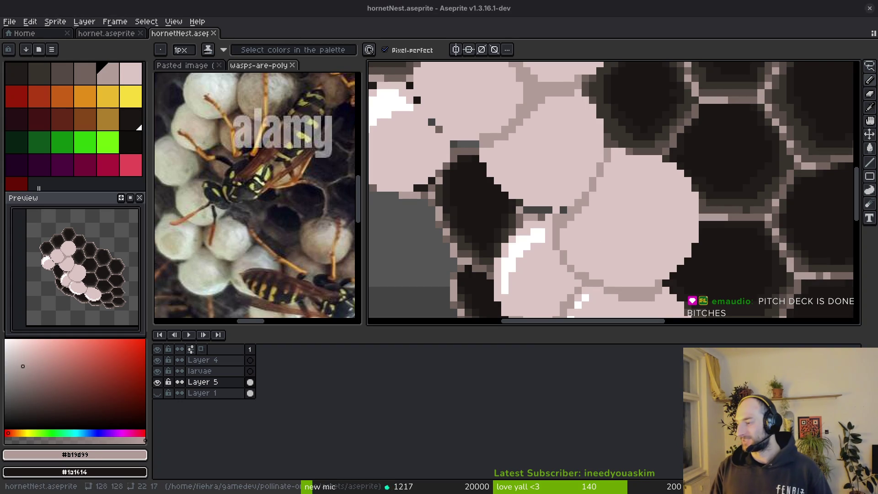
Repaint stray rim pixels in the pale larva pink and save the sprite.
scroll(546, 191, down, 2)
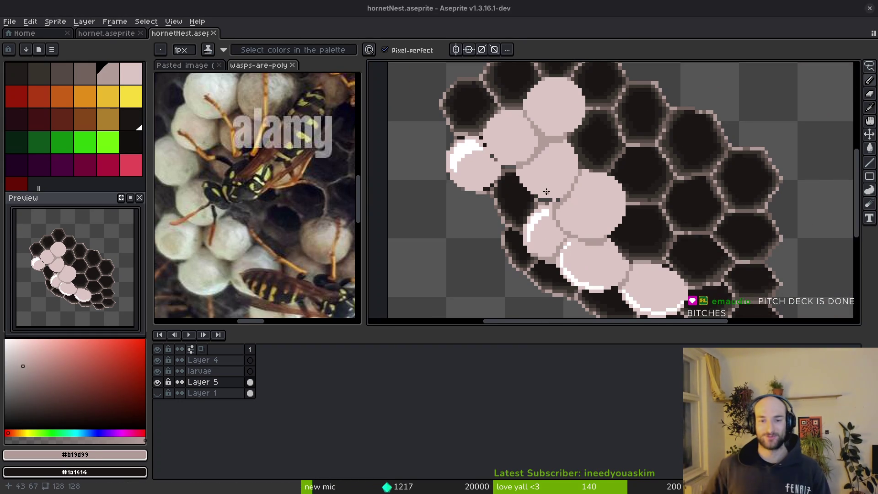
scroll(546, 190, up, 2)
alt+click(523, 129)
click(533, 144)
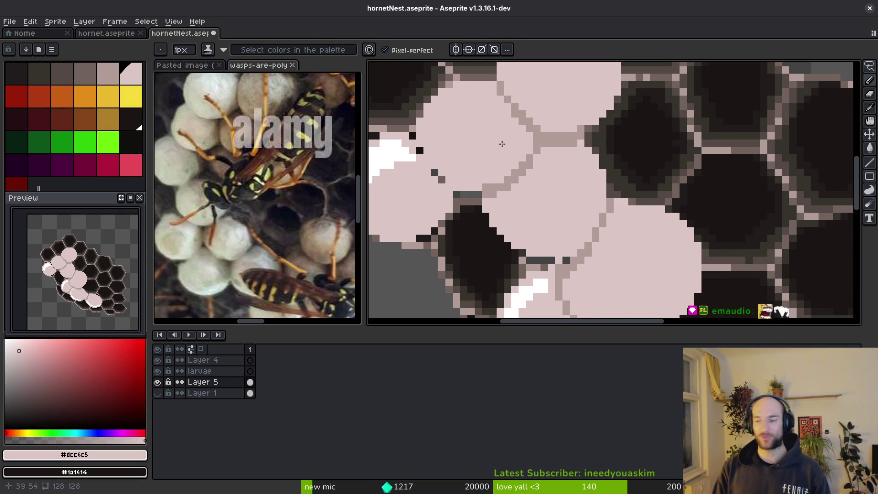
key(ctrl+s)
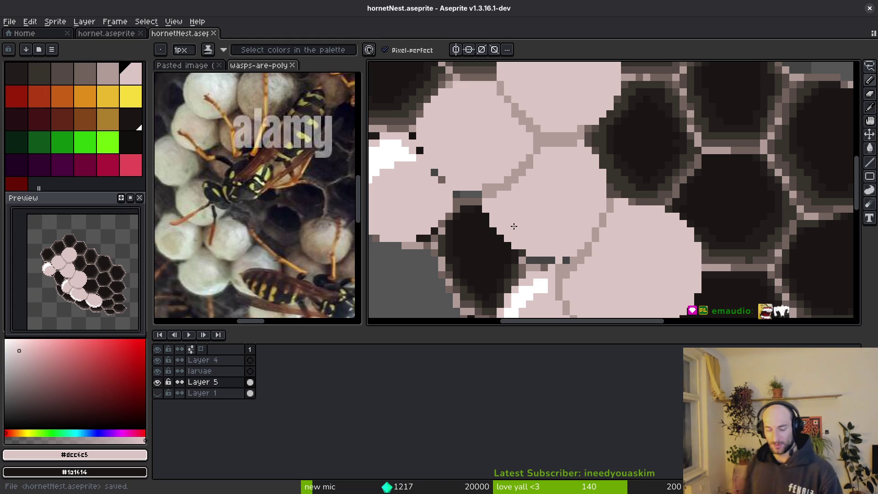
Add a dark pixel to extend the outline and save again.
scroll(577, 134, down, 5)
scroll(580, 216, up, 6)
right_click(580, 200)
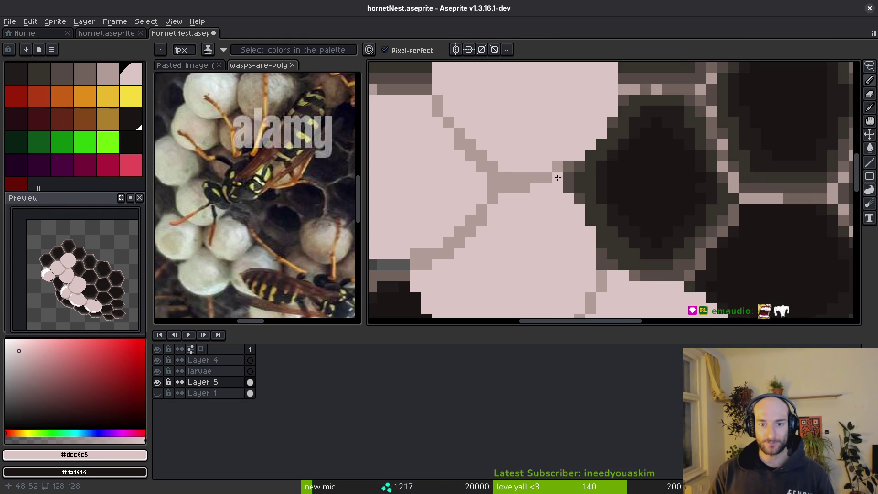
scroll(558, 178, down, 3)
key(ctrl+s)
scroll(554, 243, up, 4)
Sample the pink-brown rim colour, paint a rim pixel between larva cells, and save.
key(alt)
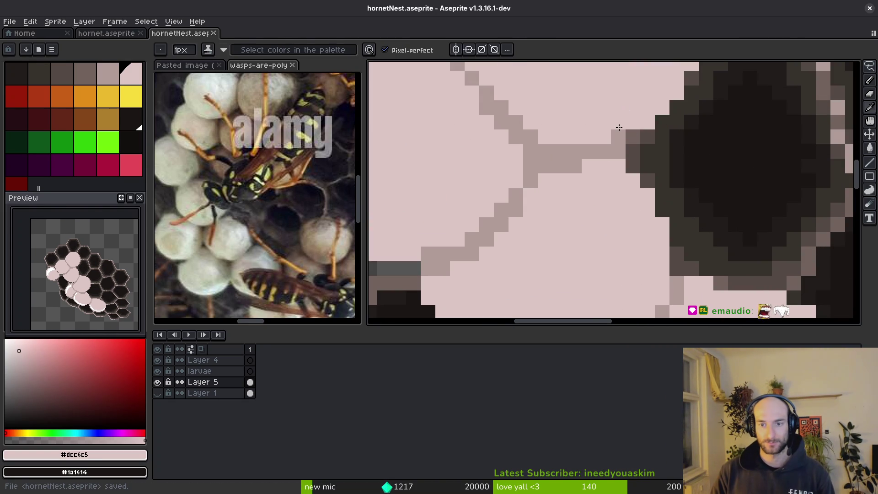
scroll(618, 132, down, 3)
scroll(615, 231, up, 2)
key(alt)
alt+click(600, 193)
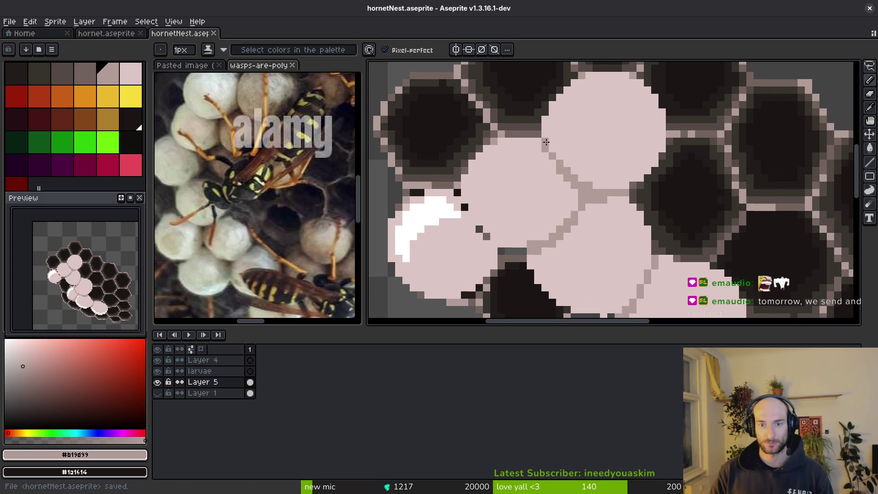
click(546, 136)
scroll(547, 201, down, 2)
key(ctrl+s)
scroll(521, 215, up, 4)
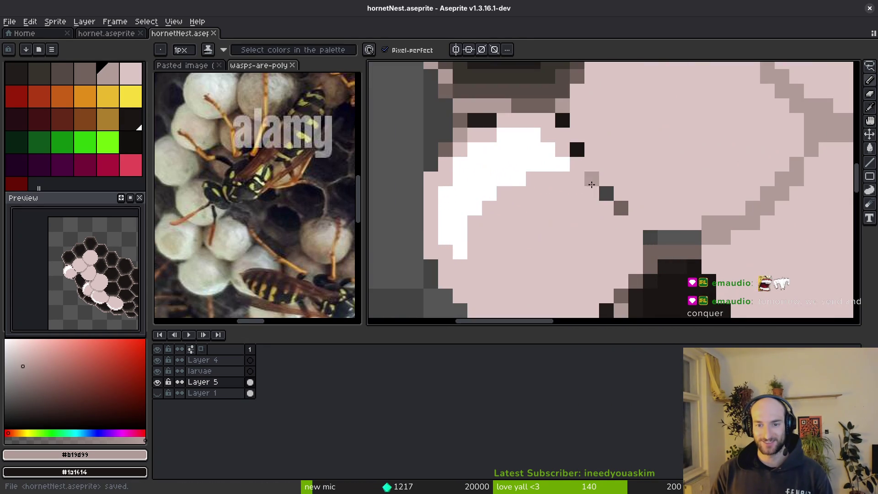
Draw #b19d99 pink-brown rim lines along the edges between the larvae.
click(567, 145)
mouse_move(574, 158)
mouse_down()
mouse_move(597, 206)
mouse_move(636, 238)
mouse_move(647, 180)
mouse_up()
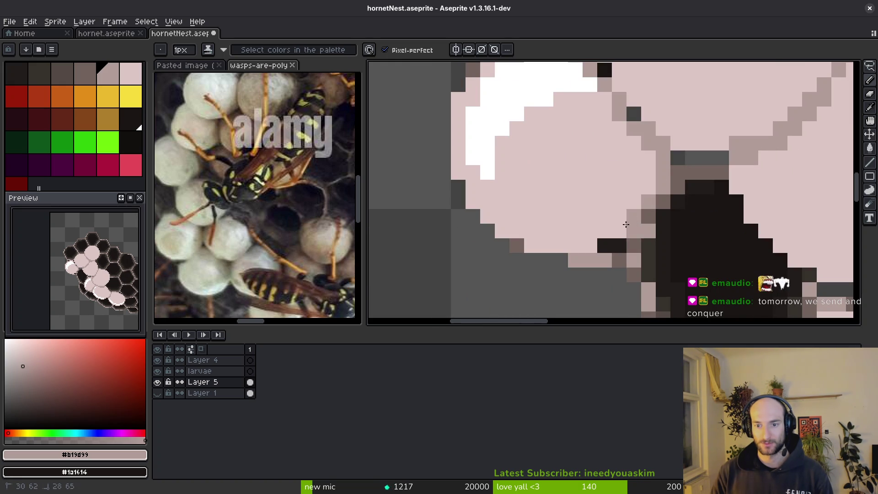
drag(627, 223, 603, 235)
scroll(696, 218, down, 2)
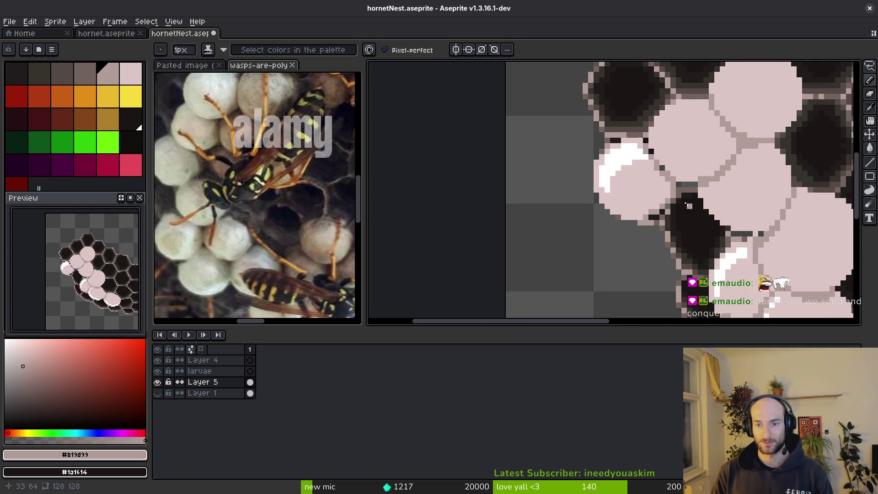
scroll(688, 204, up, 2)
Repaint two stray dark pixels in larva pink.
alt+click(699, 190)
key(g)
scroll(709, 205, down, 2)
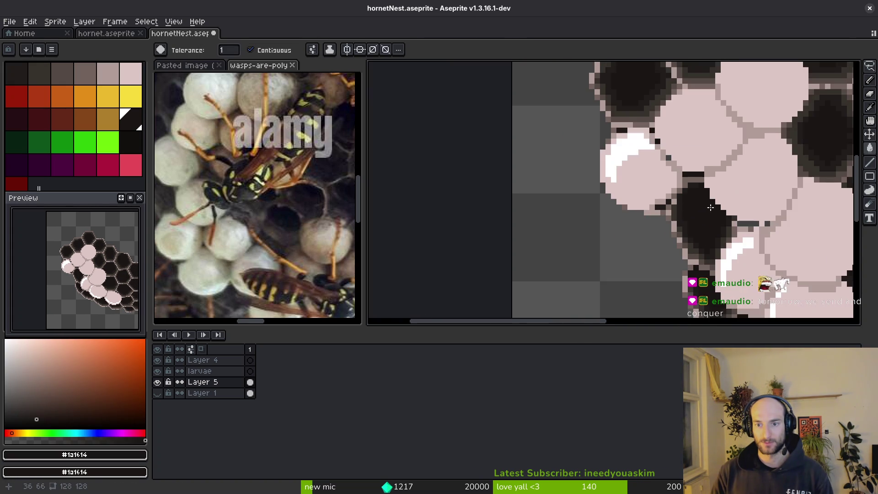
scroll(691, 204, up, 3)
alt+click(682, 148)
scroll(681, 151, up, 2)
key(b)
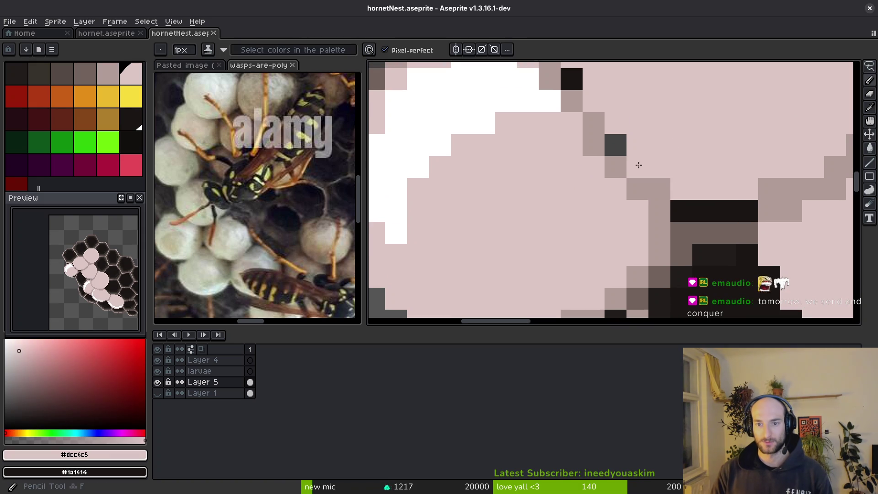
click(615, 145)
click(571, 78)
scroll(616, 114, down, 2)
scroll(617, 173, up, 1)
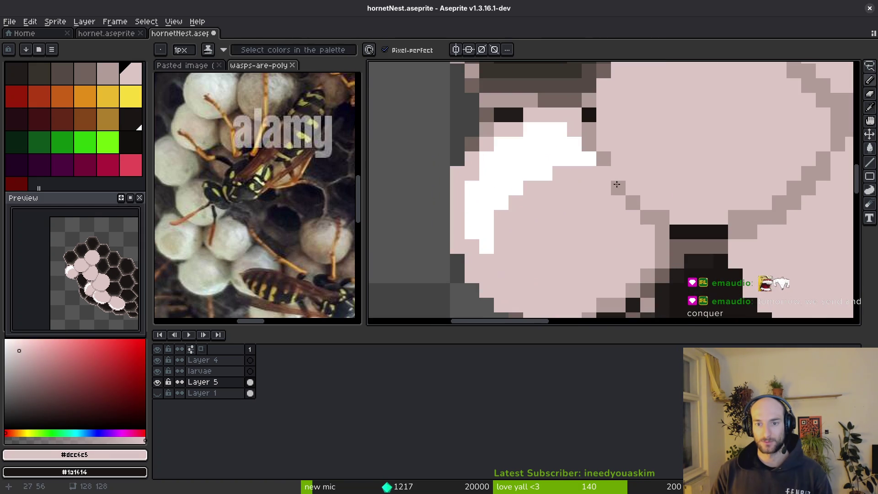
Extend the pink-brown rim pixels along another cell edge and save.
alt+click(604, 171)
drag(624, 205, 647, 231)
drag(604, 189, 613, 176)
scroll(649, 206, down, 4)
scroll(640, 210, up, 4)
key(ctrl+s)
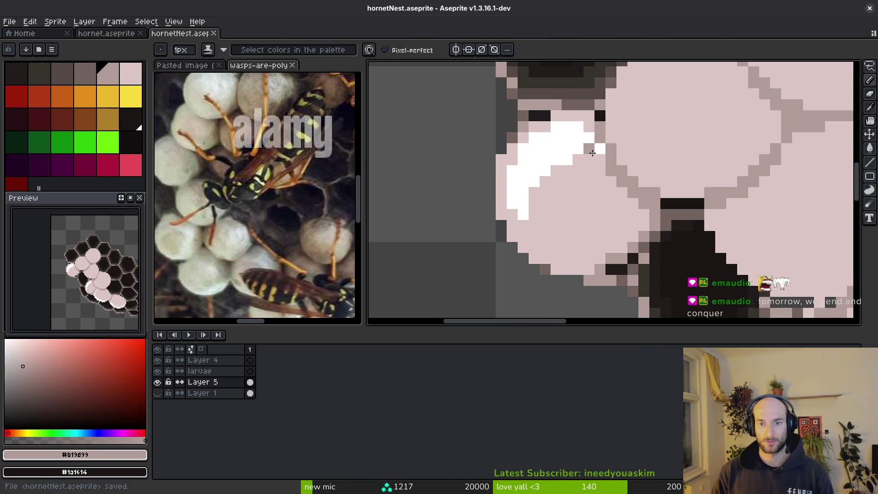
Sample the larva pink, then the white highlight colour, from the canvas.
alt+click(592, 149)
scroll(675, 266, down, 4)
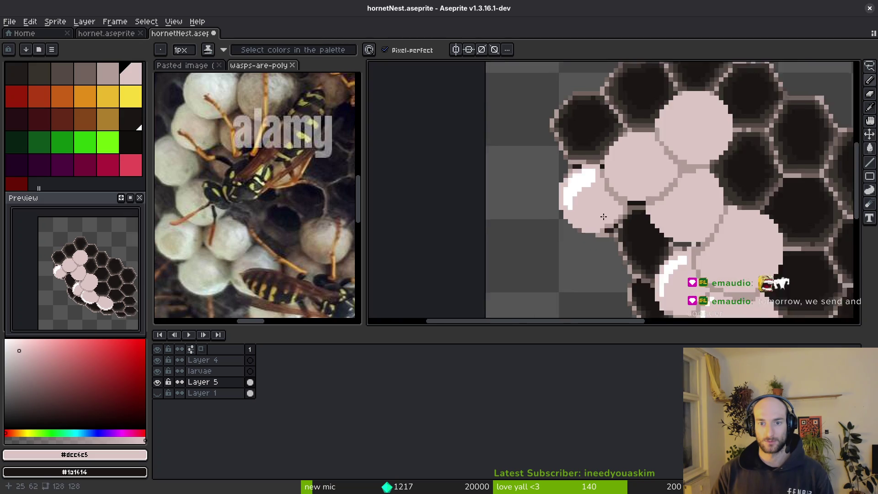
scroll(659, 247, up, 2)
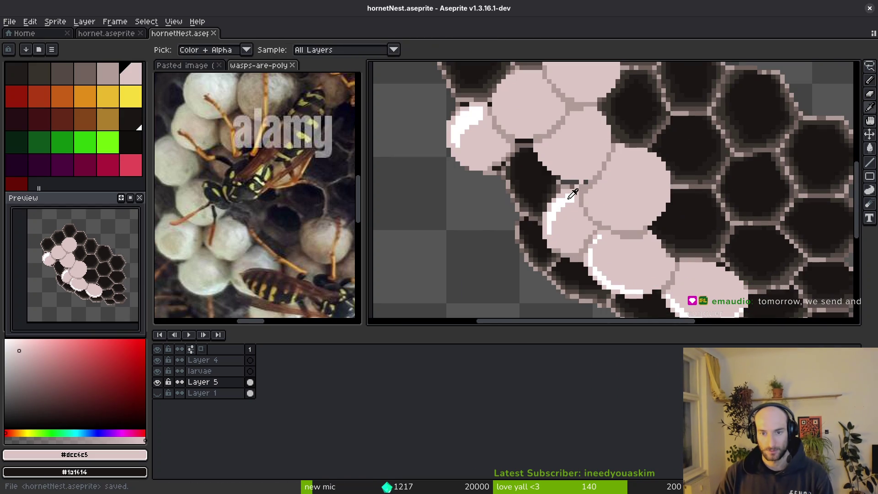
alt+click(583, 228)
scroll(596, 130, up, 2)
Outline a white highlight along a larva's edge, tidying stray pixels.
mouse_move(597, 126)
mouse_down()
mouse_move(646, 147)
mouse_move(680, 194)
mouse_up()
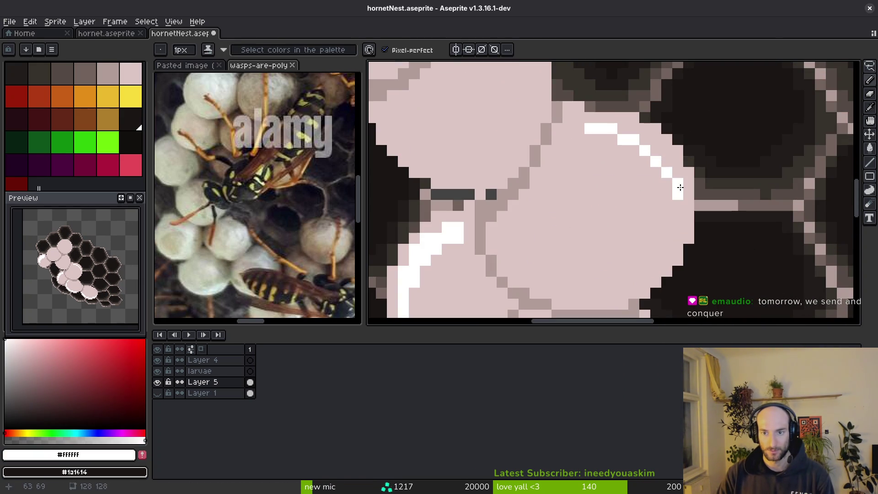
mouse_move(641, 138)
mouse_down()
mouse_move(668, 155)
mouse_move(657, 142)
mouse_move(684, 210)
mouse_up()
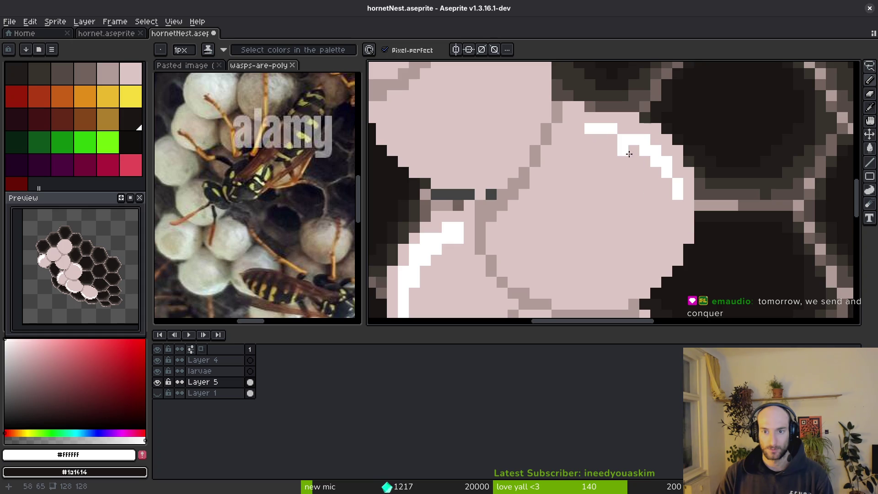
drag(614, 139, 668, 197)
scroll(467, 254, up, 1)
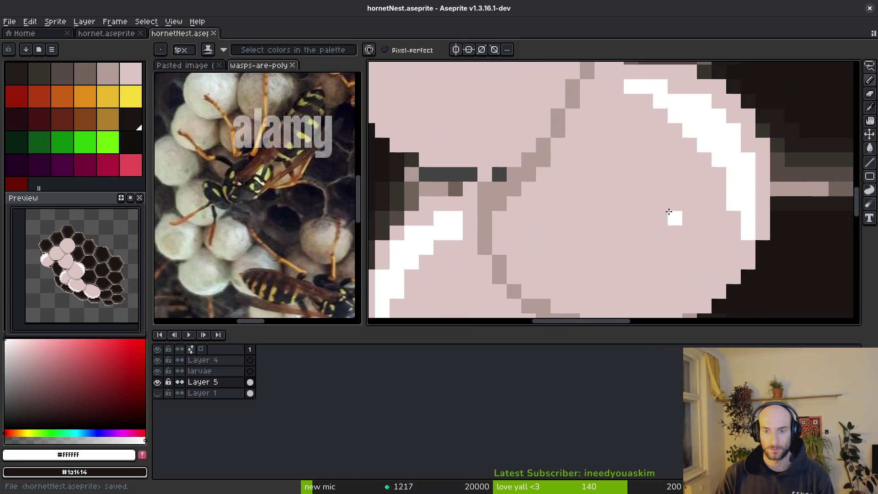
scroll(670, 165, down, 1)
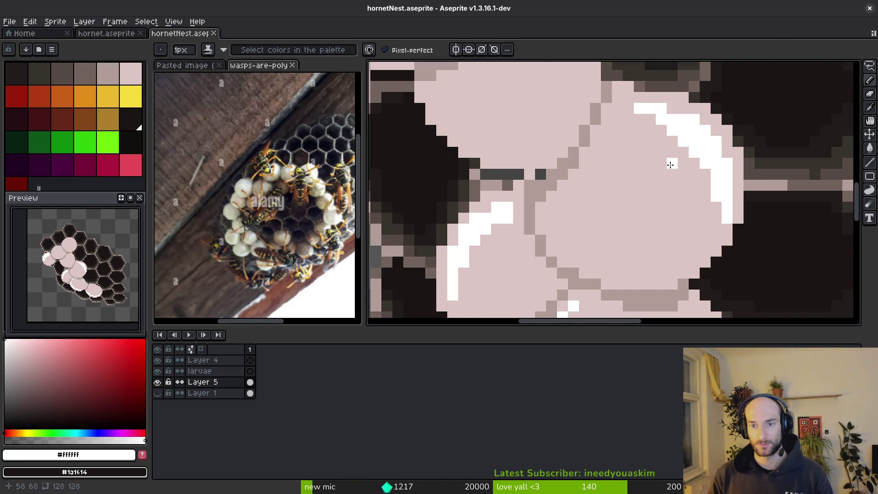
mouse_move(625, 150)
mouse_down()
mouse_move(636, 194)
mouse_move(685, 144)
mouse_move(725, 187)
mouse_move(602, 208)
mouse_up()
alt+click(713, 159)
alt+click(686, 137)
click(706, 140)
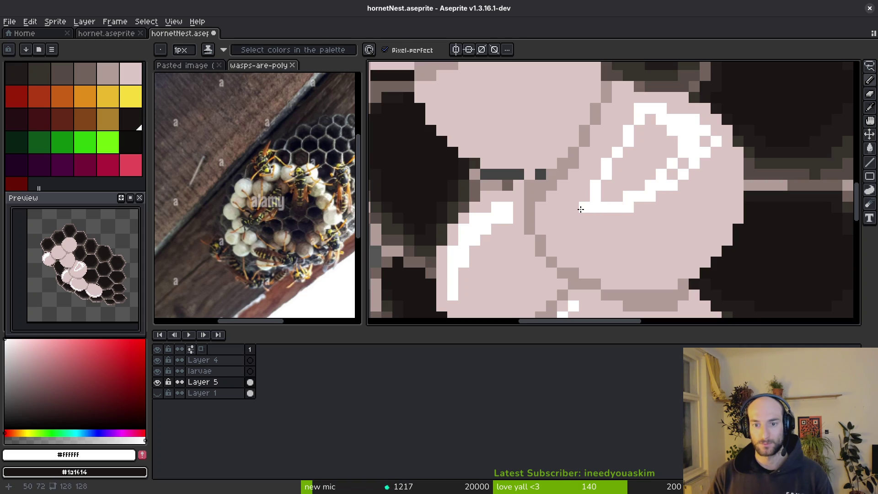
Fill the highlight outline with white and save the nest sprite.
key(g)
click(634, 168)
scroll(678, 179, down, 2)
scroll(640, 134, up, 1)
key(b)
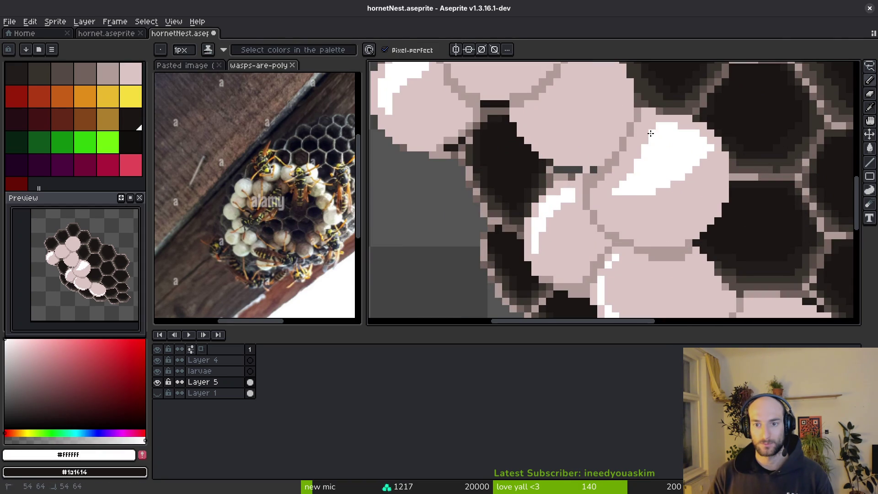
scroll(681, 129, down, 2)
scroll(690, 241, down, 2)
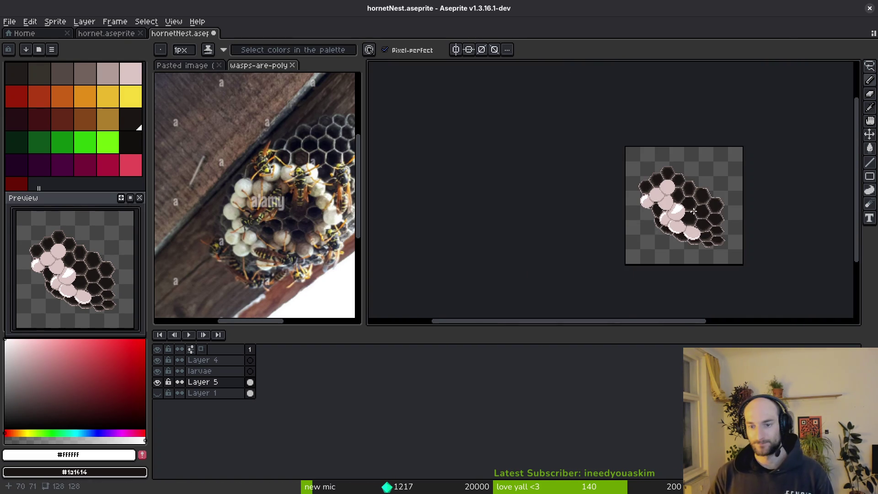
scroll(689, 213, up, 5)
alt+click(619, 192)
key(ctrl+s)
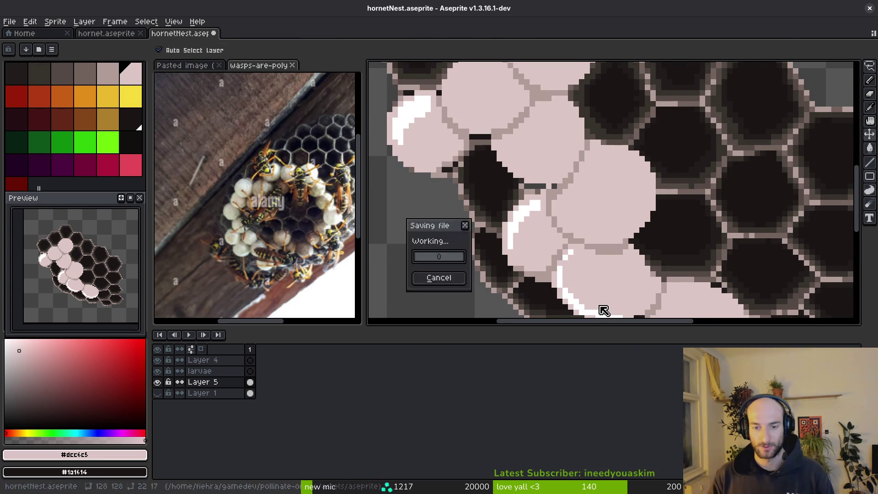
Sample white and switch to the wasp-nest reference photo.
alt+click(578, 291)
scroll(607, 206, down, 2)
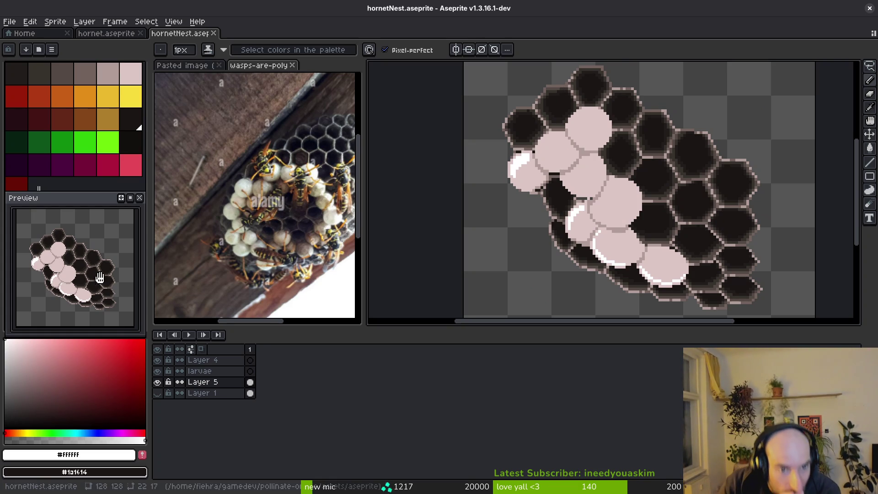
scroll(305, 243, up, 5)
click(259, 230)
scroll(259, 229, down, 3)
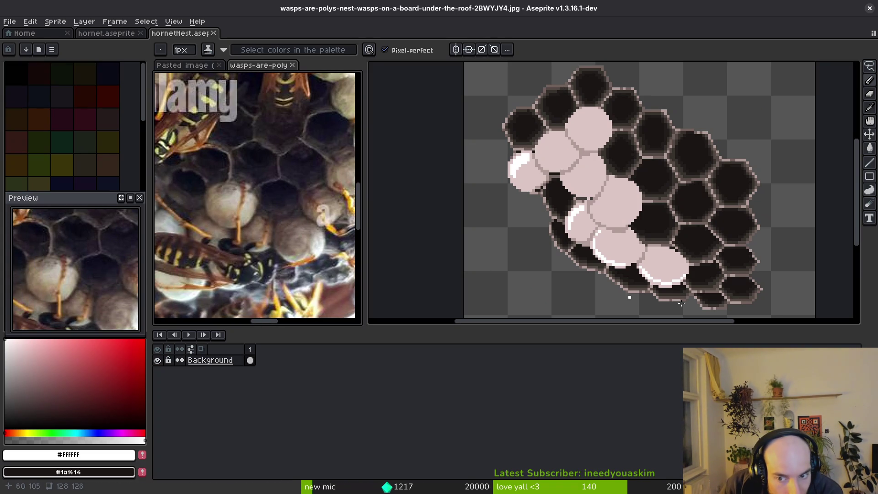
Return from the reference photo to hornetNest.aseprite.
scroll(649, 266, up, 2)
click(633, 286)
scroll(632, 286, up, 3)
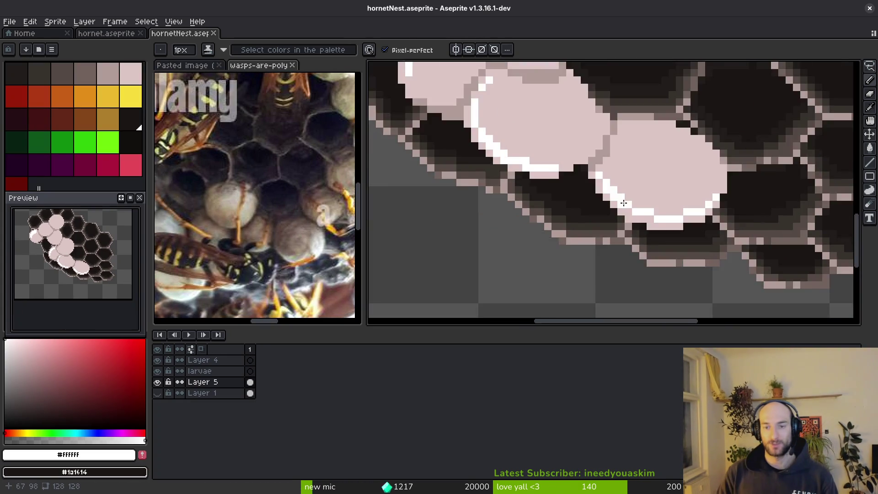
scroll(654, 229, down, 5)
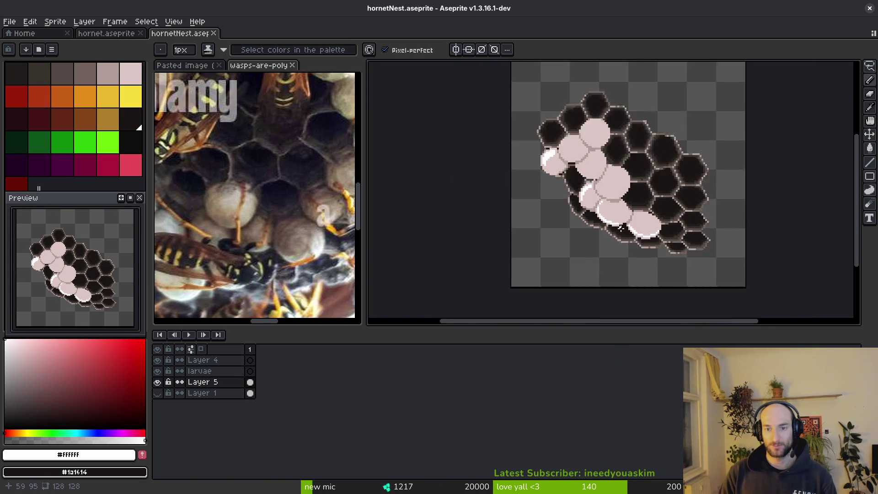
scroll(601, 223, up, 5)
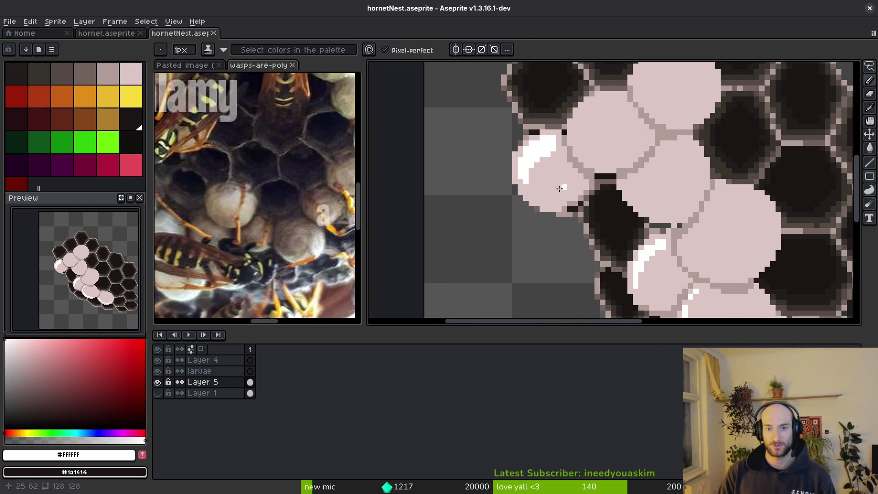
Draw a white highlight on another larva, trim its top back to pink, and save.
drag(505, 169, 543, 214)
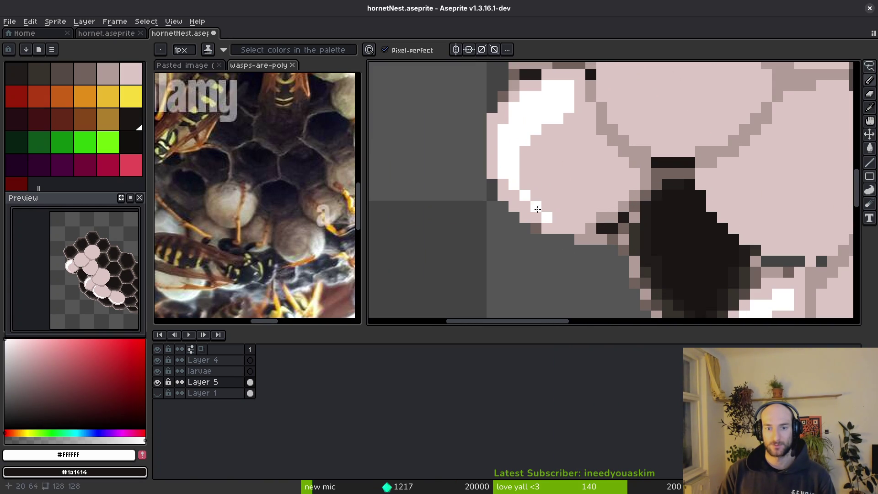
alt+click(551, 151)
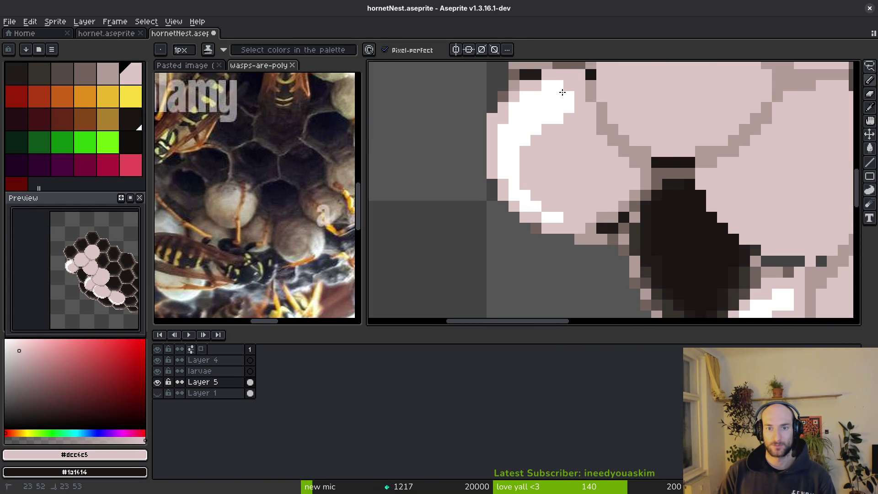
drag(564, 87, 529, 145)
drag(567, 89, 555, 114)
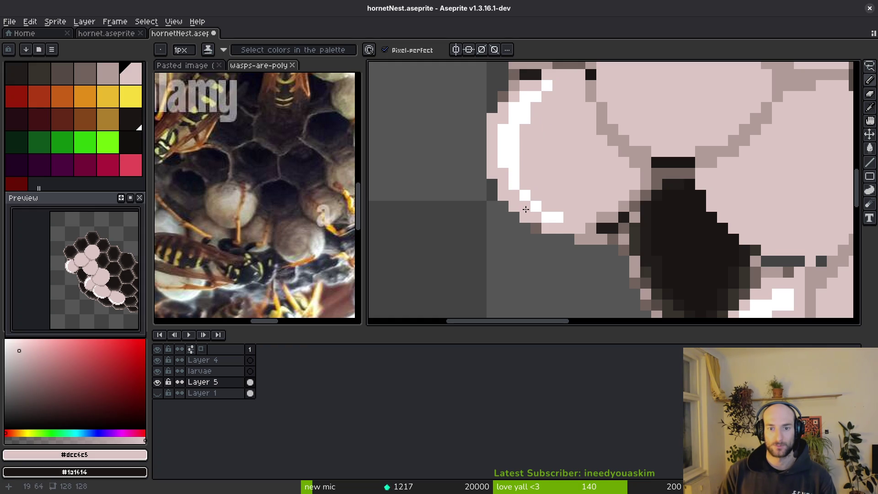
scroll(524, 208, down, 4)
key(ctrl+s)
scroll(643, 271, up, 4)
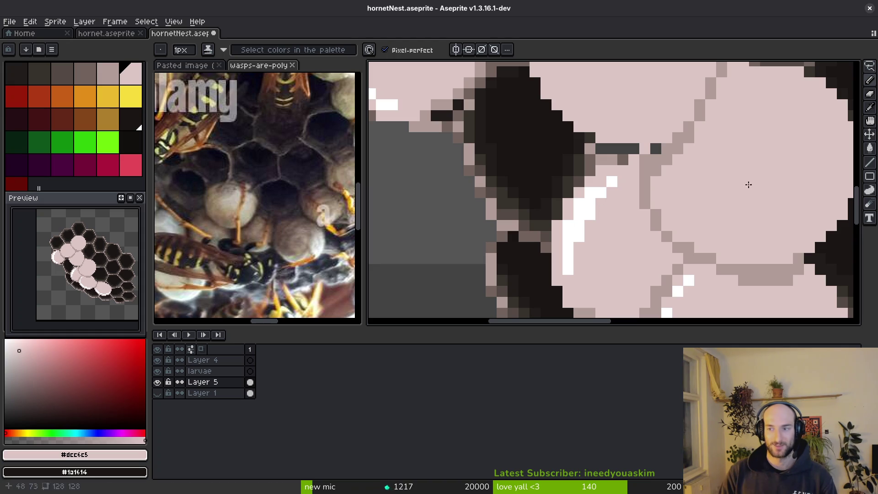
key(ctrl+s)
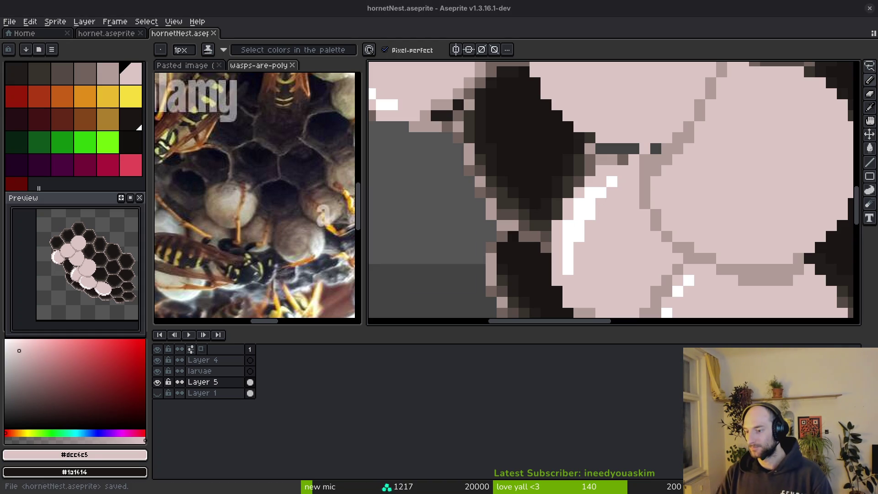
Paint the grey run between the larvae in the dark comb colour.
scroll(587, 208, down, 3)
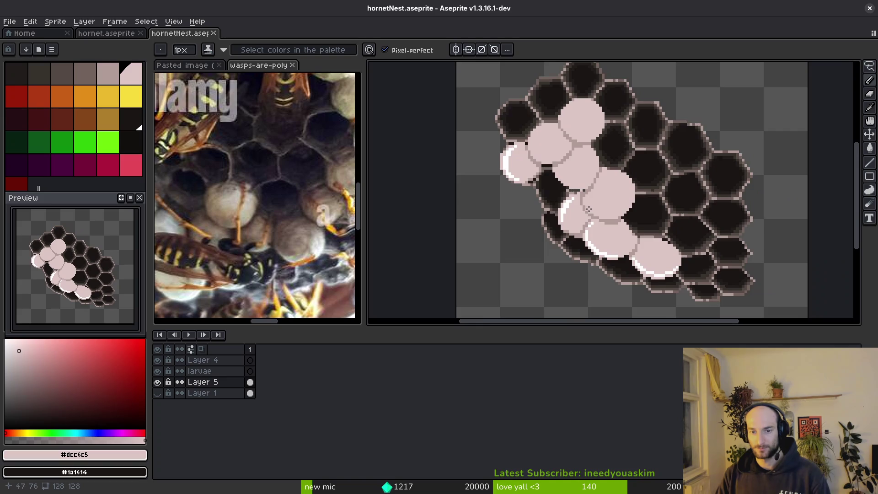
scroll(587, 208, up, 4)
alt+click(527, 172)
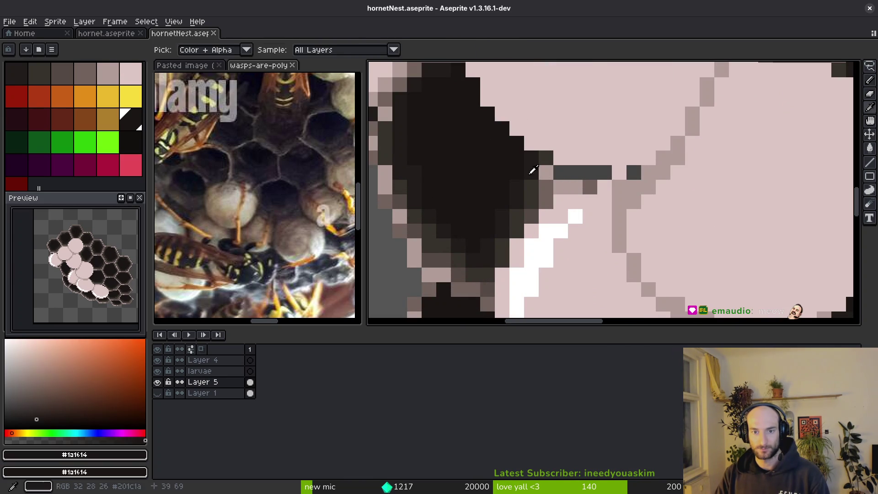
drag(560, 172, 604, 172)
alt+click(637, 172)
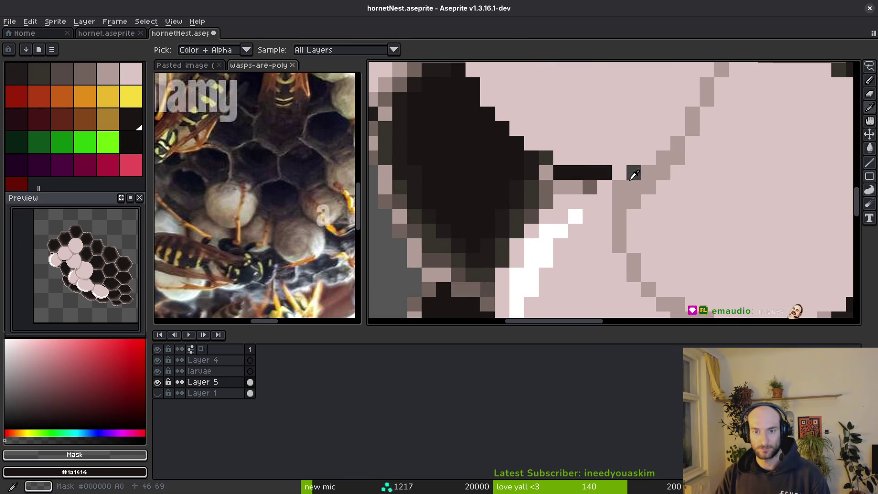
scroll(637, 172, down, 3)
scroll(602, 172, up, 3)
alt+click(600, 167)
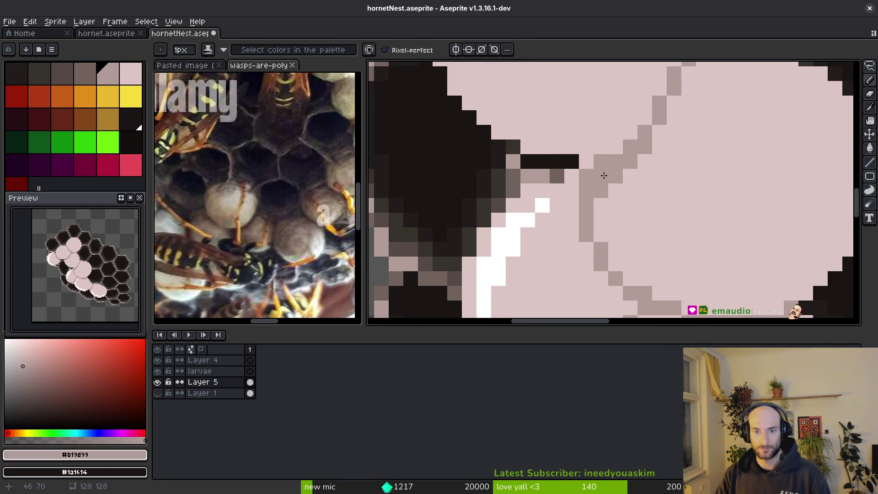
scroll(604, 176, down, 3)
scroll(613, 195, up, 3)
Shade gap pixels with #71625d and #544a45 greys beside the larva edge, then save.
alt+click(570, 144)
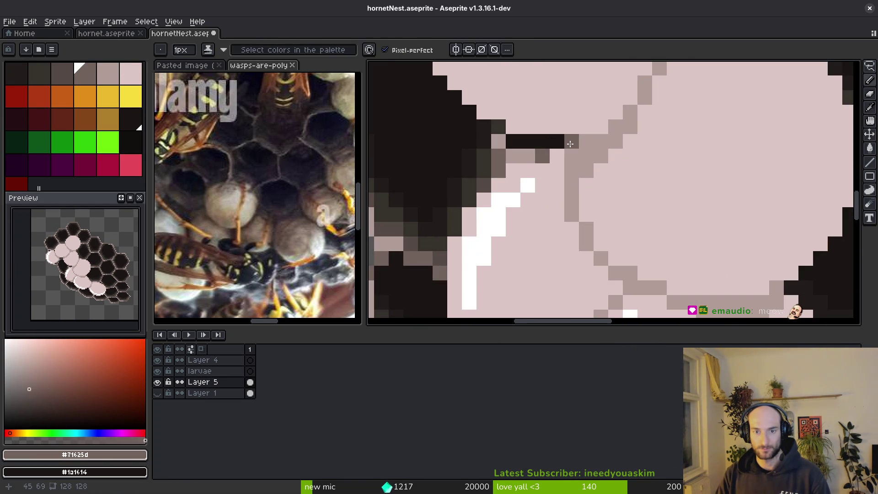
scroll(590, 180, down, 3)
scroll(535, 163, up, 3)
click(542, 160)
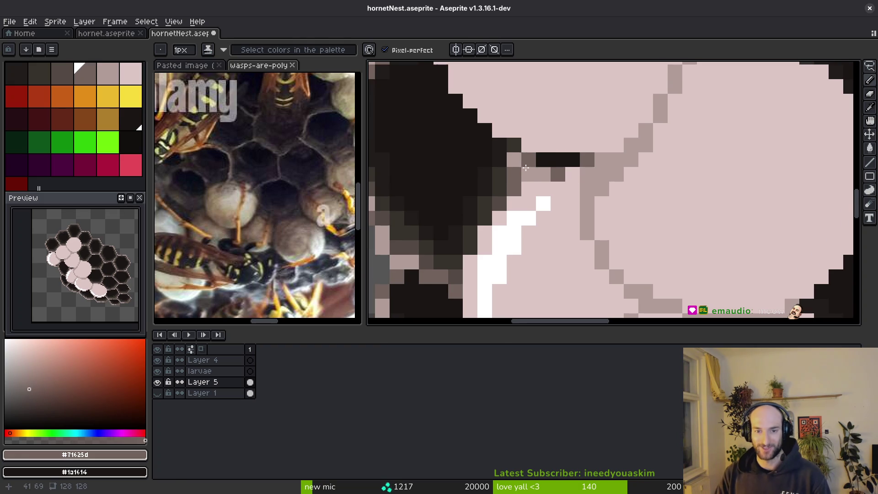
alt+click(514, 146)
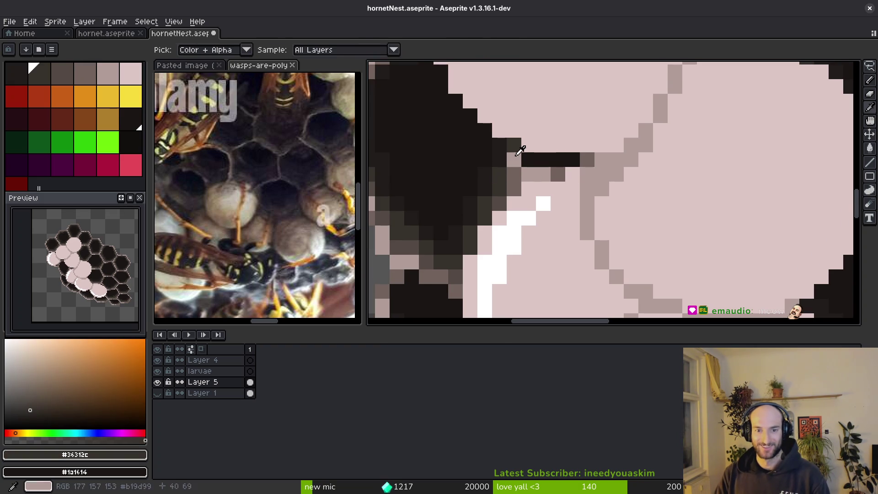
alt+click(507, 197)
drag(558, 174, 532, 175)
scroll(532, 174, down, 3)
key(ctrl+s)
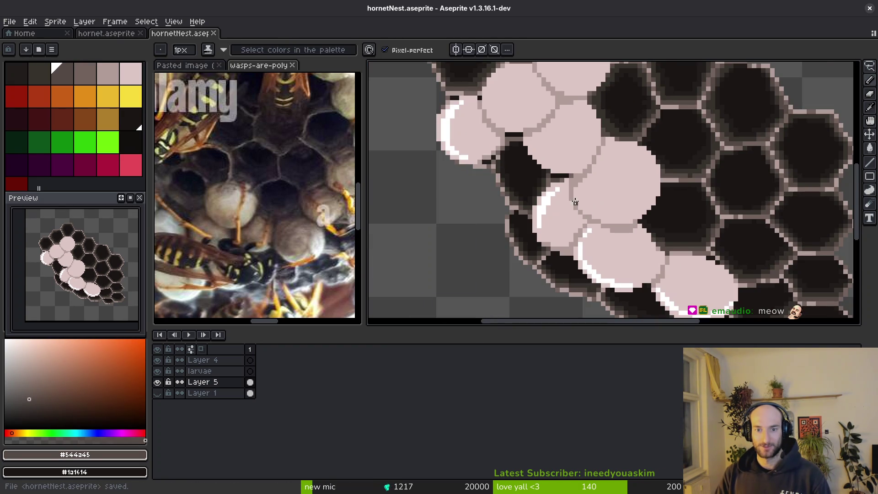
scroll(560, 156, up, 3)
Add #1a1614 dark comb pixels in the larva gap.
alt+click(561, 156)
click(562, 163)
scroll(565, 165, down, 2)
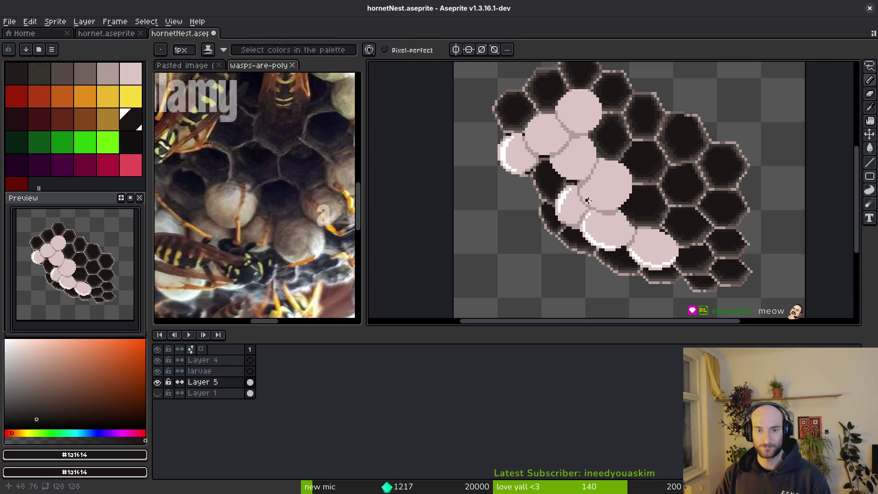
scroll(575, 185, up, 3)
scroll(574, 184, up, 2)
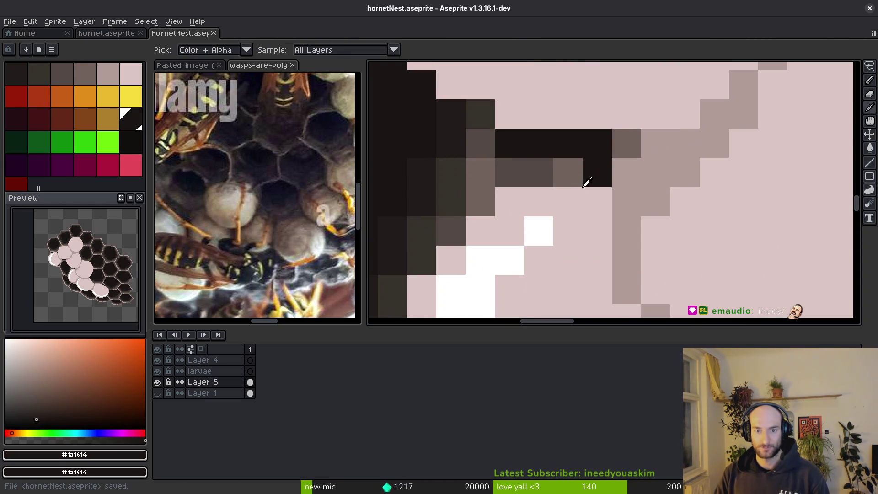
Shade the remaining gap pixels with near-black #201c1a and dark comb colour, then save.
alt+click(450, 172)
click(531, 149)
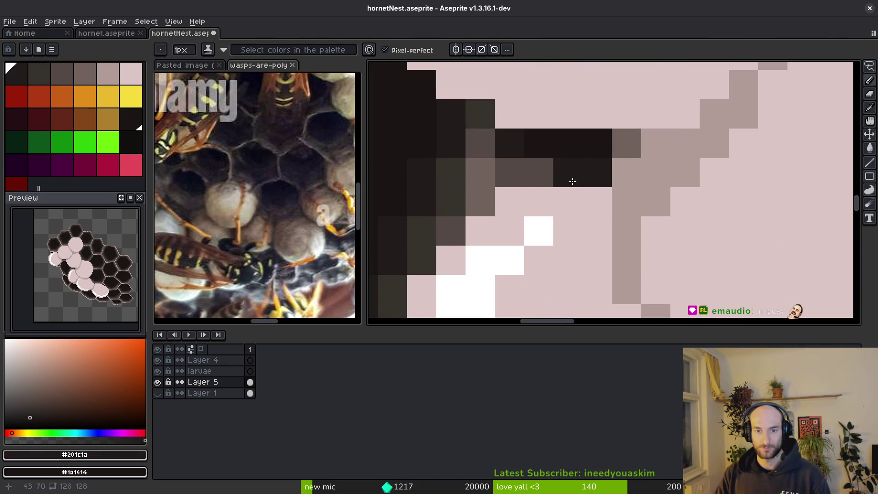
alt+click(565, 171)
click(545, 169)
alt+click(590, 172)
click(567, 171)
key(ctrl+s)
scroll(605, 234, down, 3)
key(ctrl+s)
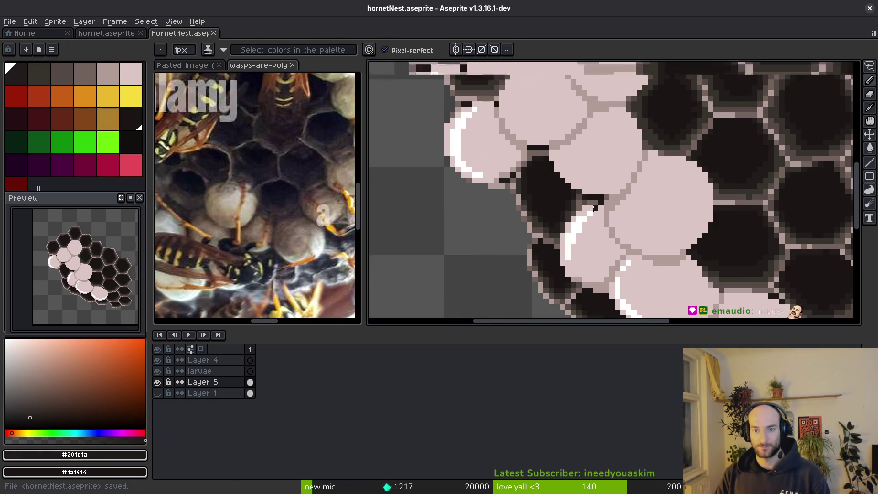
scroll(567, 176, up, 3)
Sample the #544a45 and #201c1a shades, save, and marquee-select a square around the highlight pixels.
alt+click(567, 176)
scroll(639, 232, down, 3)
key(ctrl+s)
scroll(638, 232, down, 2)
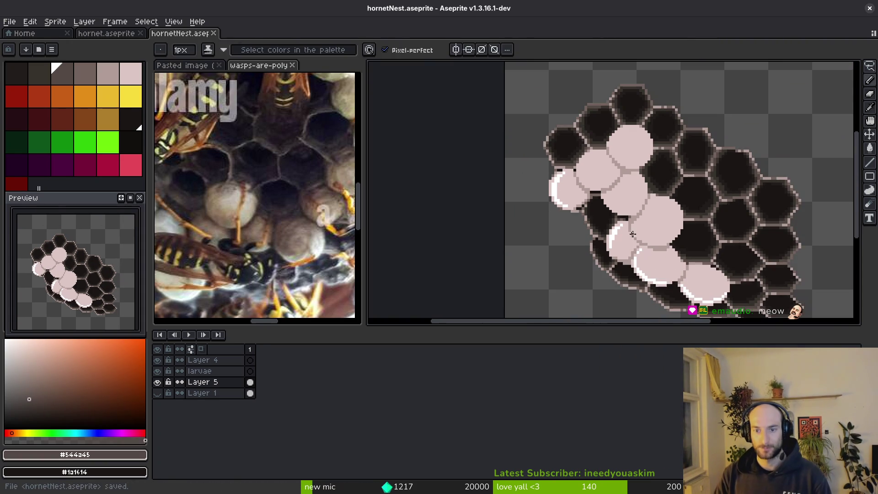
scroll(598, 172, up, 4)
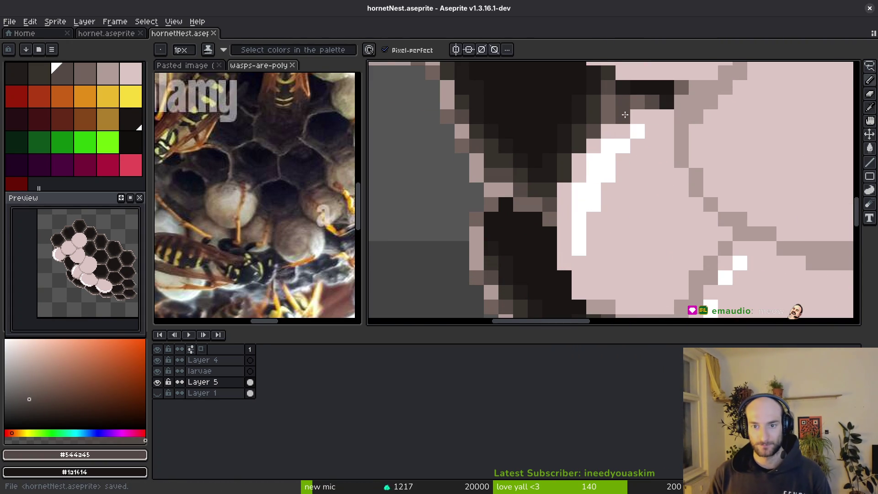
key(ctrl+s)
alt+click(663, 94)
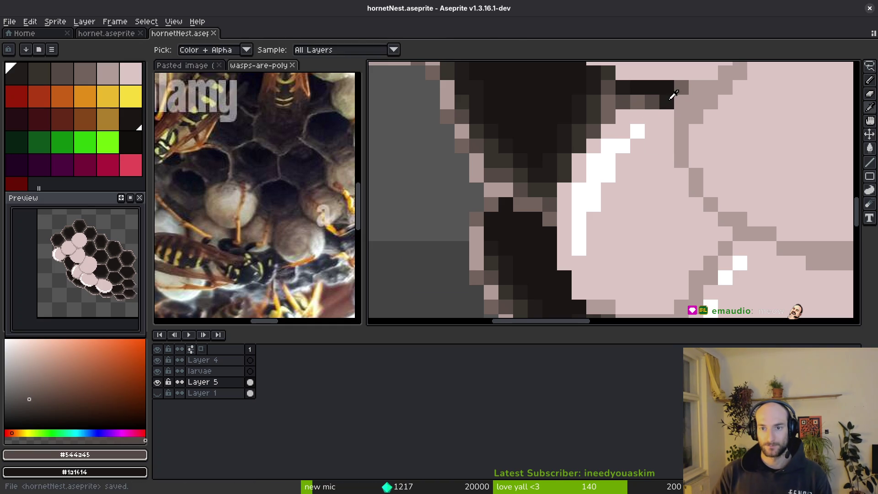
scroll(663, 199, down, 4)
scroll(664, 205, up, 3)
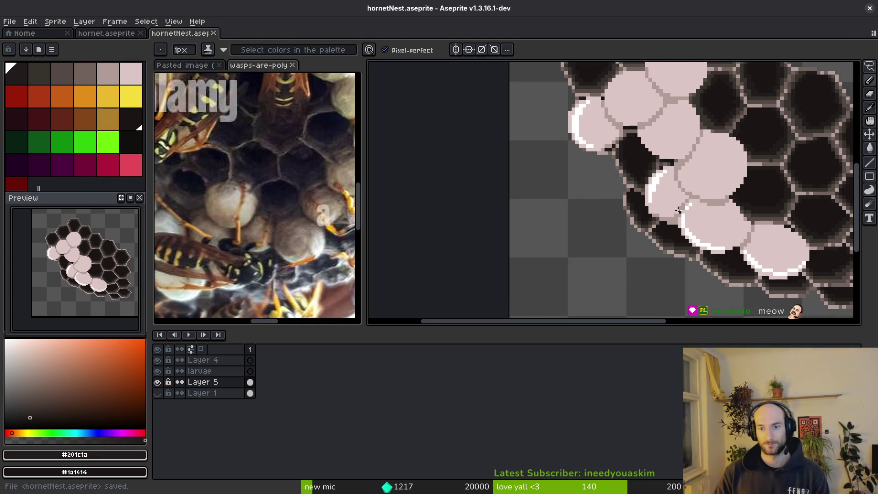
scroll(614, 172, up, 2)
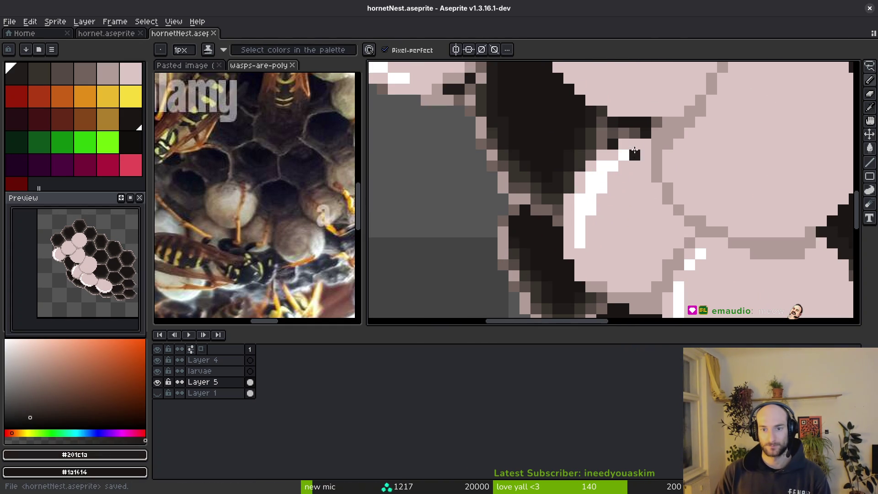
key(m)
drag(605, 137, 653, 185)
Fill the dark gaps between the larvae with black strokes and a pasted, committed pixel patch.
key(ctrl+d)
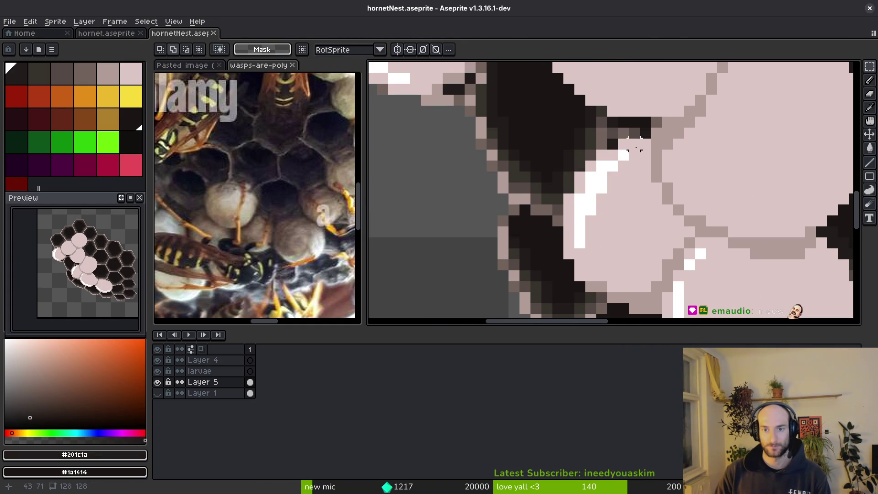
key(b)
drag(645, 144, 606, 160)
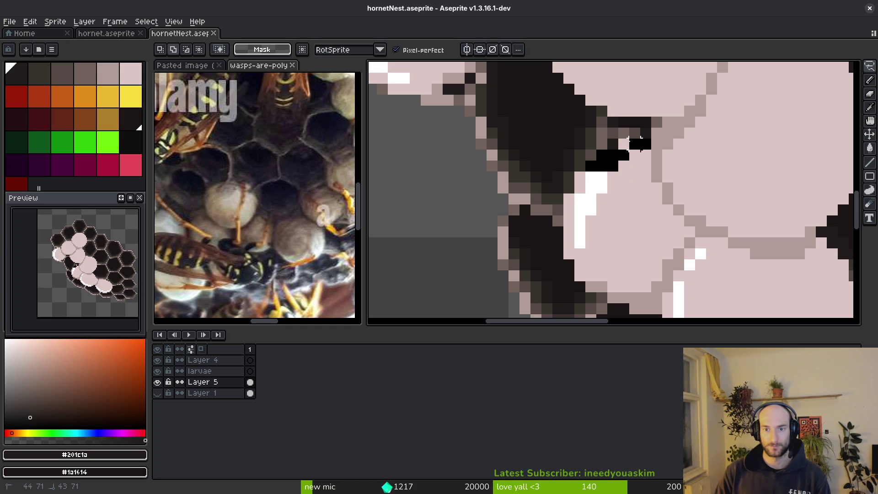
mouse_move(569, 193)
mouse_down()
mouse_move(629, 223)
mouse_move(636, 153)
mouse_move(650, 151)
mouse_up()
key(ctrl+v)
key(ctrl+d)
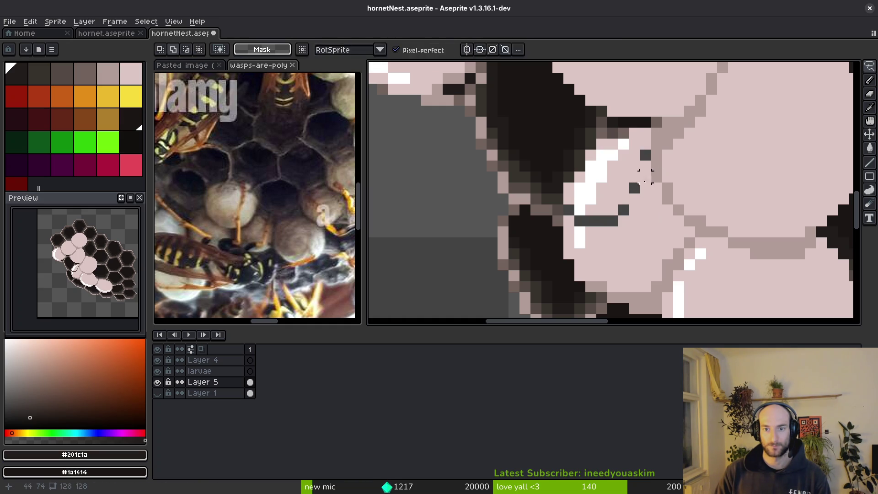
Repaint stray dark pixels pale pink, extend the white rim highlight by one pixel, and save.
alt+click(631, 187)
drag(635, 188, 623, 210)
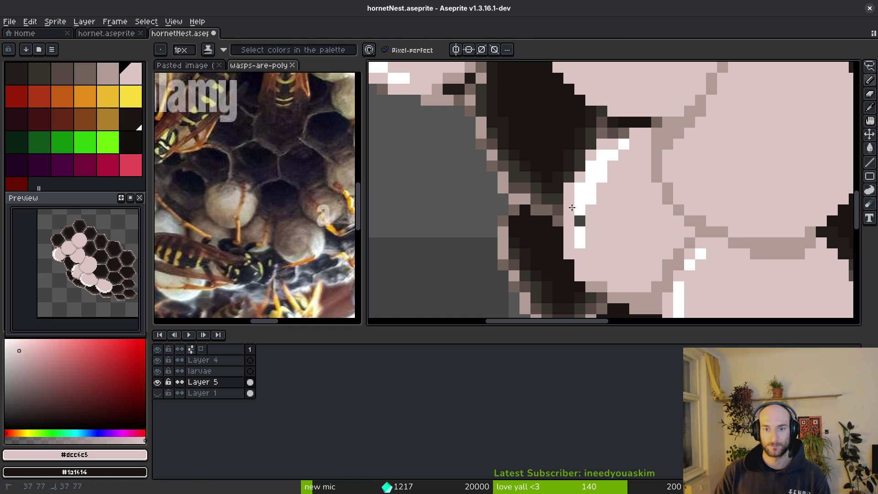
alt+click(579, 198)
click(581, 219)
alt+click(567, 189)
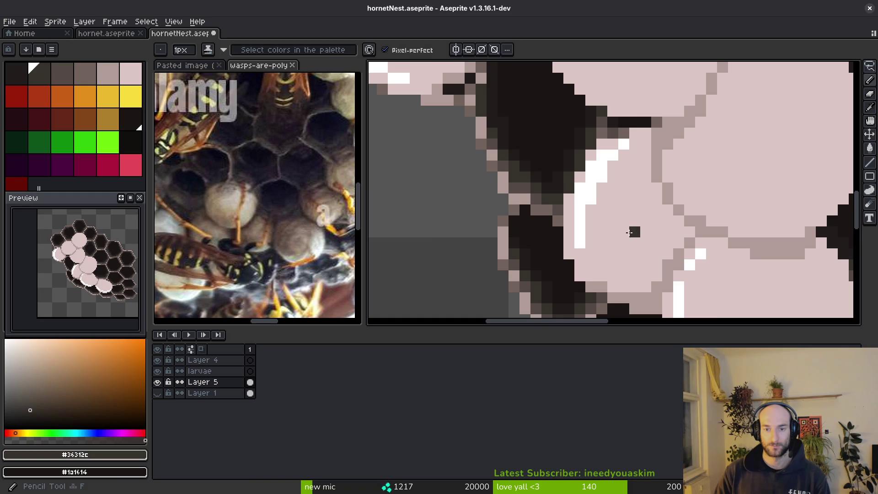
key(ctrl+s)
Pick the grey rim colour #b19d99 and save the nest sprite again.
scroll(630, 232, down, 2)
scroll(616, 254, up, 2)
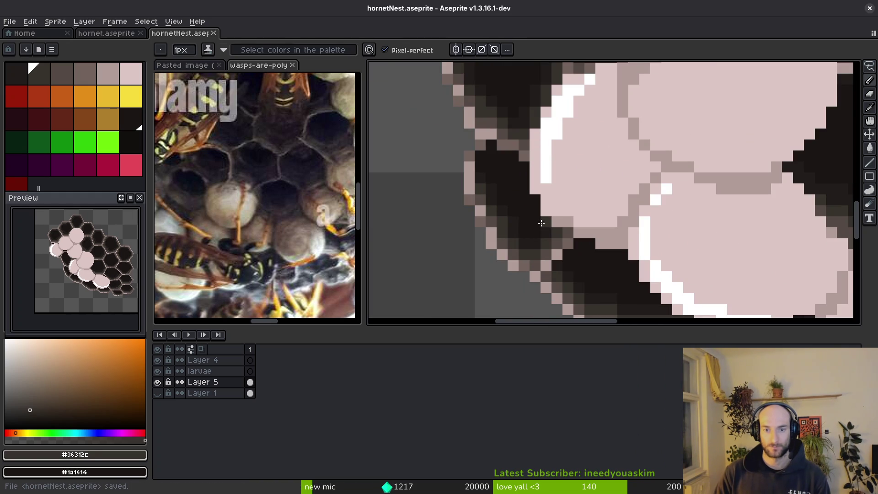
alt+click(561, 224)
scroll(622, 239, down, 2)
key(ctrl+s)
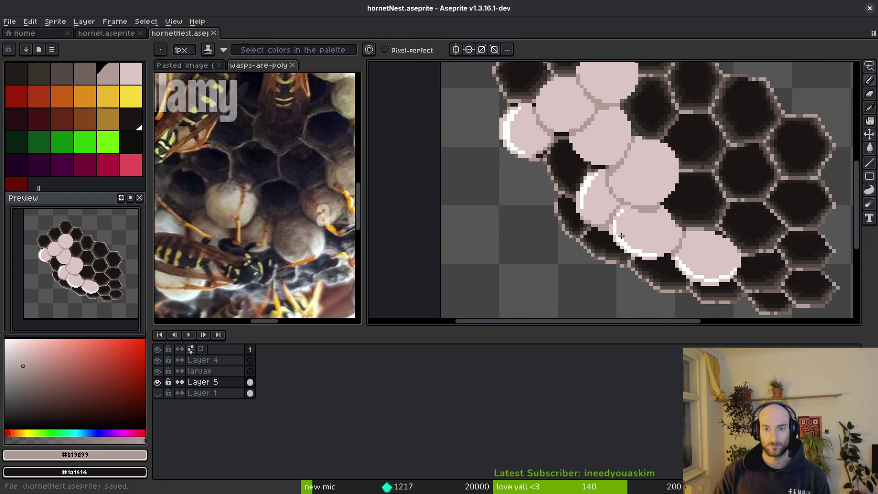
scroll(623, 238, down, 2)
key(ctrl+s)
scroll(603, 267, up, 2)
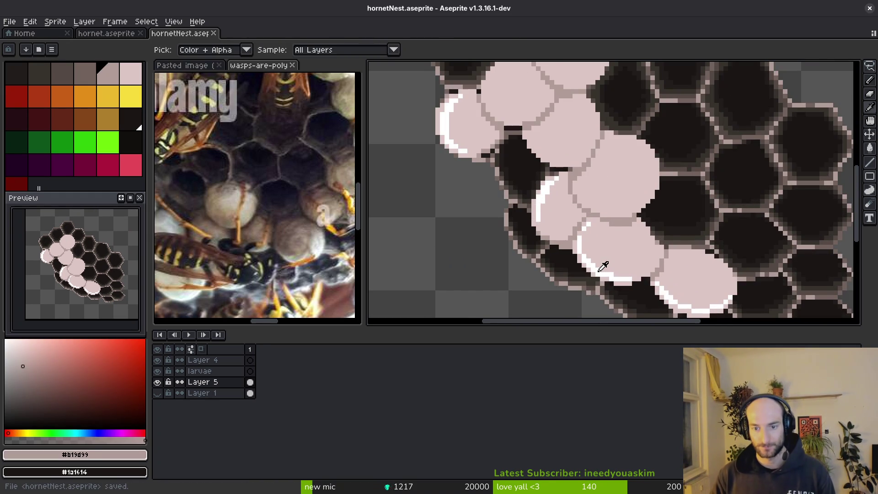
Outline a new white highlight on another pale pink larva.
alt+click(603, 266)
scroll(679, 192, up, 2)
scroll(663, 174, up, 1)
mouse_move(664, 173)
mouse_down()
mouse_move(627, 215)
mouse_move(645, 172)
mouse_move(658, 176)
mouse_up()
Fill the larva highlight outline with white and whiten one more pink pixel.
key(g)
click(612, 194)
key(b)
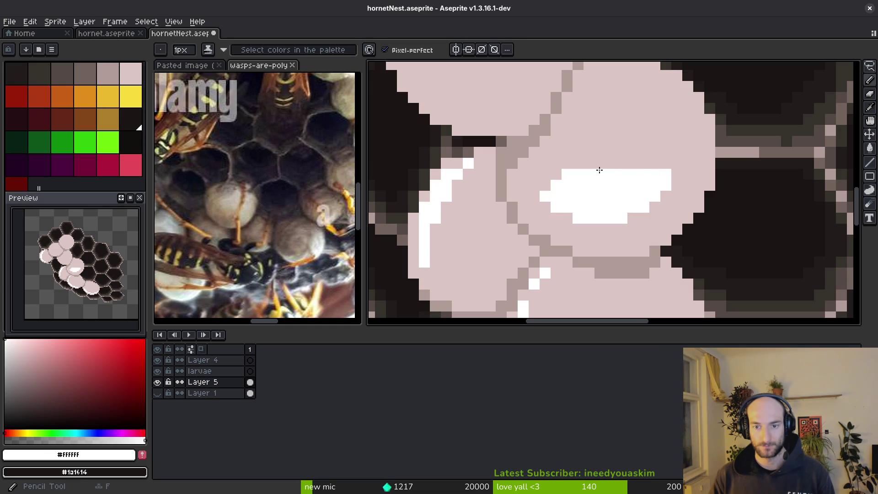
click(634, 164)
Draw a white highlight stroke along a larva's rim and save the sprite.
scroll(649, 202, down, 5)
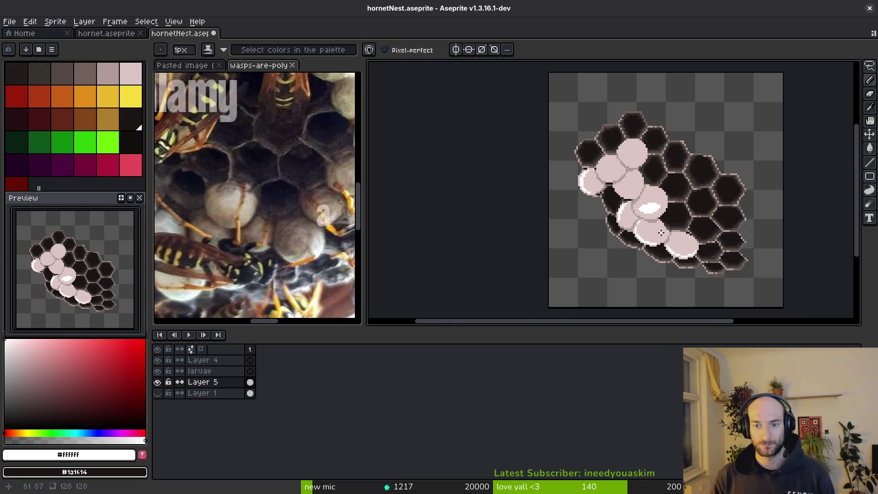
scroll(661, 227, down, 2)
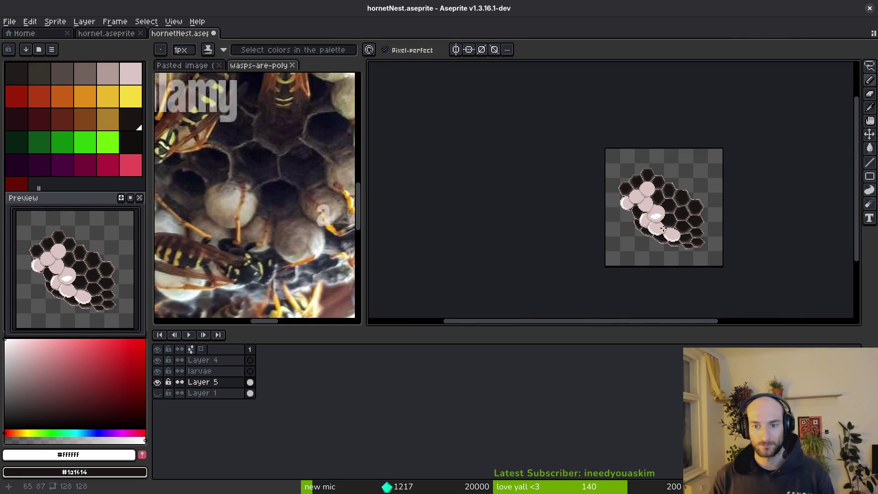
scroll(665, 227, up, 7)
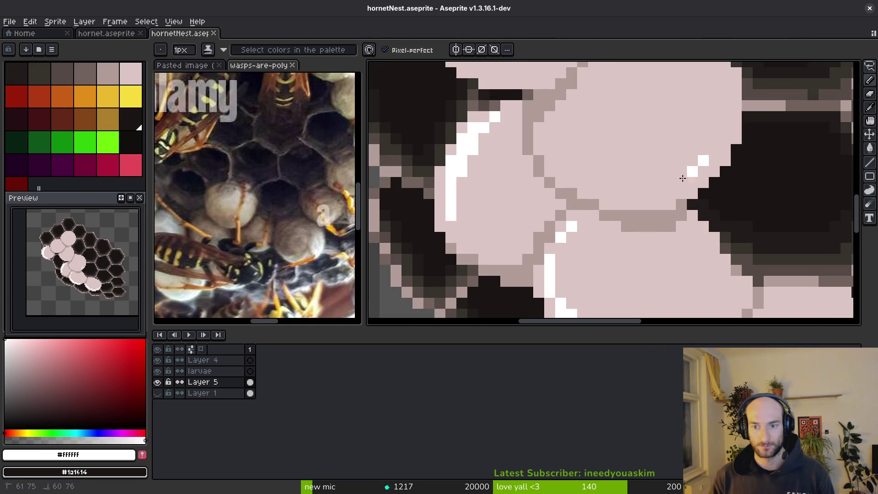
mouse_move(558, 143)
mouse_down()
mouse_move(548, 139)
mouse_move(603, 193)
mouse_up()
alt+click(592, 195)
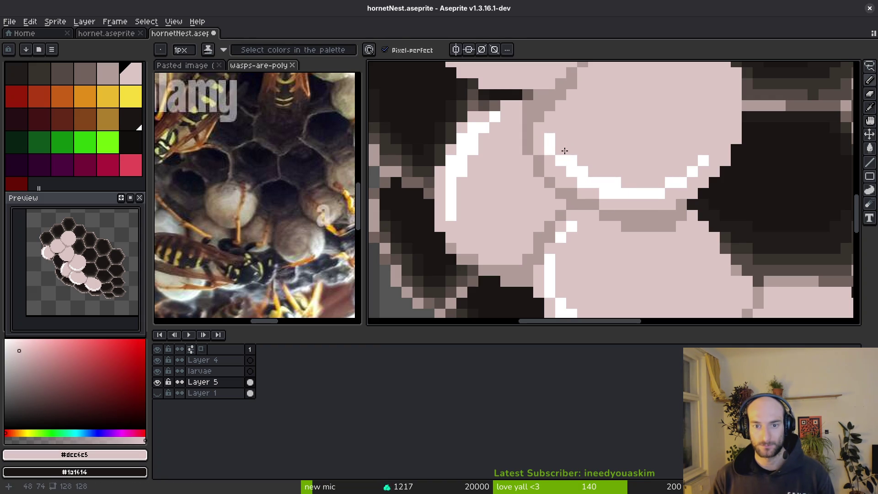
alt+click(647, 183)
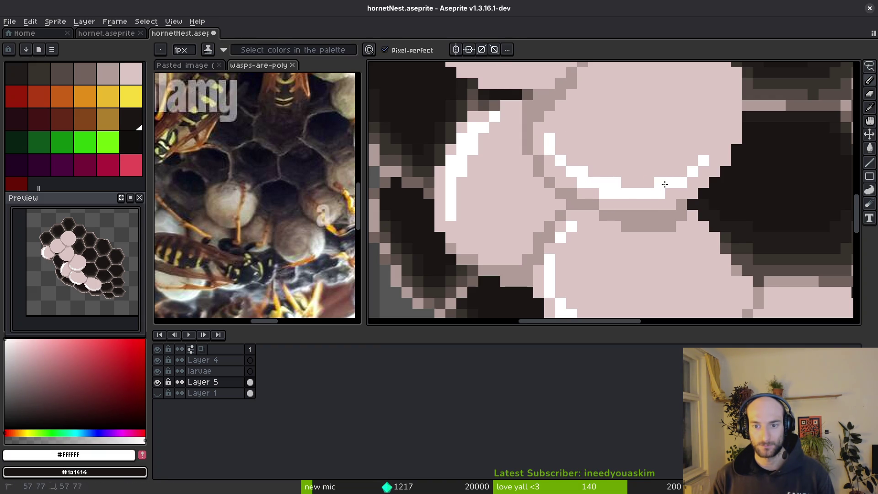
scroll(685, 235, down, 3)
key(ctrl+s)
Extend and reshape the white highlight line, undoing a stray white pixel.
scroll(685, 235, up, 4)
drag(638, 194, 698, 187)
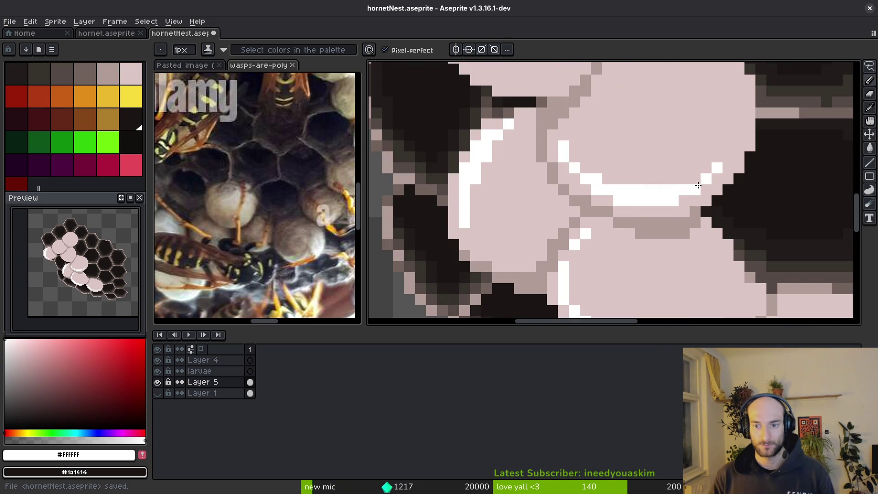
drag(610, 180, 585, 169)
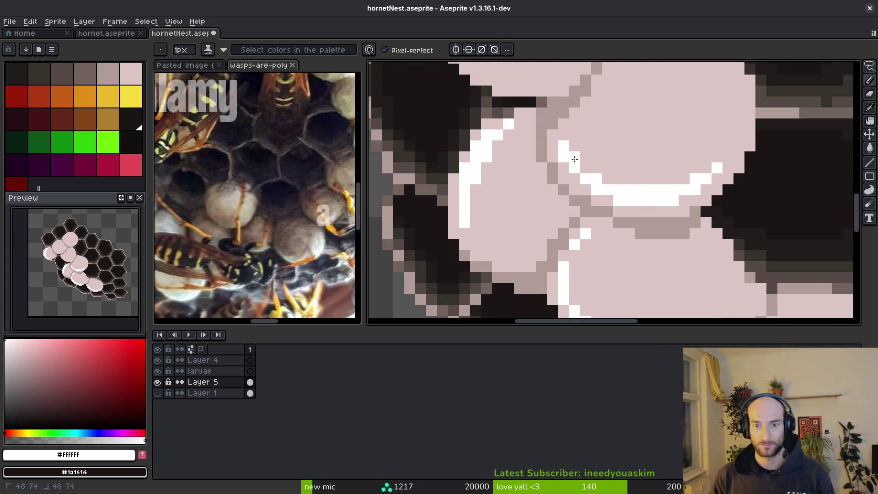
scroll(650, 168, down, 5)
scroll(693, 160, up, 3)
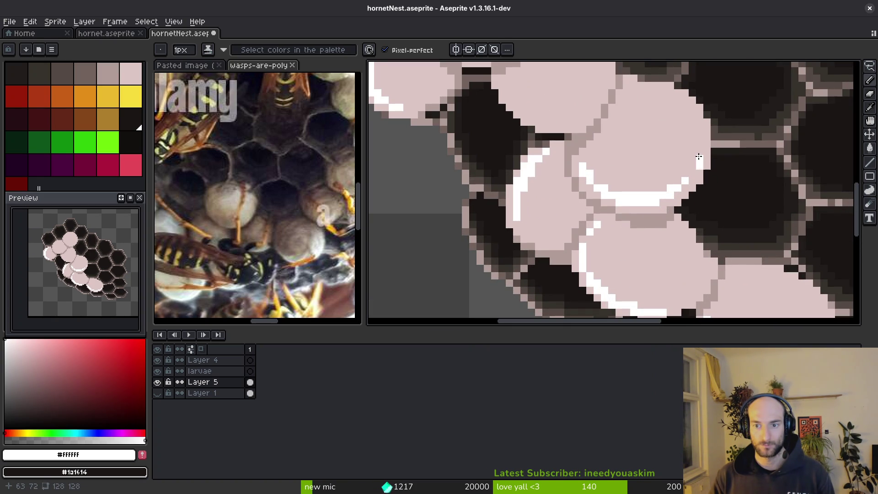
key(ctrl+s)
scroll(707, 195, down, 5)
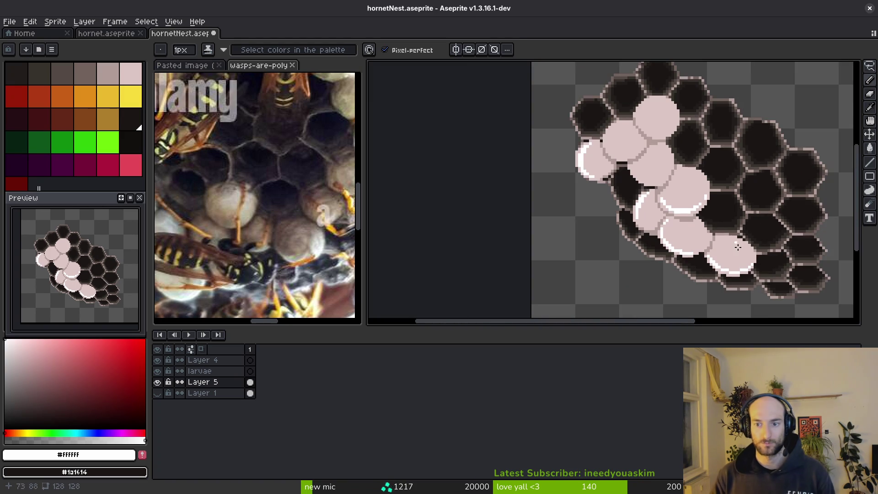
scroll(708, 215, up, 5)
key(ctrl+z)
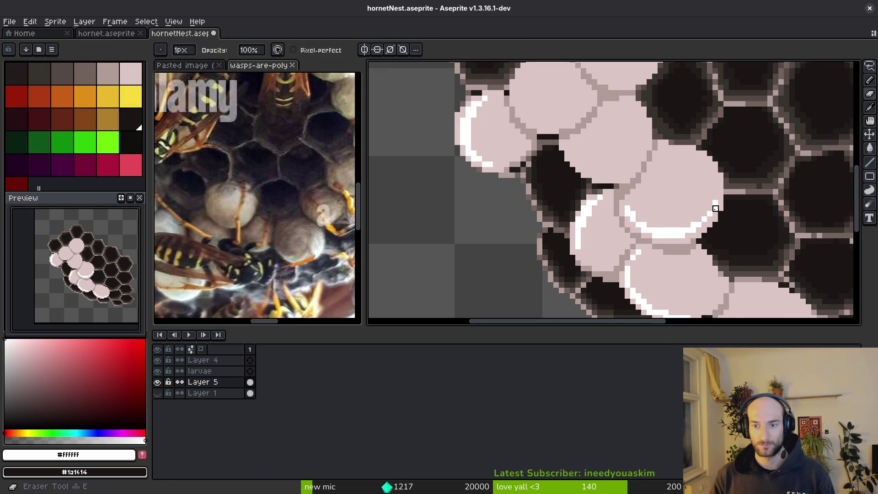
Add a white pixel above the highlight and save the sprite.
alt+click(708, 215)
scroll(709, 215, up, 2)
alt+click(723, 189)
click(720, 180)
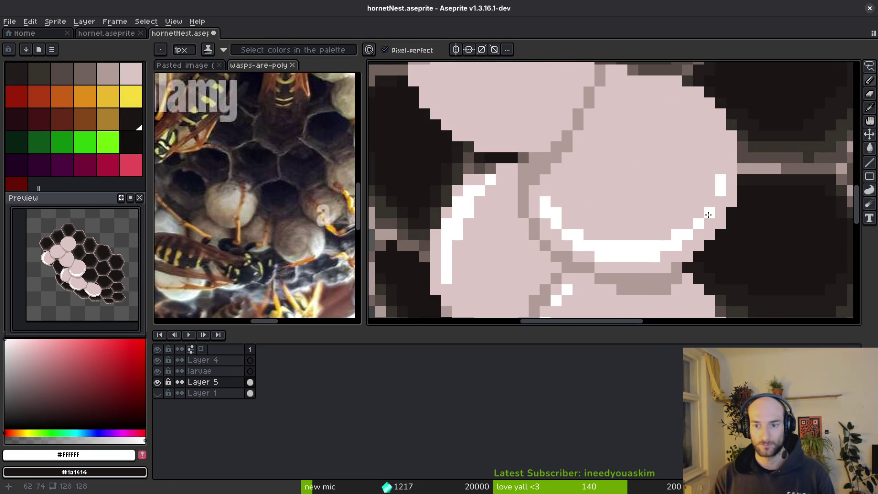
scroll(709, 216, down, 4)
key(ctrl+s)
scroll(526, 150, up, 6)
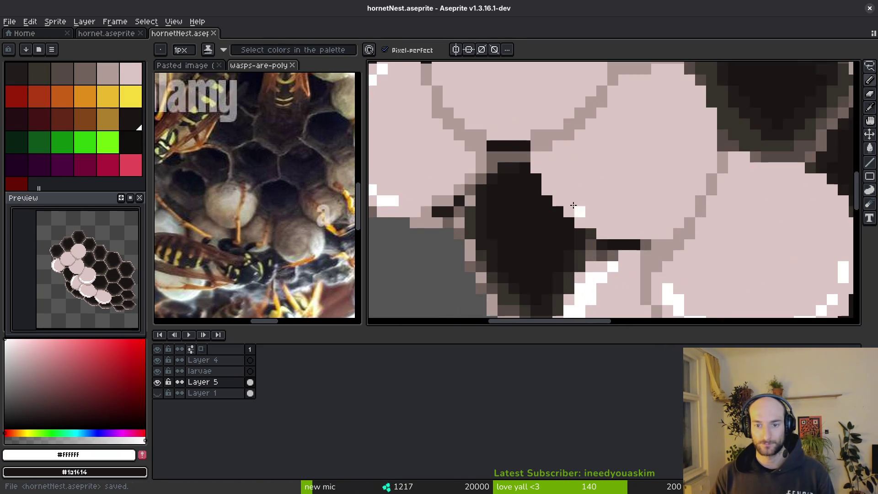
Draw a diagonal white highlight along a larva's bottom edge, fix its overshoot in pink, and save.
mouse_move(526, 150)
mouse_down()
mouse_move(525, 137)
mouse_move(575, 222)
mouse_move(637, 246)
mouse_up()
scroll(721, 261, down, 1)
alt+click(610, 249)
click(590, 222)
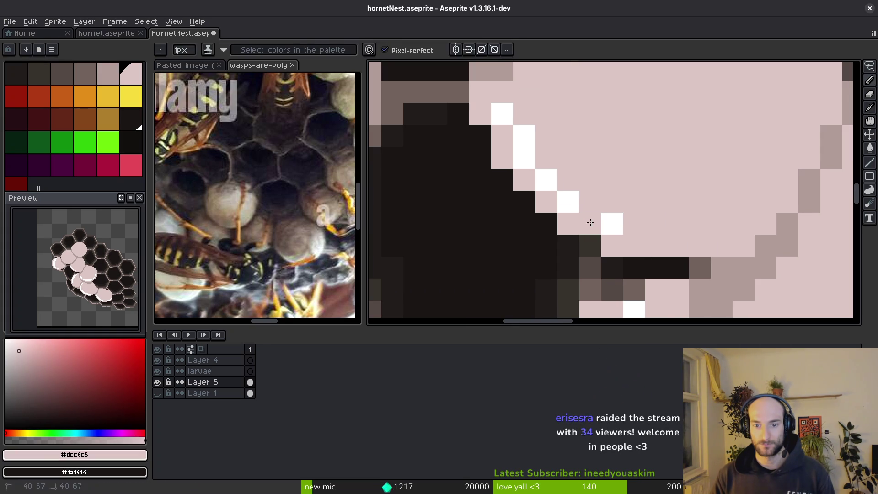
alt+click(608, 222)
click(594, 205)
mouse_move(594, 204)
mouse_down()
mouse_move(698, 223)
mouse_move(640, 215)
mouse_move(567, 180)
mouse_move(586, 178)
mouse_move(632, 199)
mouse_up()
key(ctrl+s)
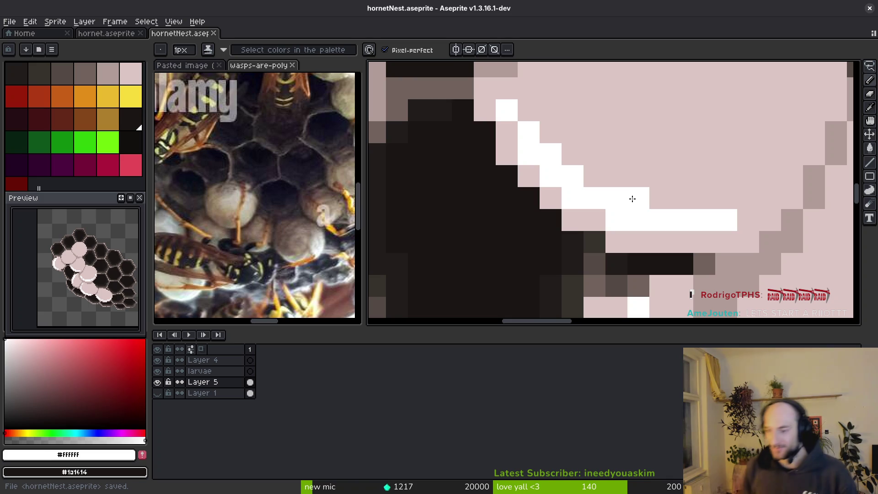
Undo the last stray white highlight pixel and zoom out to view the whole nest.
key(ctrl+z)
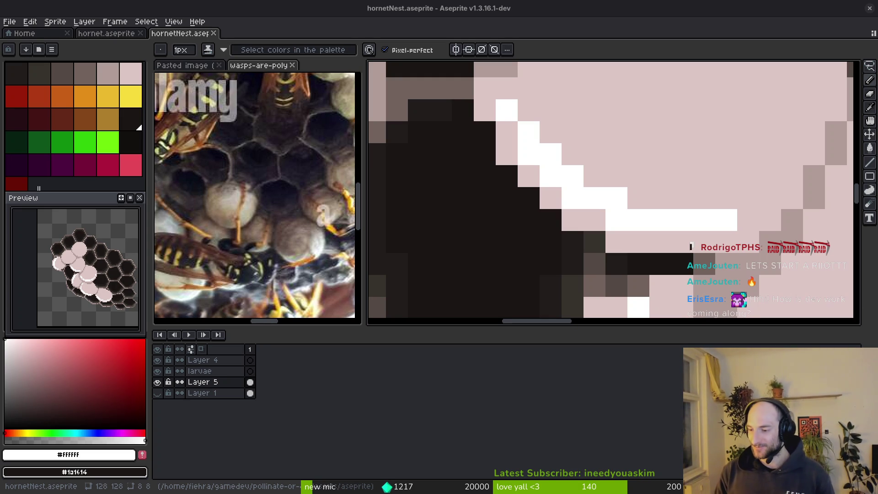
scroll(567, 270, down, 4)
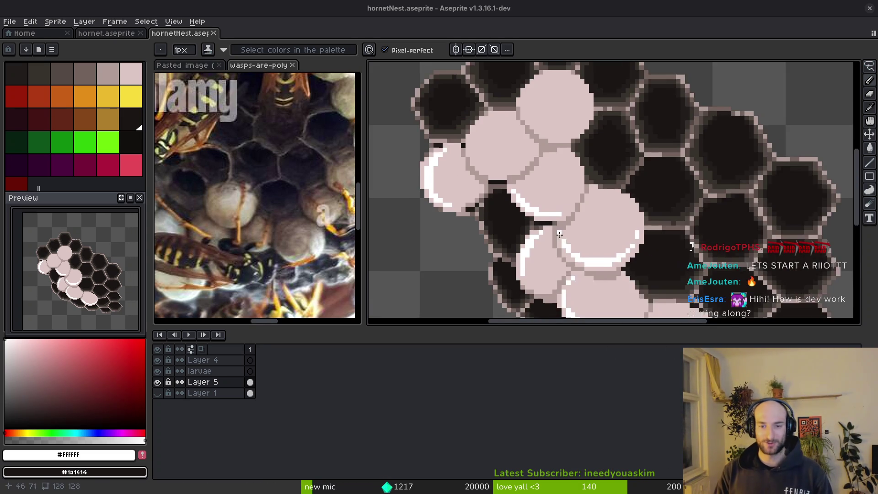
scroll(611, 251, up, 1)
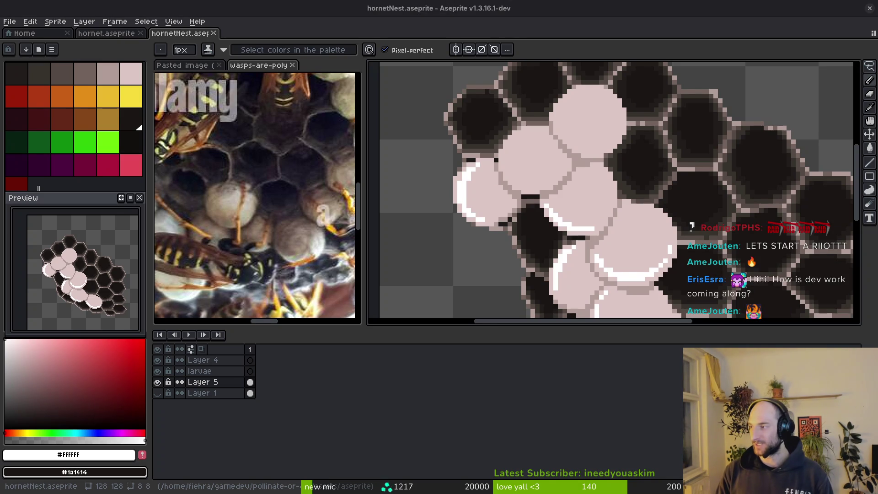
scroll(577, 222, down, 2)
scroll(577, 222, up, 1)
scroll(577, 223, down, 2)
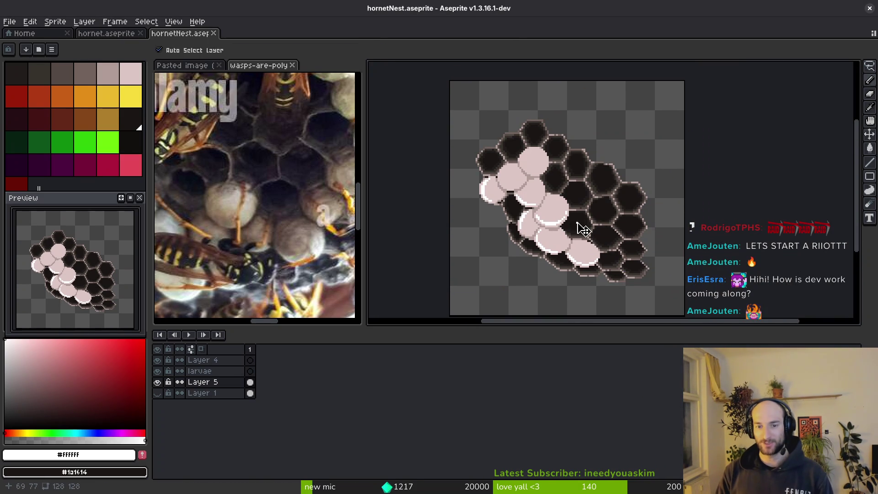
Run the game from Godot, enter the hornet boss arena, inspect the runtime errors, and stop.
key(alt+Tab)
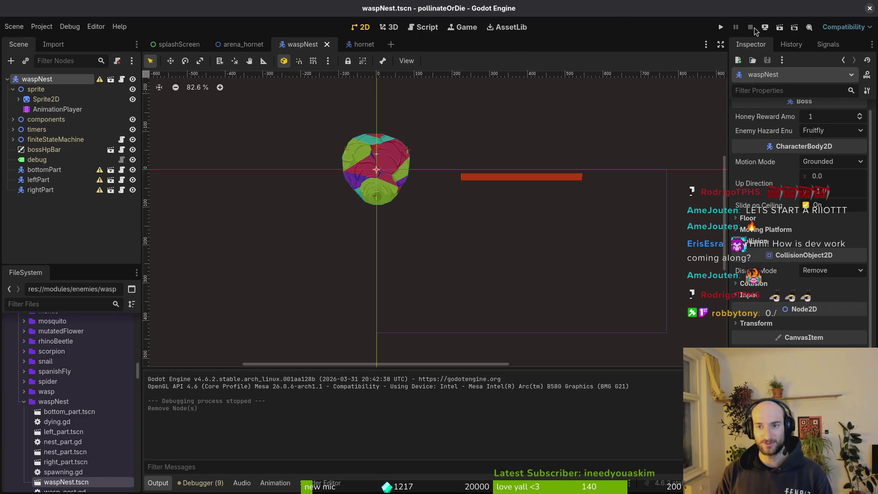
click(720, 29)
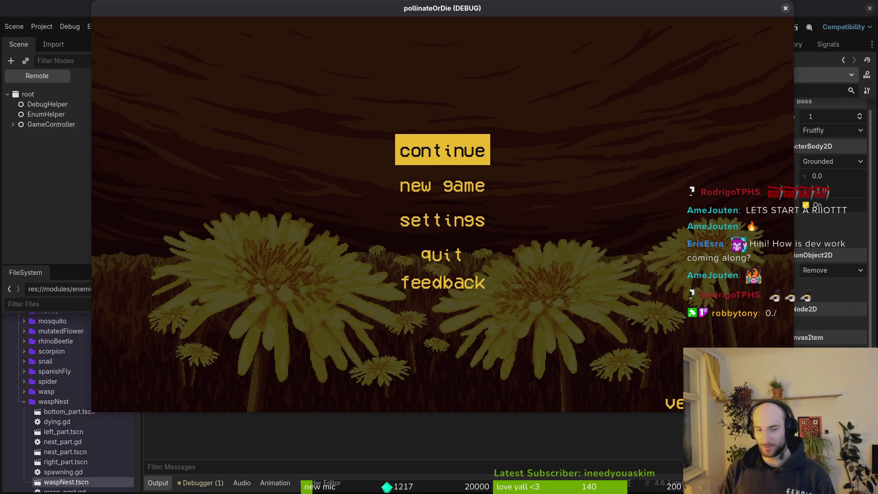
key(Return)
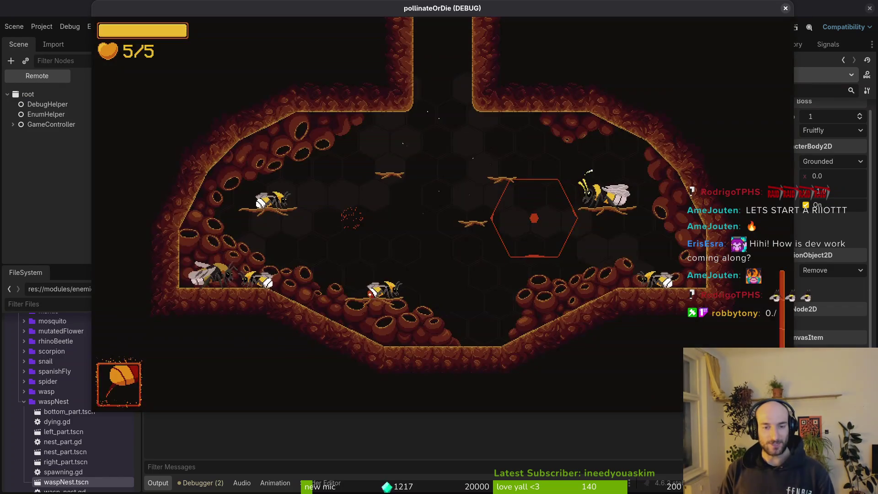
key(Return)
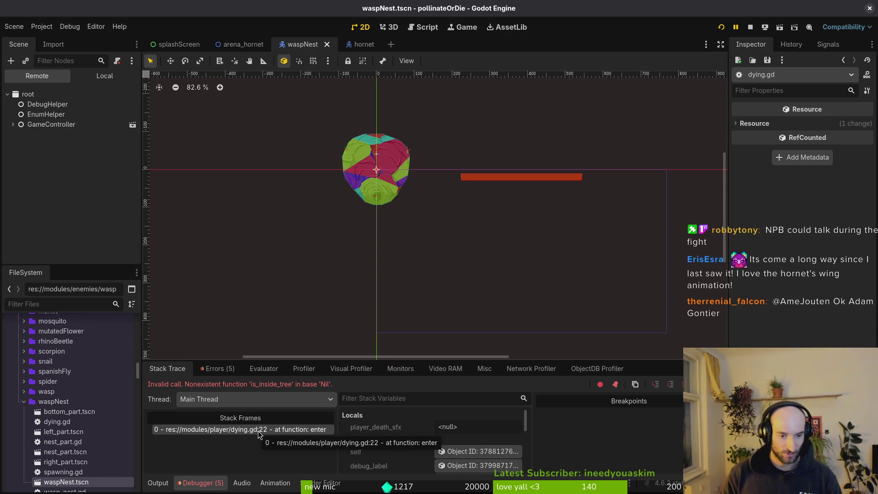
click(226, 376)
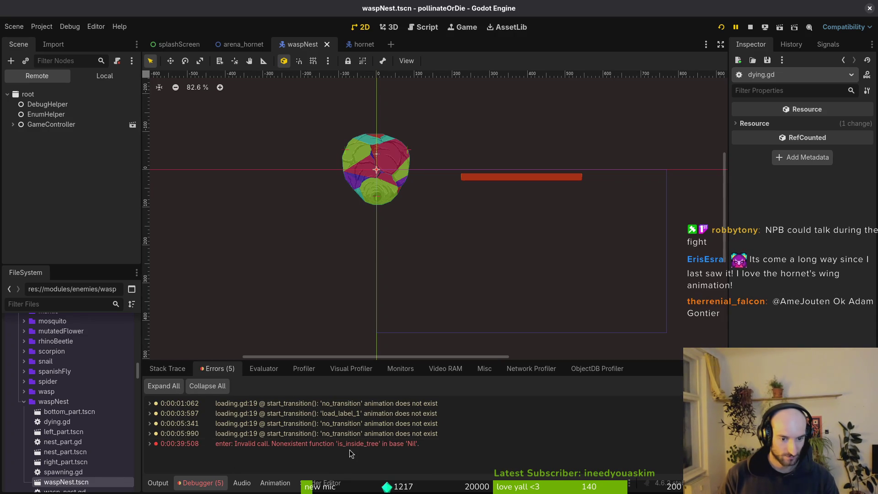
click(170, 371)
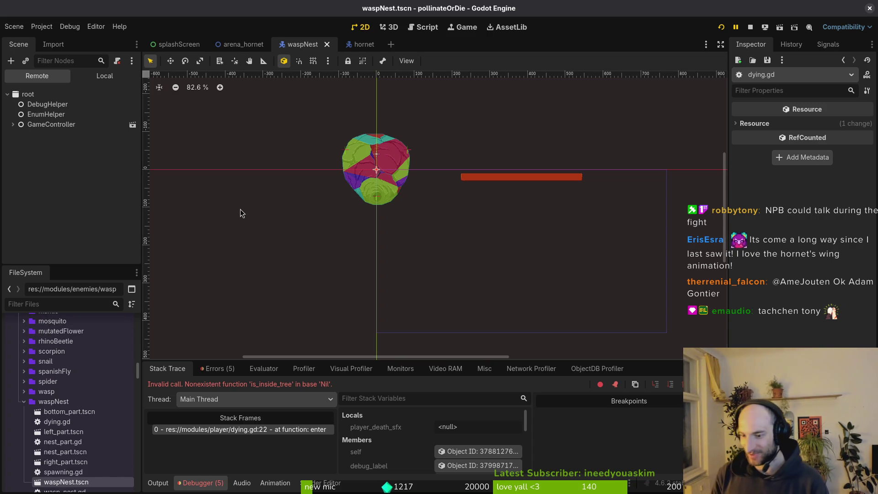
click(748, 27)
Relaunch the game, load the mantis boss arena from the debug menu, and close it with F8.
click(722, 28)
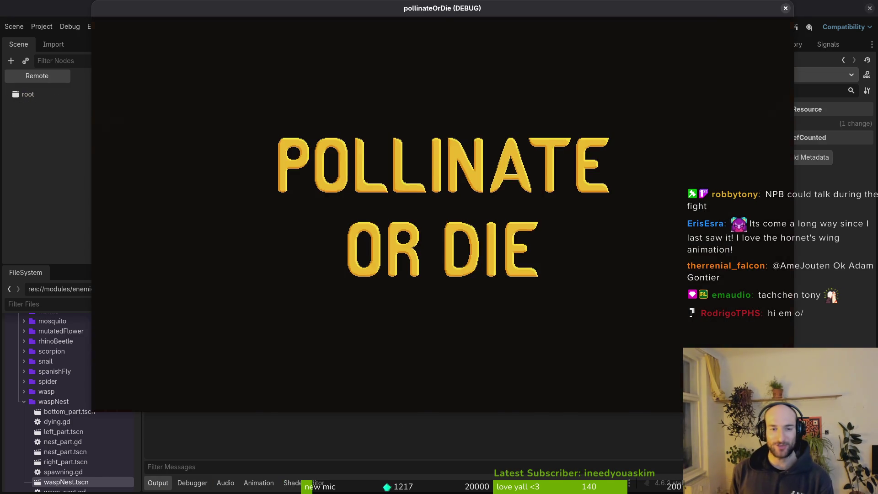
key(Return)
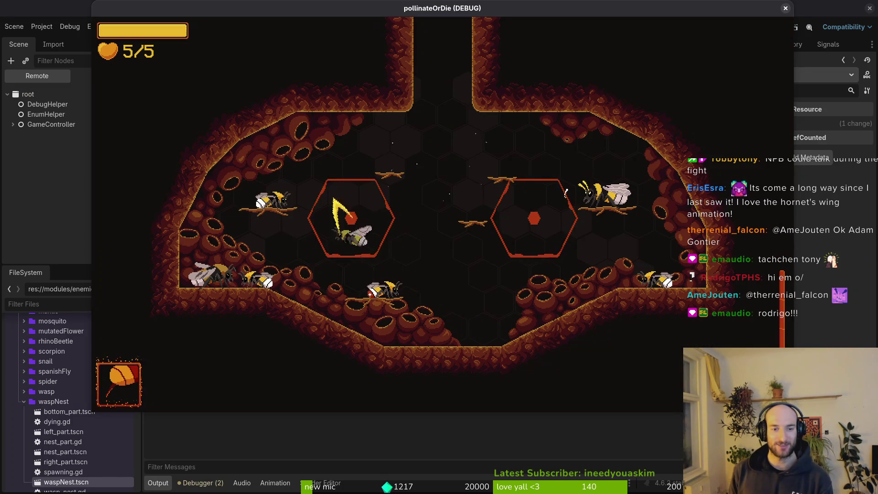
key(Escape)
key(Down)
key(Return)
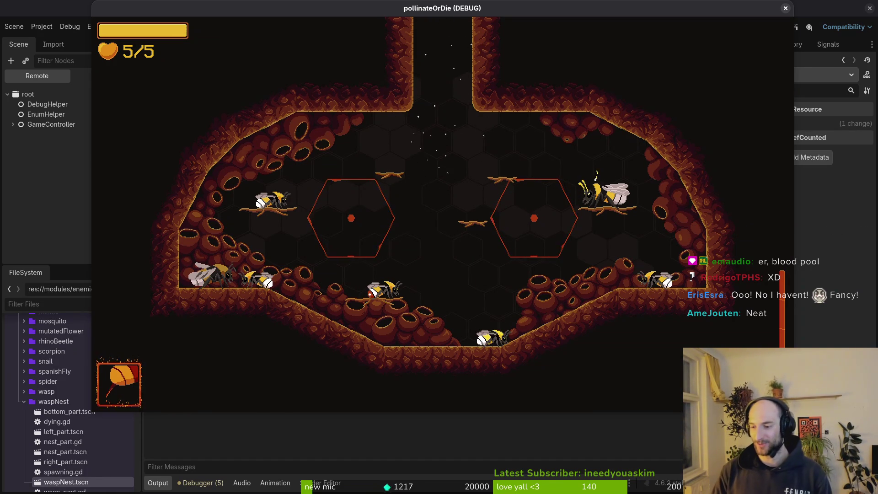
key(F8)
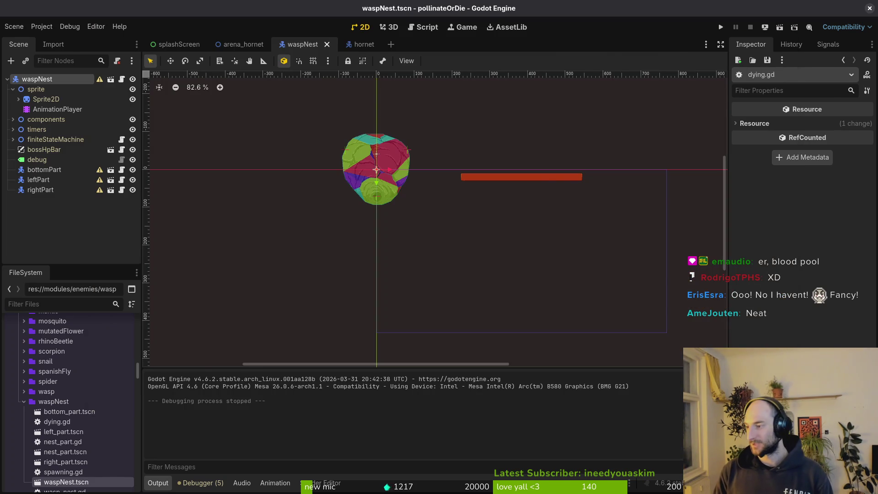
Back in the sprite, add a white highlight pixel and turn a stray white pixel pink.
key(alt+Tab)
scroll(535, 229, up, 5)
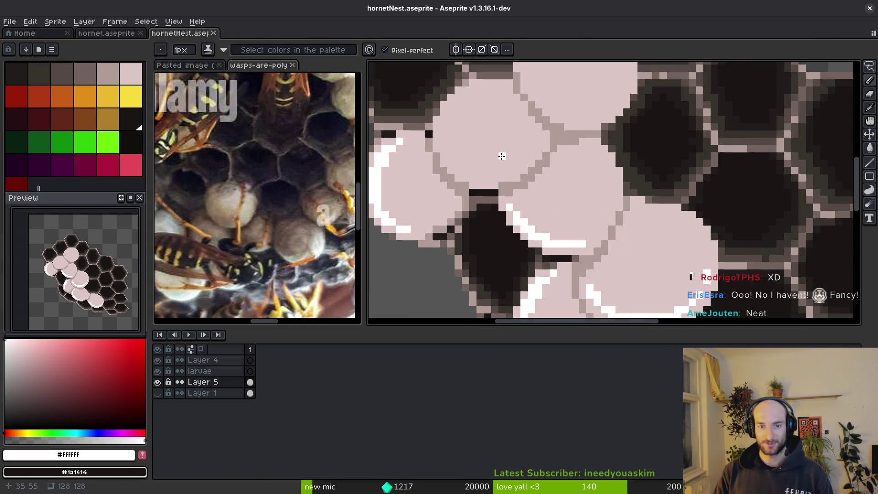
scroll(535, 228, up, 2)
click(440, 162)
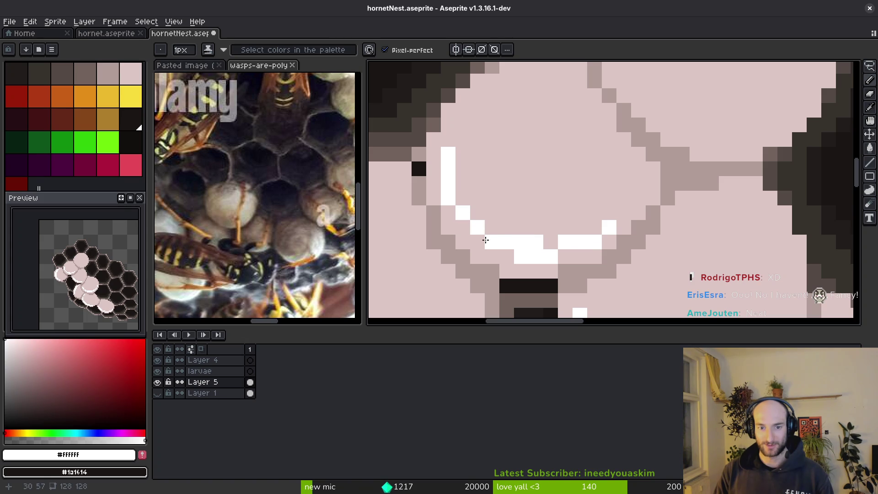
alt+click(467, 185)
click(448, 169)
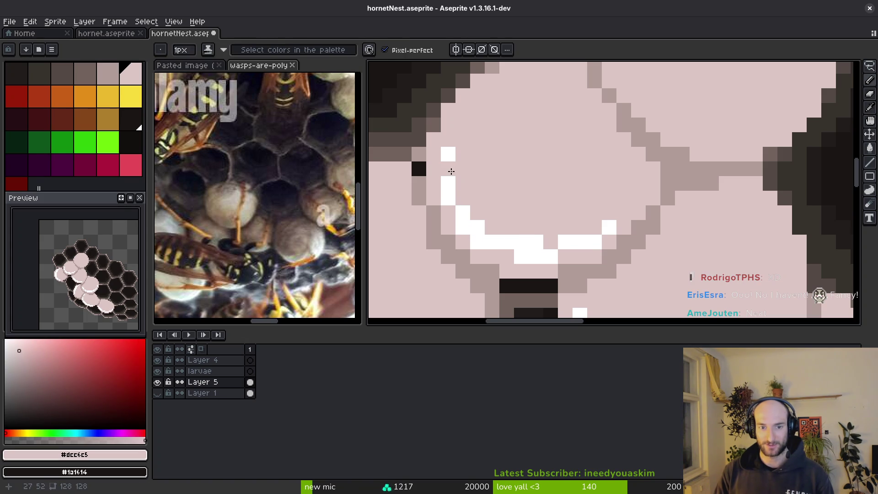
Swap one highlight pixel back to pink and add a white pixel elsewhere on the rim.
scroll(521, 207, down, 2)
alt+click(519, 208)
scroll(527, 206, up, 2)
alt+click(527, 207)
click(522, 222)
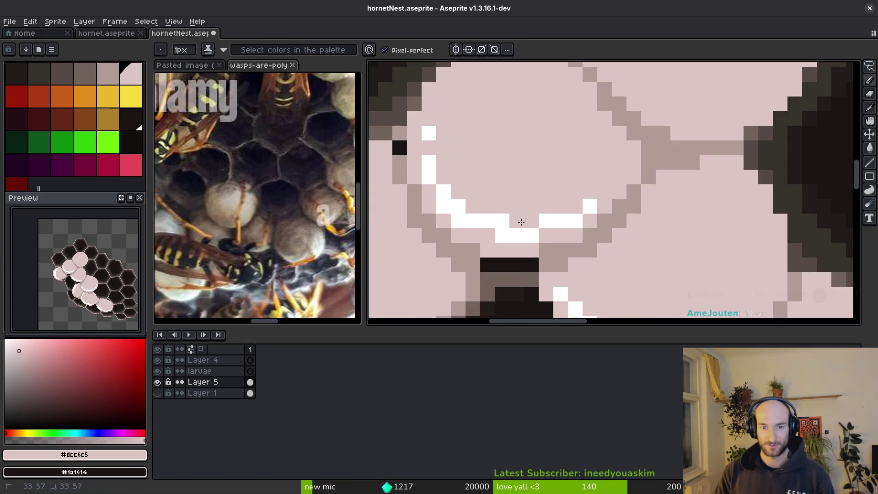
alt+click(480, 220)
click(473, 206)
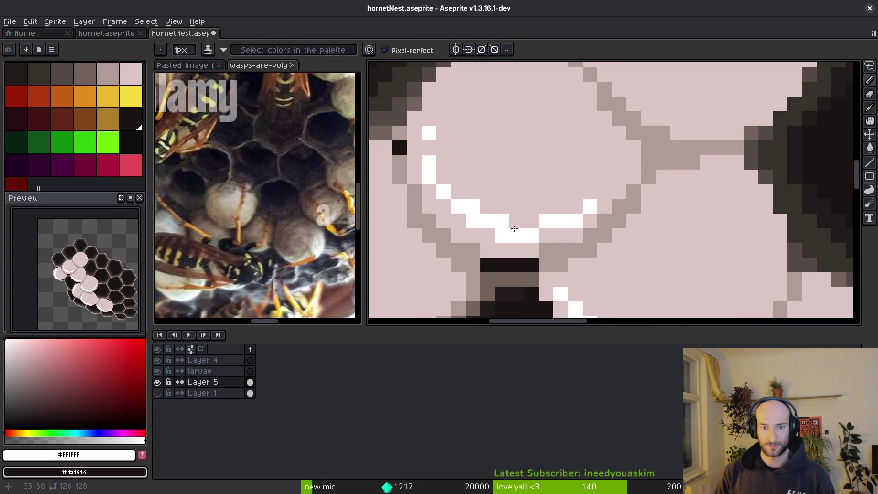
Sample the larva pink and white highlight colours and save hornetNest.aseprite.
scroll(601, 264, down, 2)
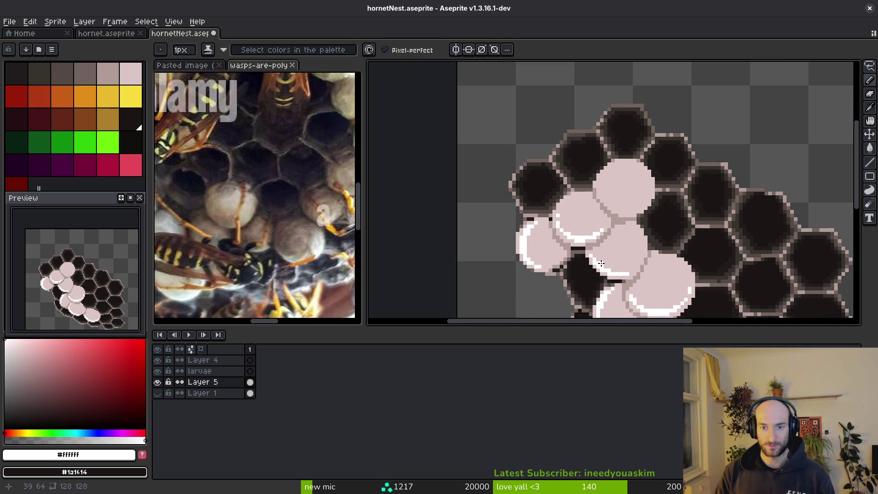
scroll(598, 255, down, 3)
scroll(603, 261, up, 3)
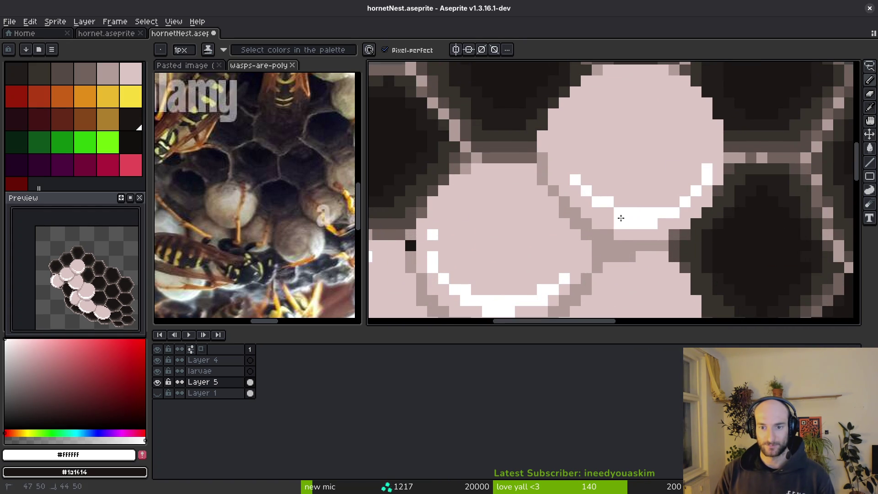
alt+click(575, 187)
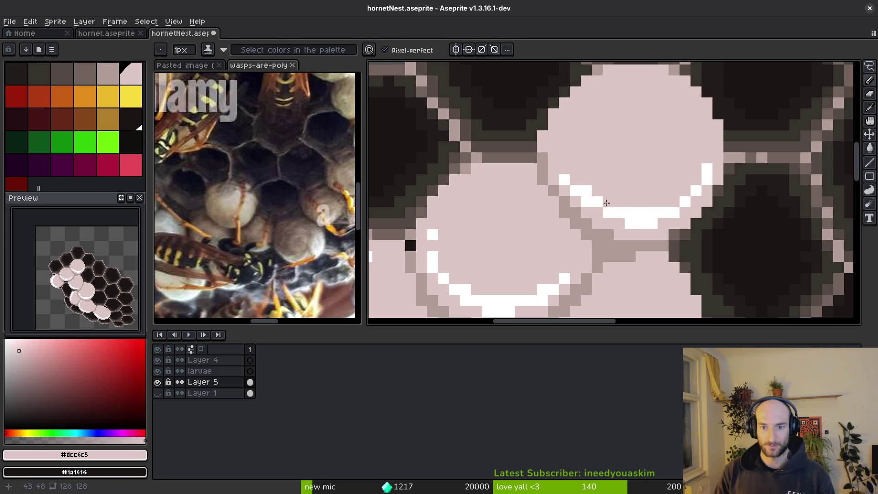
scroll(692, 203, down, 2)
scroll(686, 201, up, 2)
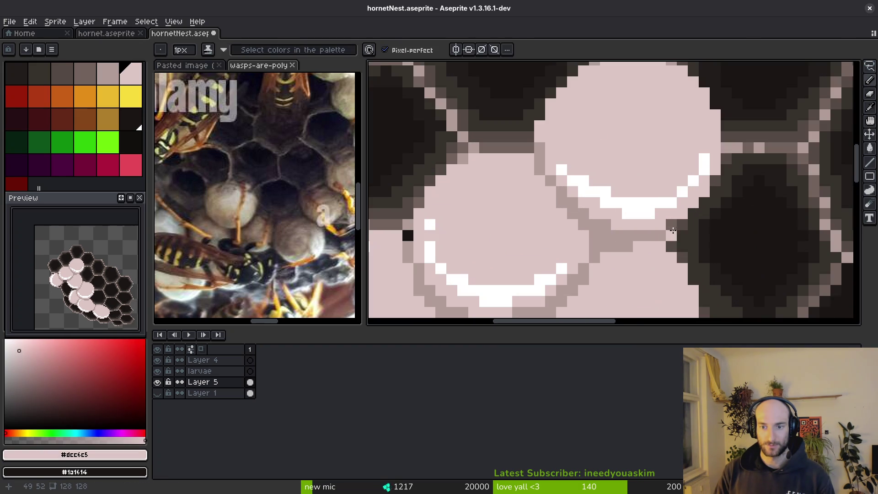
alt+click(667, 200)
scroll(697, 197, down, 2)
key(ctrl+s)
scroll(640, 194, up, 2)
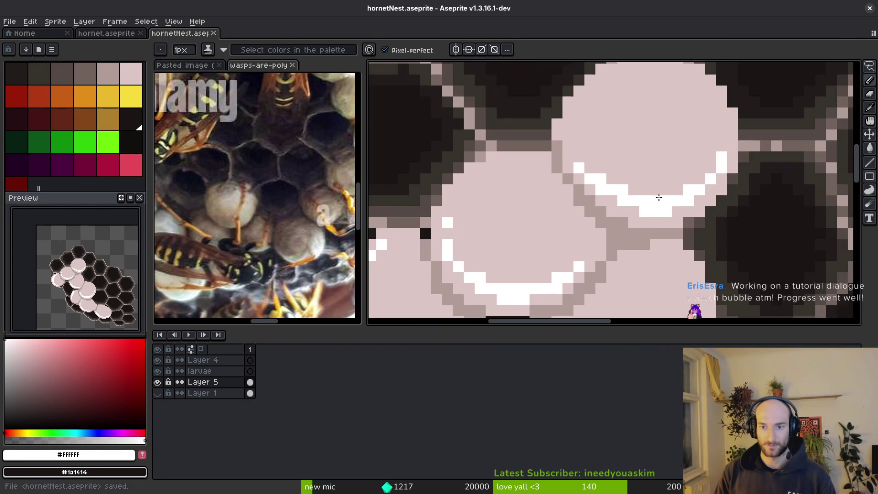
Paint two white highlight pixels on the larva rim and save.
alt+click(625, 191)
alt+click(590, 179)
click(578, 157)
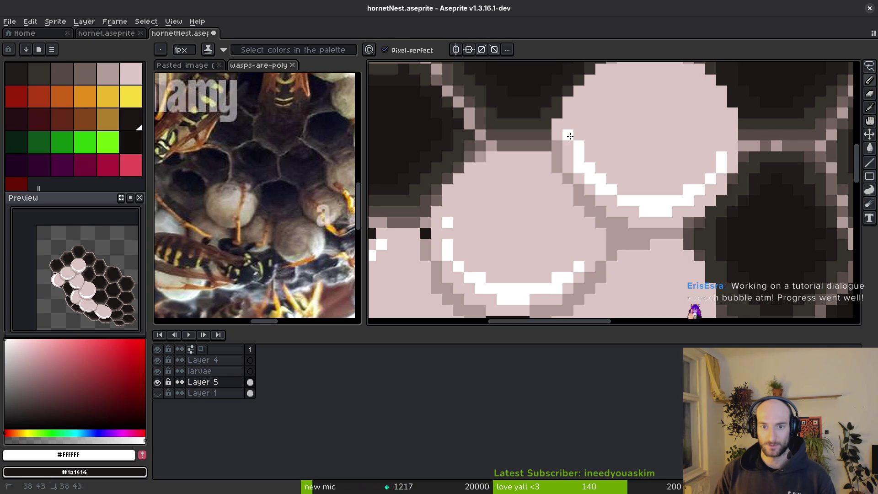
alt+click(613, 176)
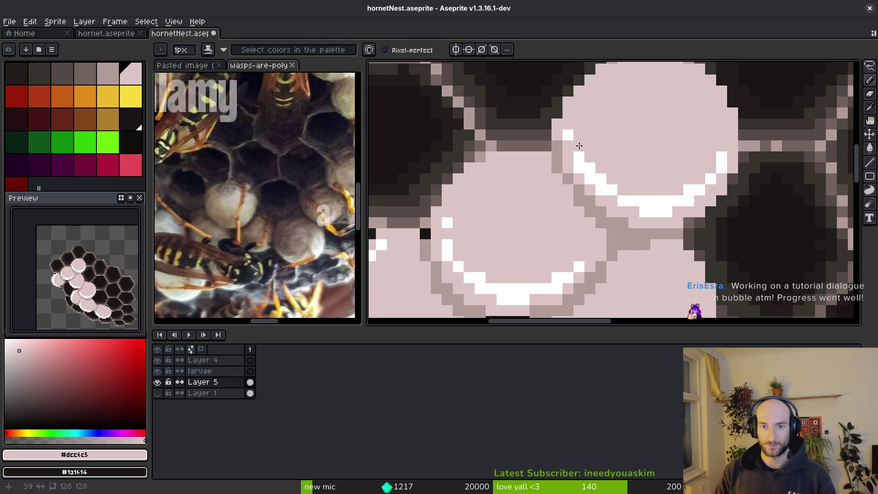
key(ctrl+s)
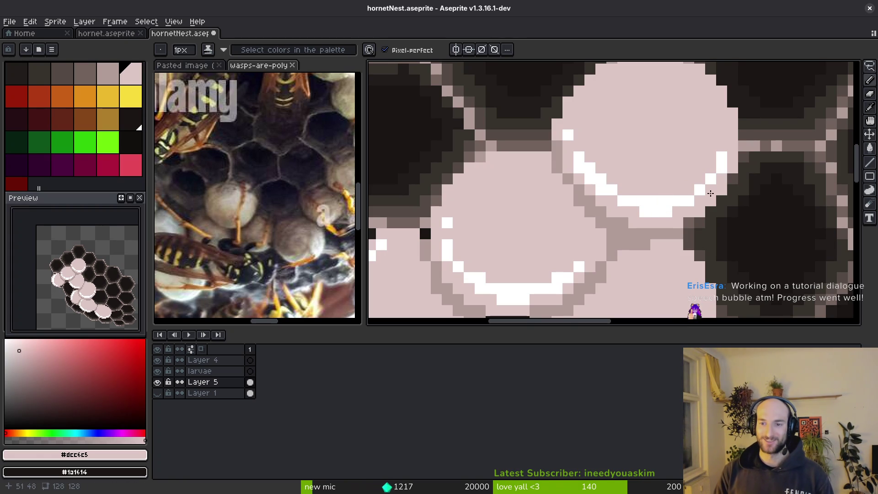
Draw a diagonal white highlight along the larva's edge, compare via undo/redo, and save.
alt+click(637, 211)
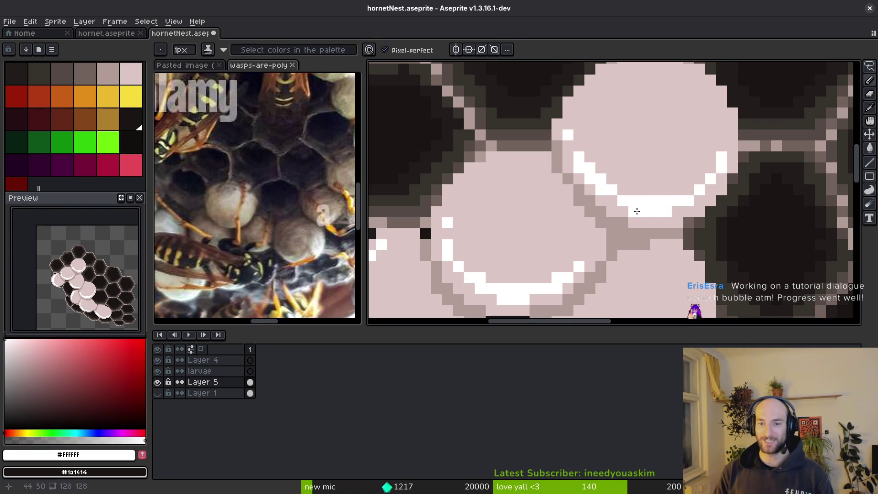
alt+click(612, 192)
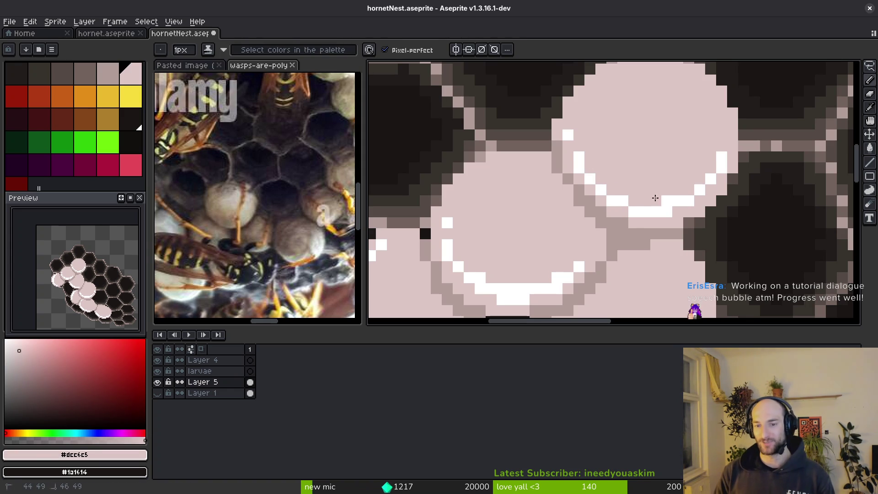
alt+click(644, 209)
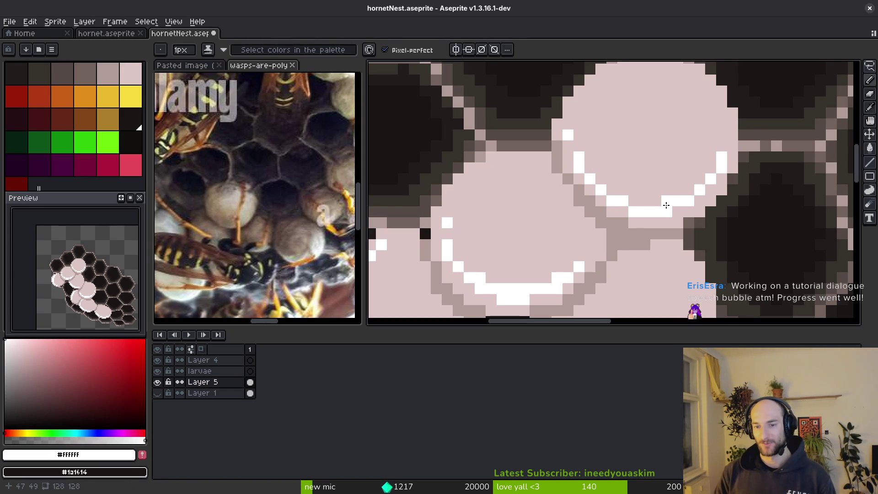
drag(610, 191, 589, 170)
key(ctrl+z)
key(ctrl+y)
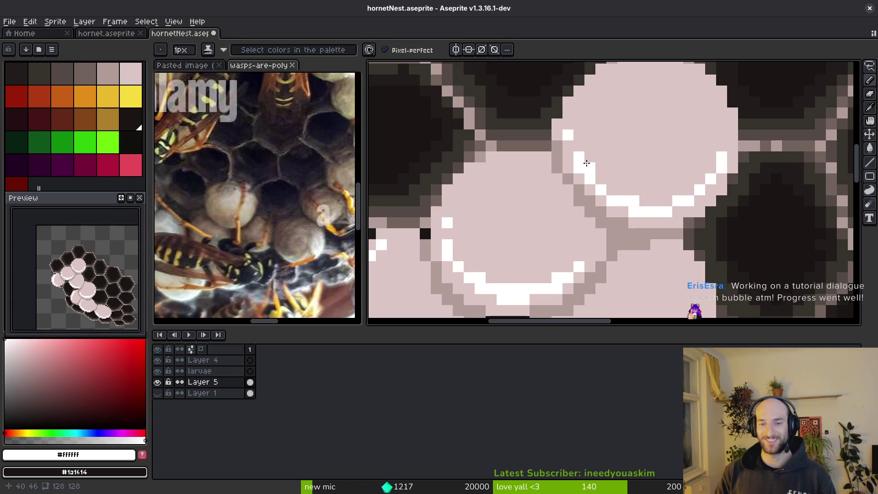
key(ctrl+s)
scroll(632, 194, down, 3)
Paint a white pixel on a larva rim and save the nest sprite.
scroll(604, 163, up, 3)
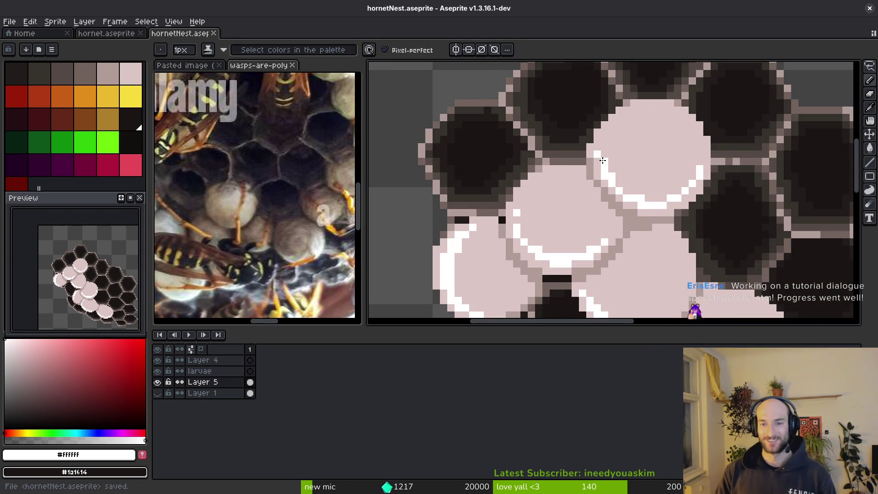
scroll(603, 160, down, 3)
scroll(603, 160, up, 3)
alt+click(612, 145)
alt+click(611, 146)
click(609, 132)
key(ctrl+s)
Zoom around the nest and save the sprite again.
scroll(638, 133, down, 3)
scroll(657, 164, up, 3)
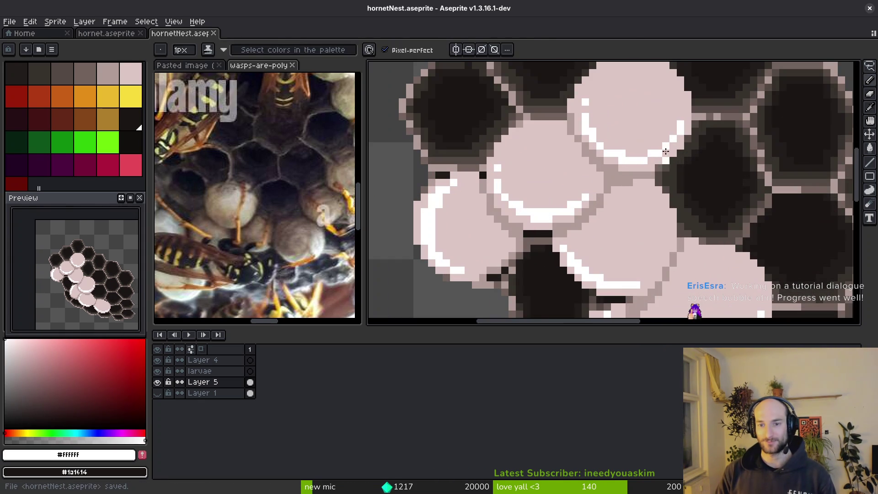
scroll(635, 169, down, 5)
key(ctrl+s)
scroll(652, 199, up, 5)
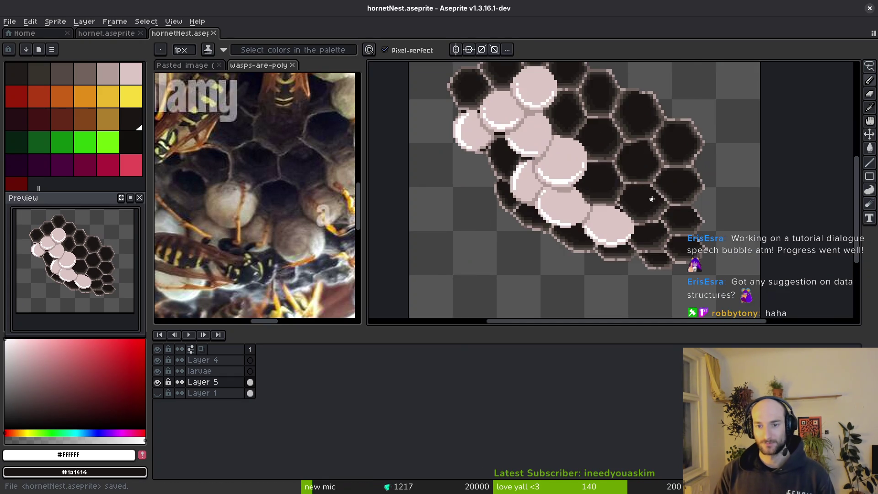
scroll(652, 198, down, 2)
key(ctrl+s)
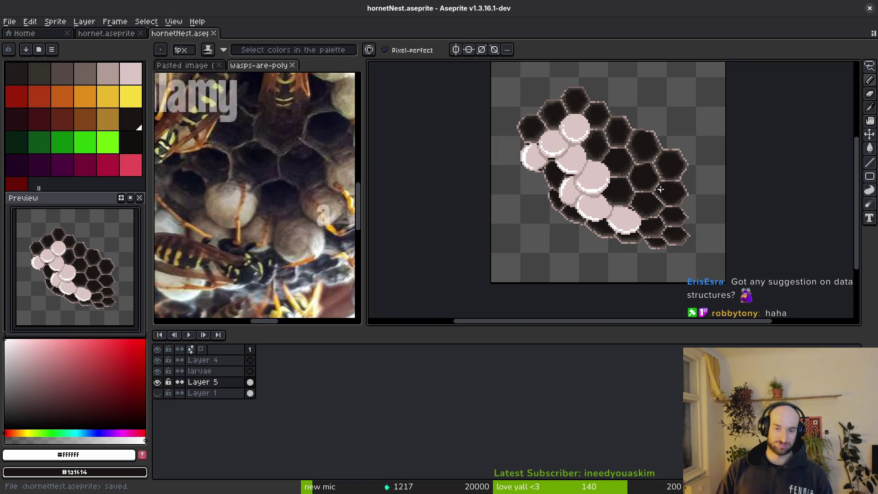
Paint more white highlight pixels on a larva edge, then return to the Godot editor.
scroll(619, 216, up, 1)
scroll(567, 205, up, 1)
scroll(505, 161, up, 1)
click(512, 179)
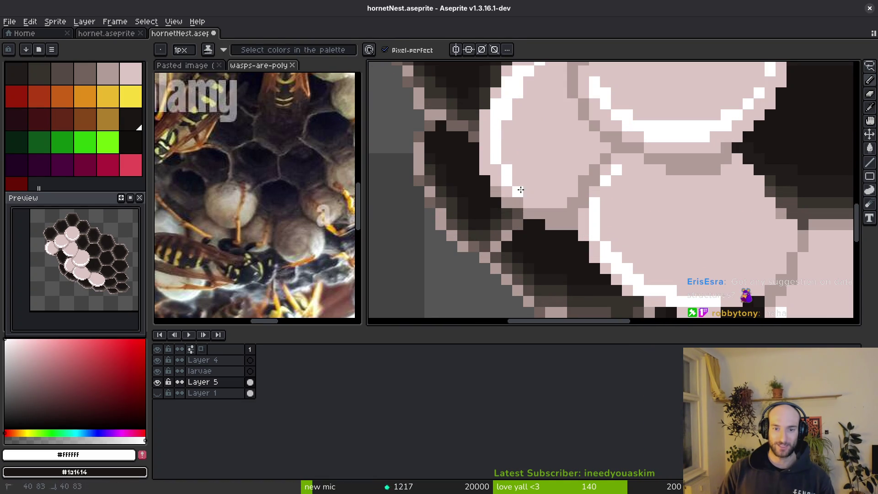
scroll(517, 188, down, 4)
key(i)
key(alt+Tab)
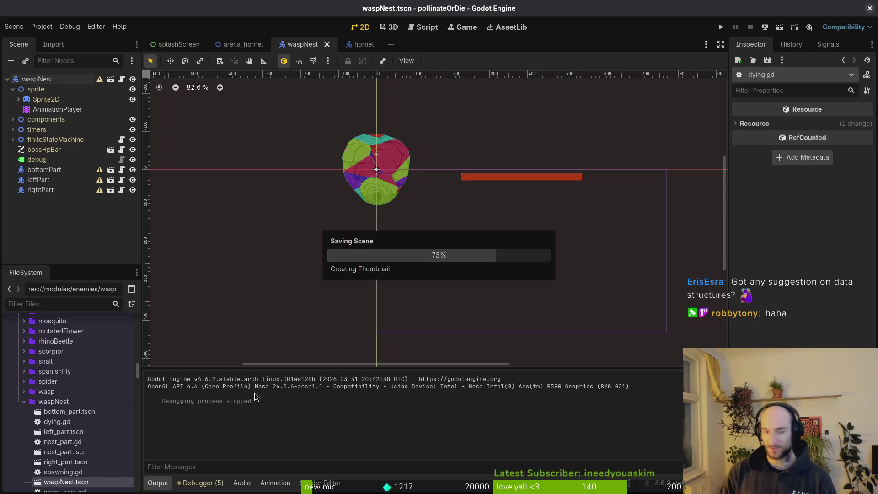
Collapse the waspNest and enemies folders and expand vision_component in the FileSystem dock.
click(24, 401)
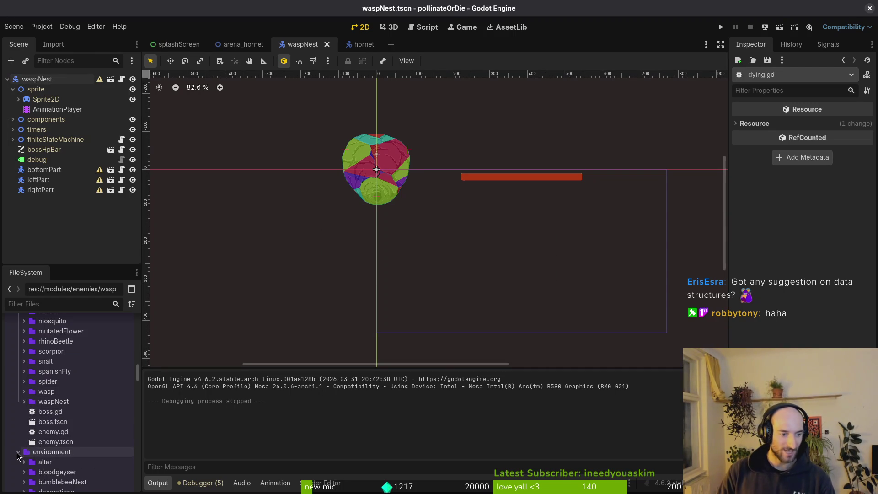
scroll(24, 407, up, 5)
click(17, 423)
scroll(31, 414, up, 5)
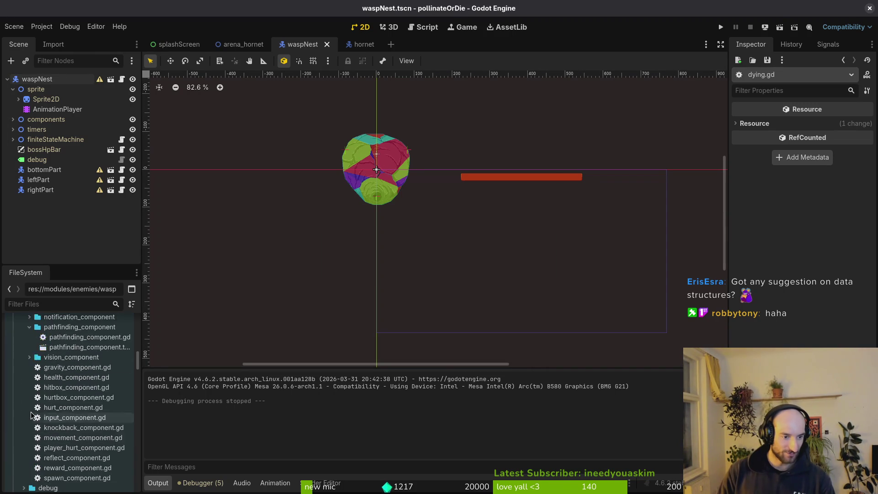
click(29, 381)
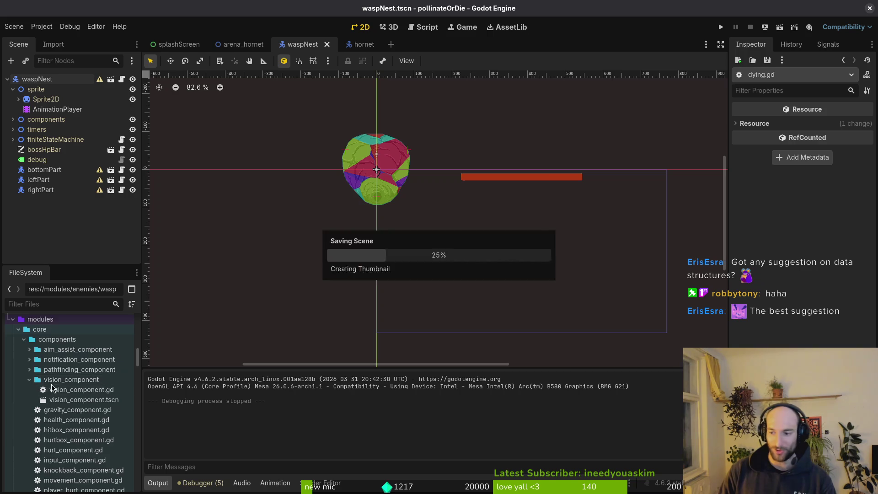
scroll(114, 413, up, 5)
Collapse the modules folder, select skill_data.gd, and switch to the terminal.
click(13, 425)
scroll(26, 374, up, 3)
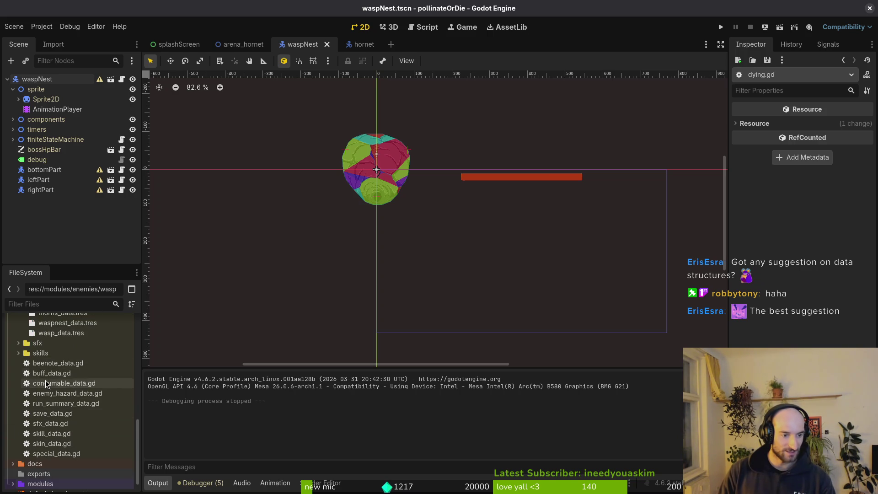
click(57, 434)
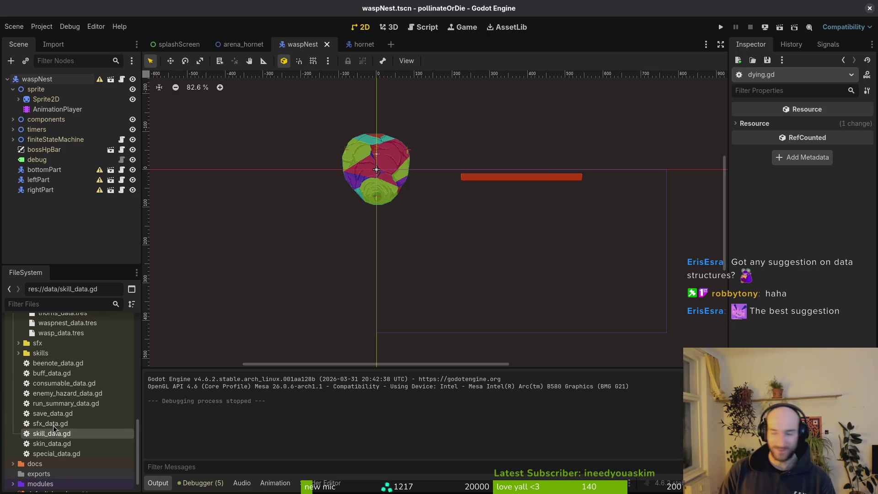
key(super+2)
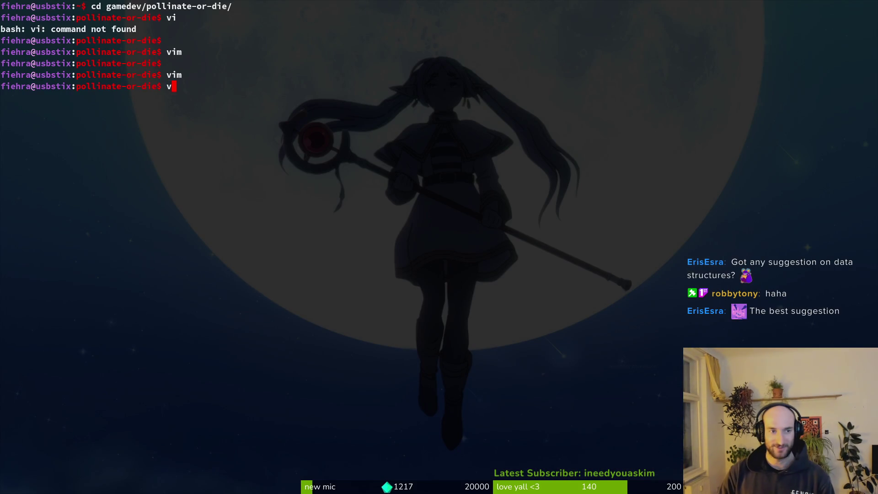
Start vim and open data/buff_data.gd through a 'buffdata' file search.
text(vim)
key(Return)
key(space)
key(f)
key(f)
text(buffdata)
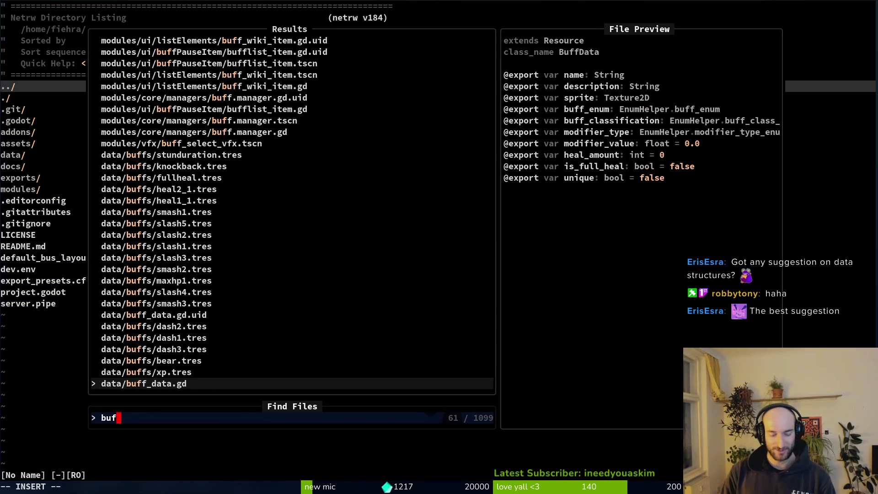
key(Return)
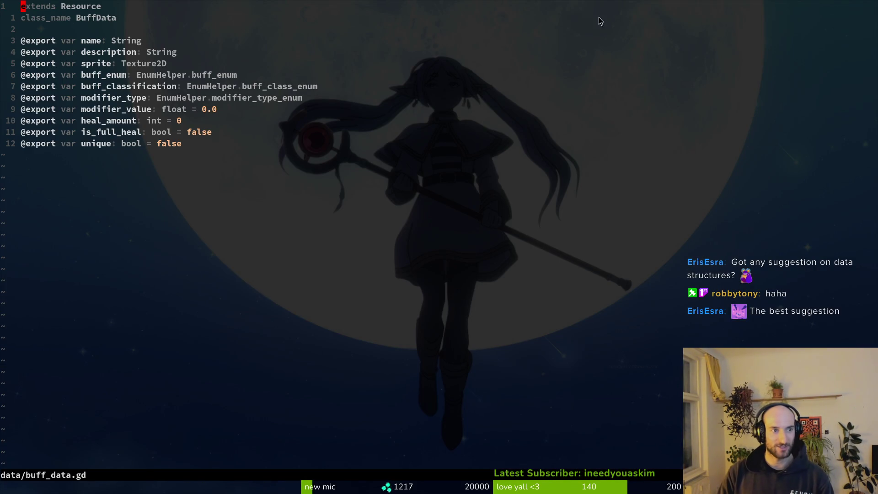
Jump to the end of the BuffData fields, then return to Godot.
key(G)
key(dollar)
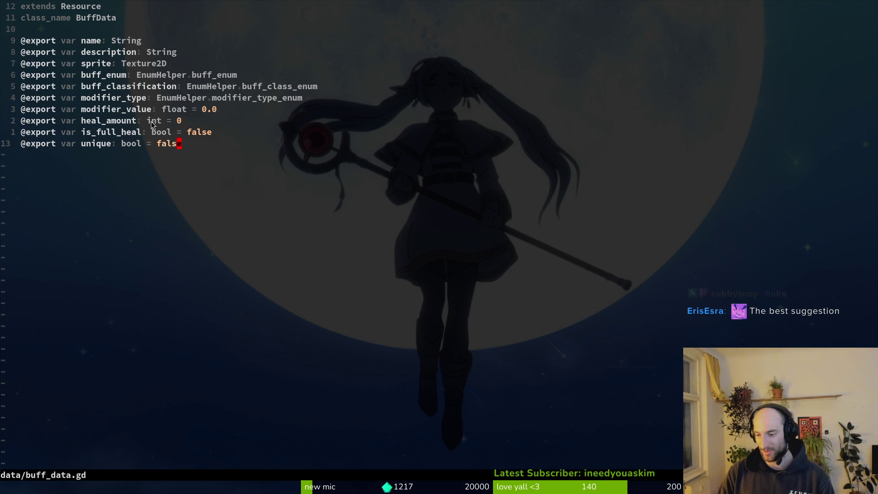
key(alt+Tab)
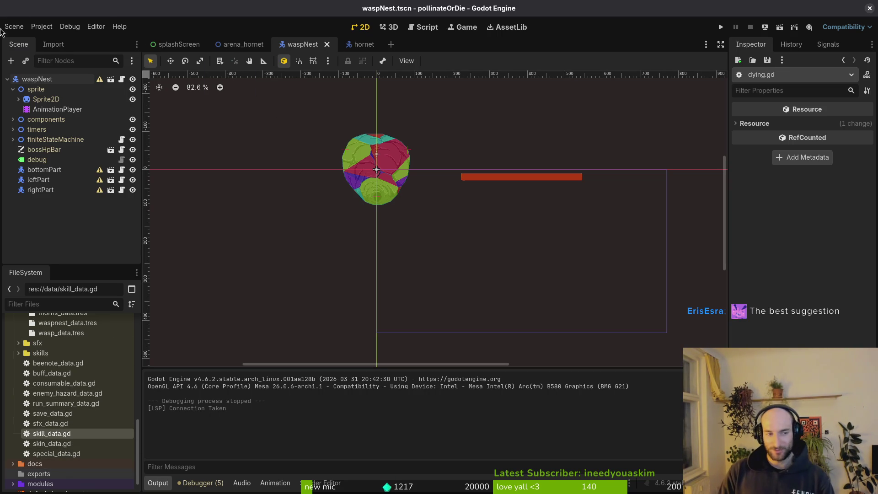
key(ctrl+shift+o)
text(gamecontr)
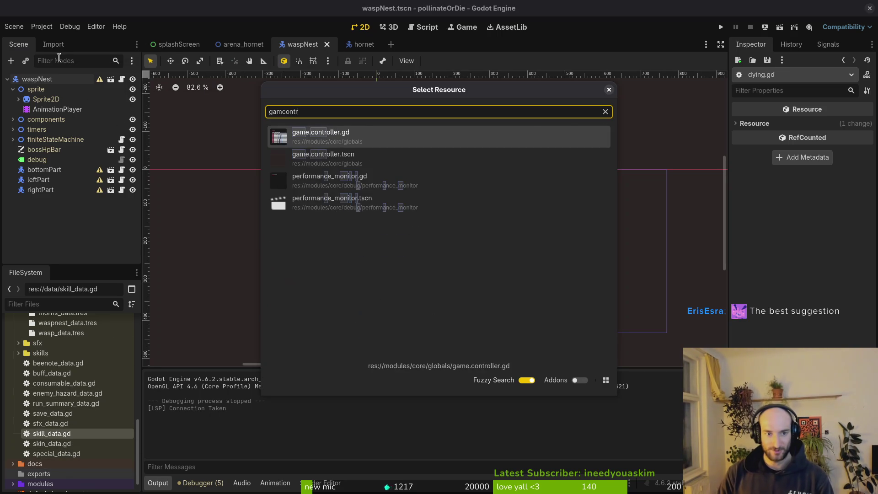
key(Return)
click(13, 89)
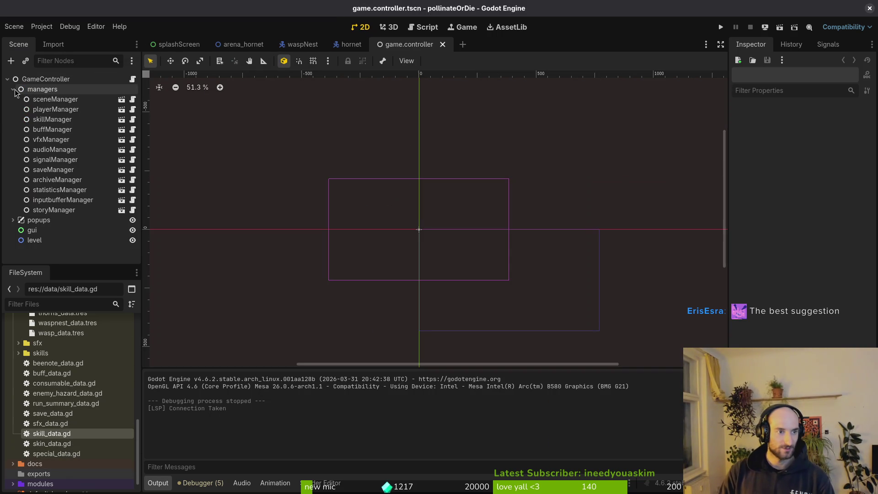
click(46, 129)
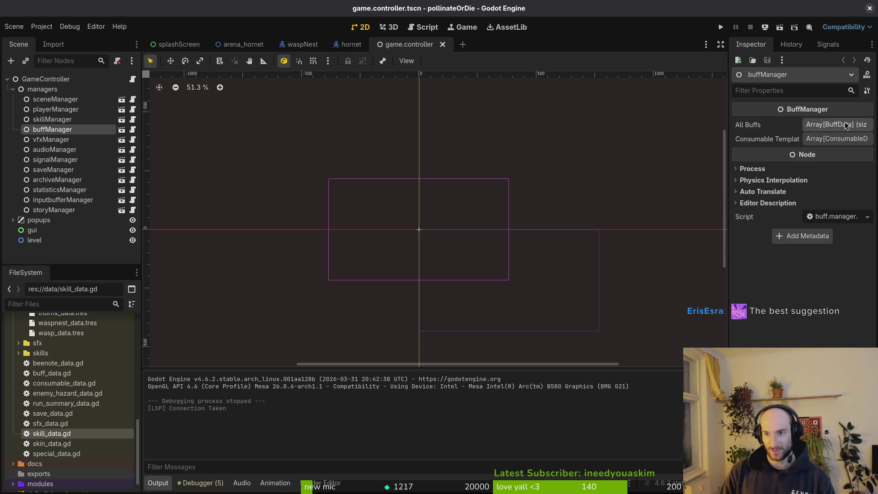
click(829, 125)
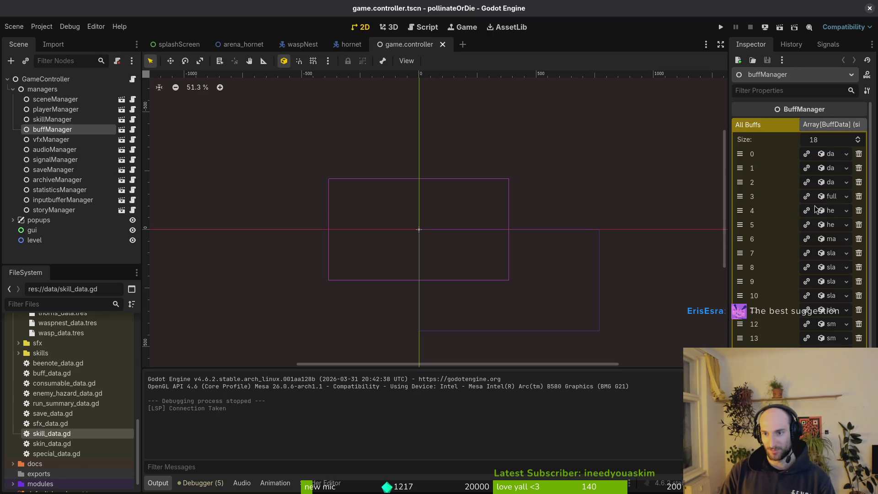
click(829, 182)
click(830, 183)
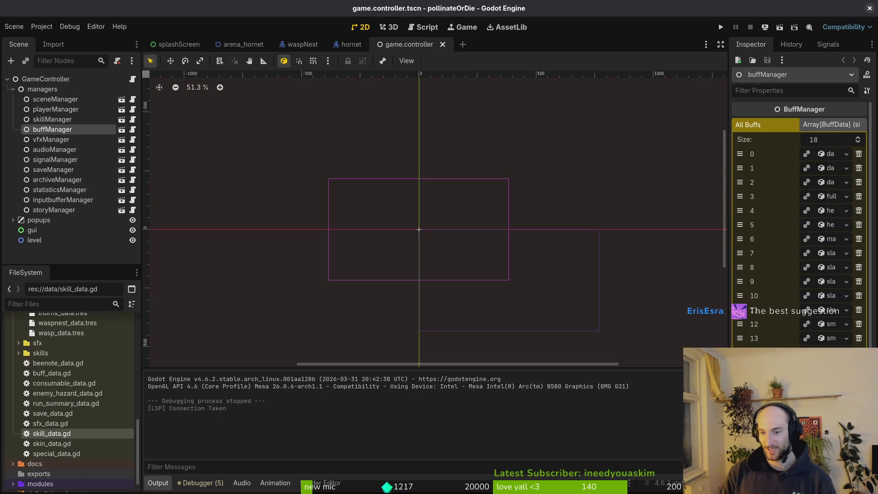
click(831, 339)
click(832, 342)
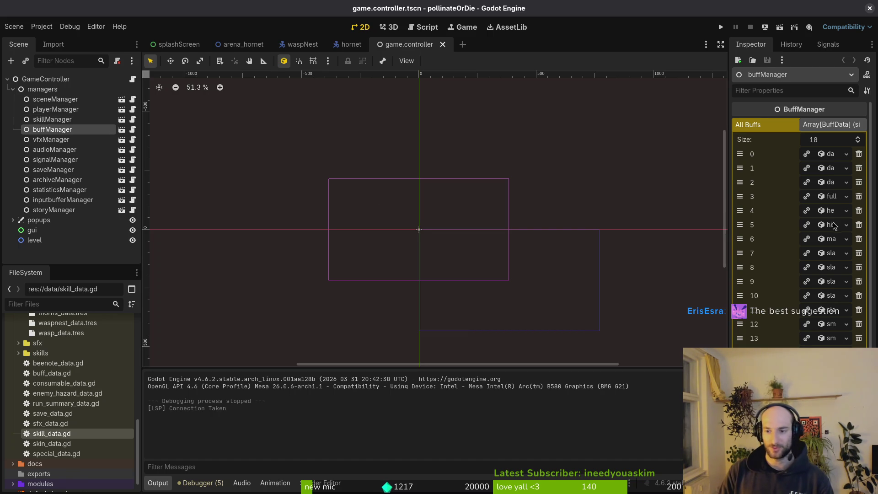
key(super+2)
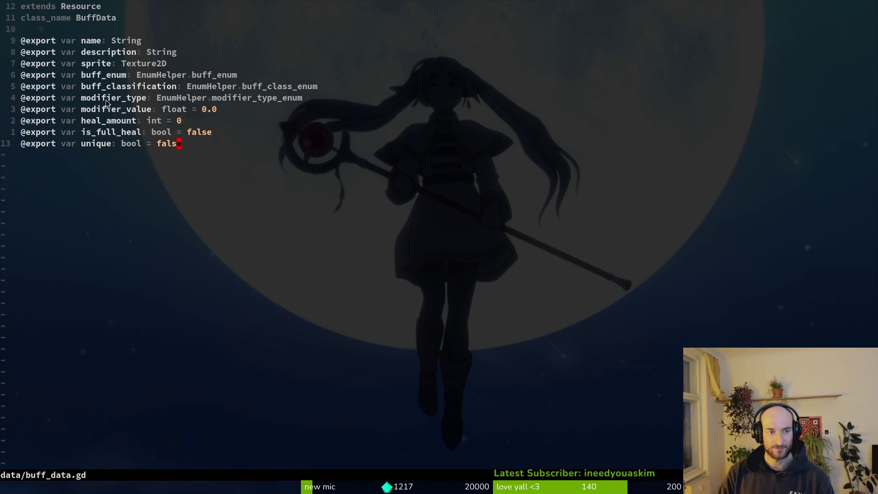
key(k)
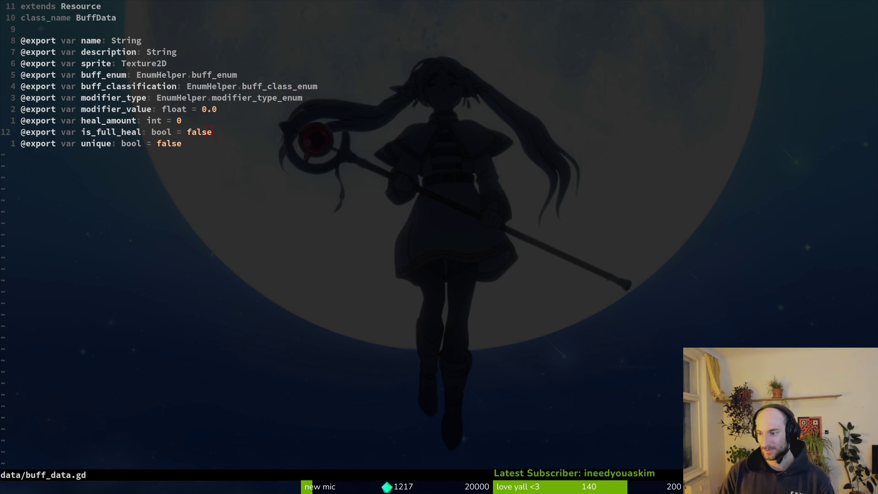
key(super+1)
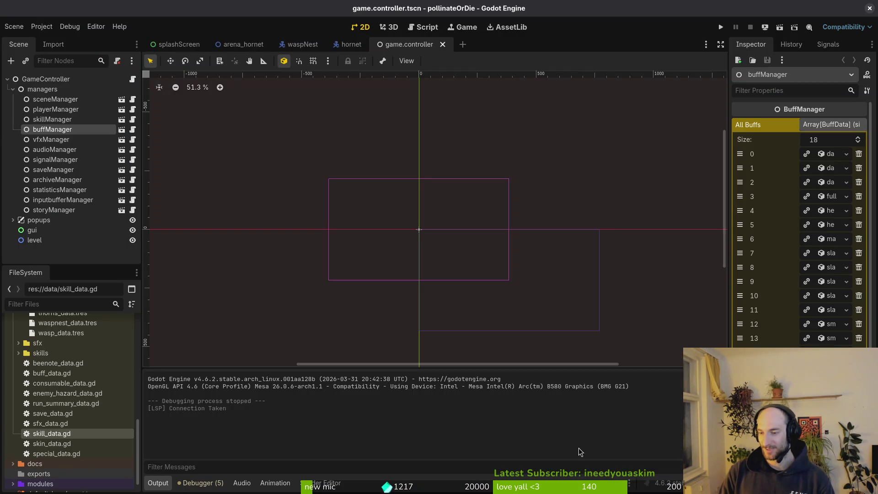
Collapse enemy_hazards, expand data/buffs, and inspect maxhp1.tres.
scroll(65, 358, up, 5)
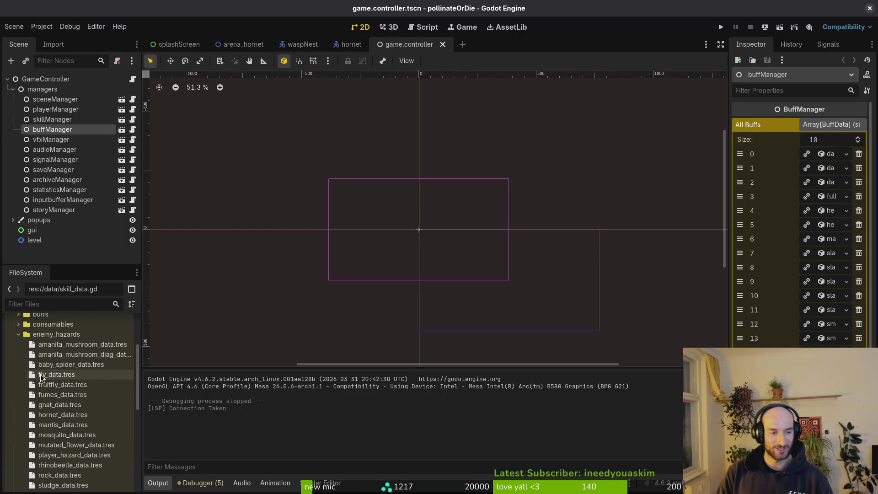
scroll(65, 358, up, 2)
double_click(58, 353)
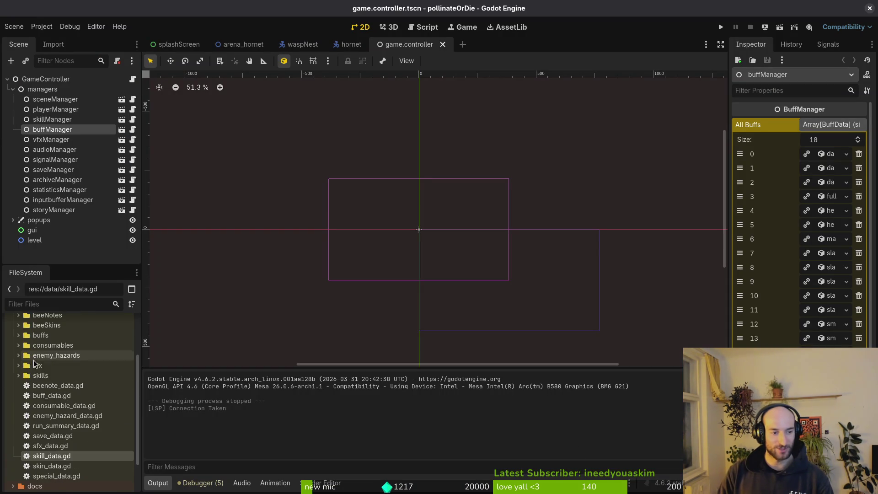
scroll(42, 362, up, 3)
click(19, 399)
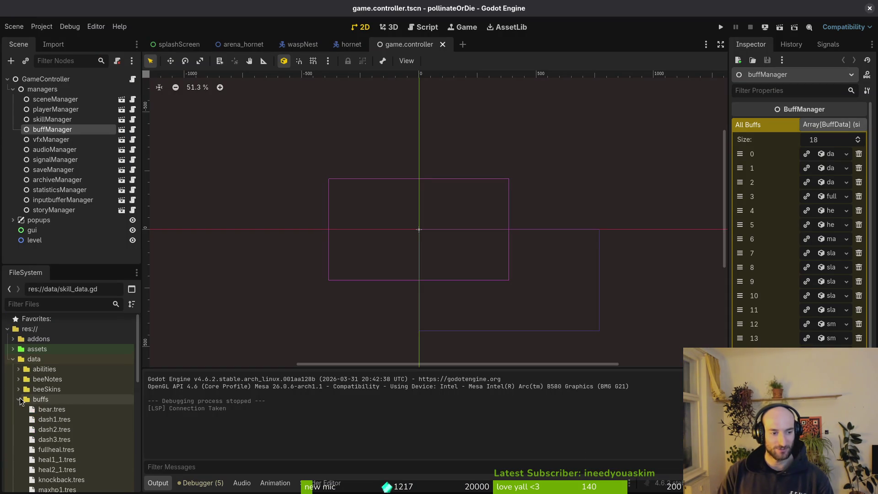
scroll(56, 419, down, 2)
scroll(57, 411, down, 3)
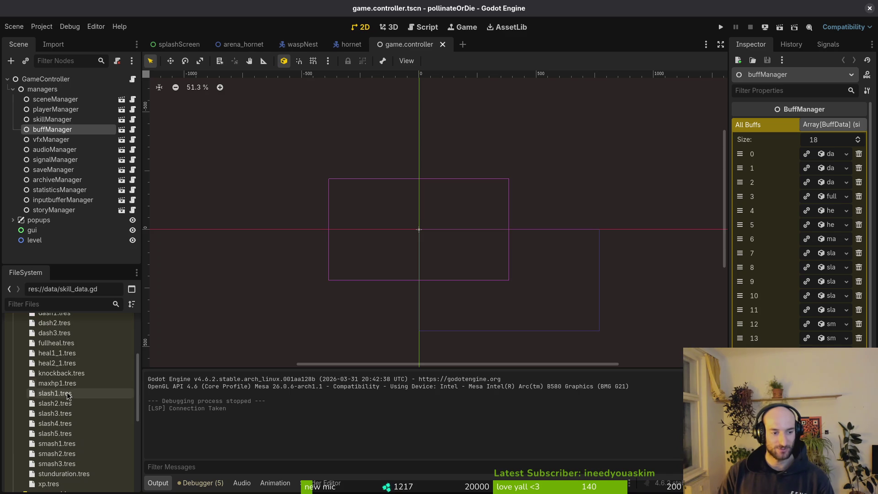
click(51, 387)
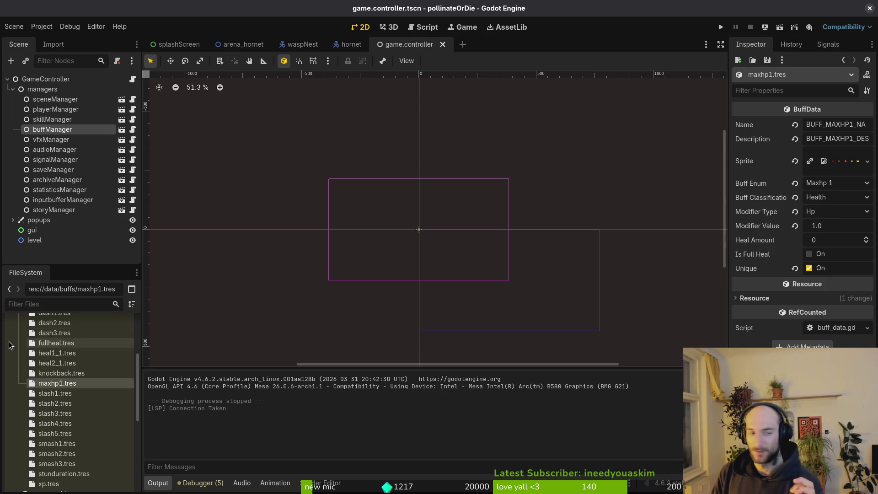
Collapse the buffs folder and return to buff_data.gd in Neovim.
scroll(28, 403, up, 5)
click(18, 400)
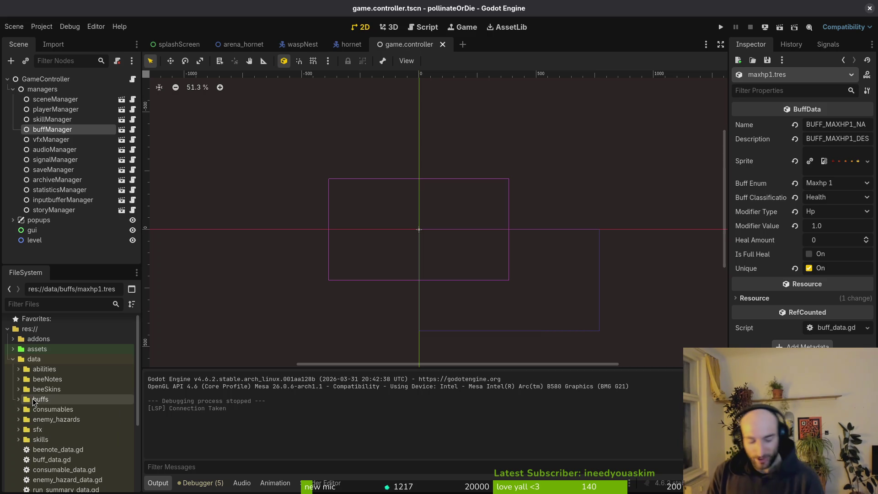
key(alt+Tab)
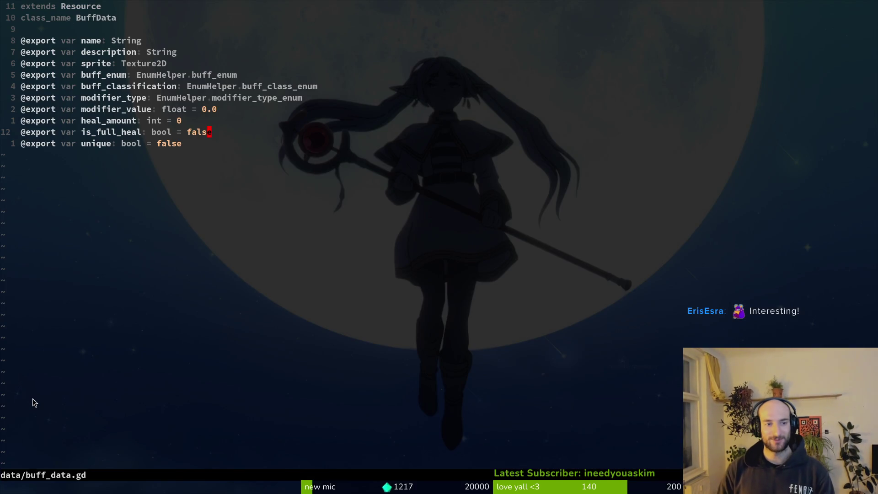
Open modules/core/globals/game.controller.gd through a 'gamec' file search and save it.
key(space)
key(f)
key(f)
text(gamec)
key(Return)
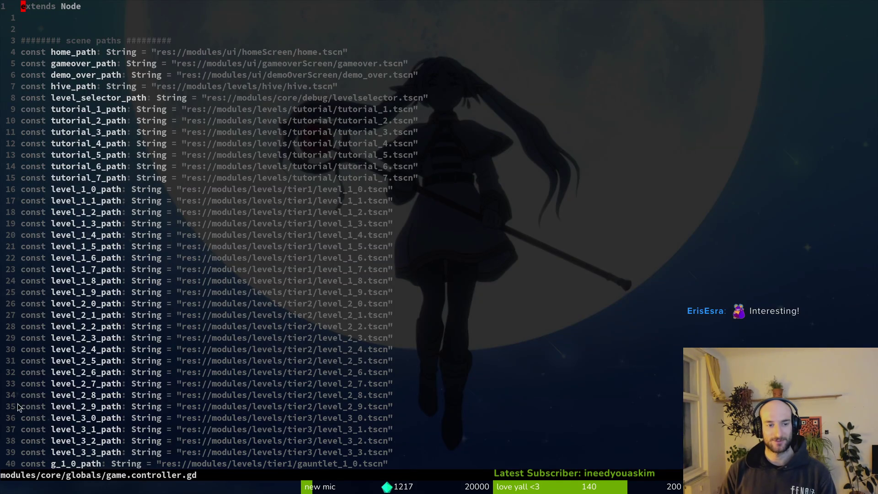
scroll(294, 177, down, 1)
scroll(83, 163, up, 1)
drag(363, 290, 367, 274)
key(ctrl+s)
Select the scene path lines, save again, place the cursor on level_1_4, and return to Godot.
scroll(392, 320, down, 3)
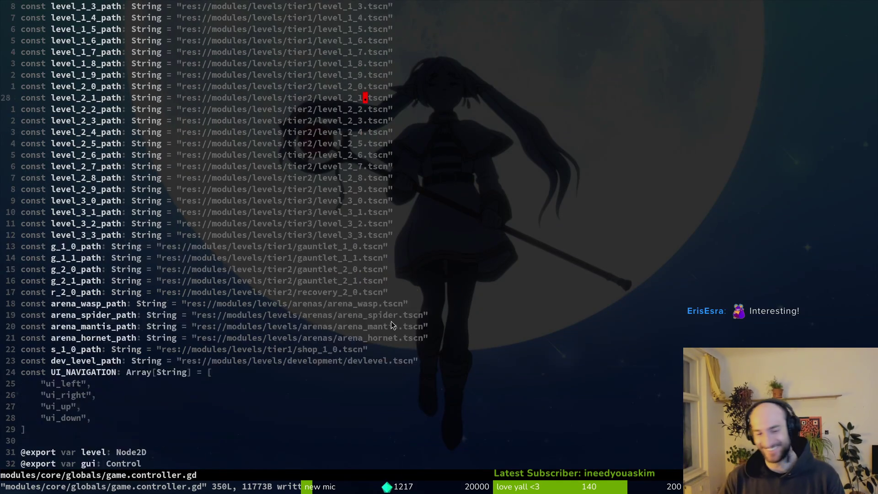
drag(372, 360, 173, 182)
click(208, 190)
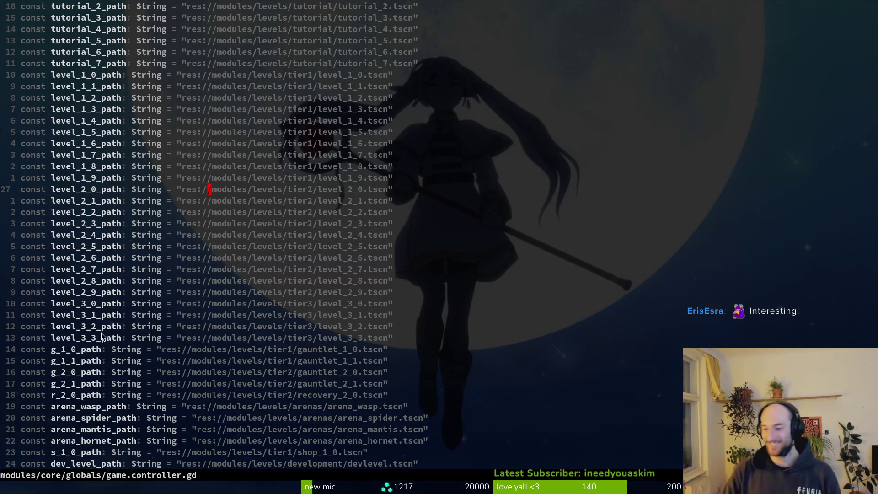
scroll(271, 288, up, 4)
key(ctrl+s)
click(319, 234)
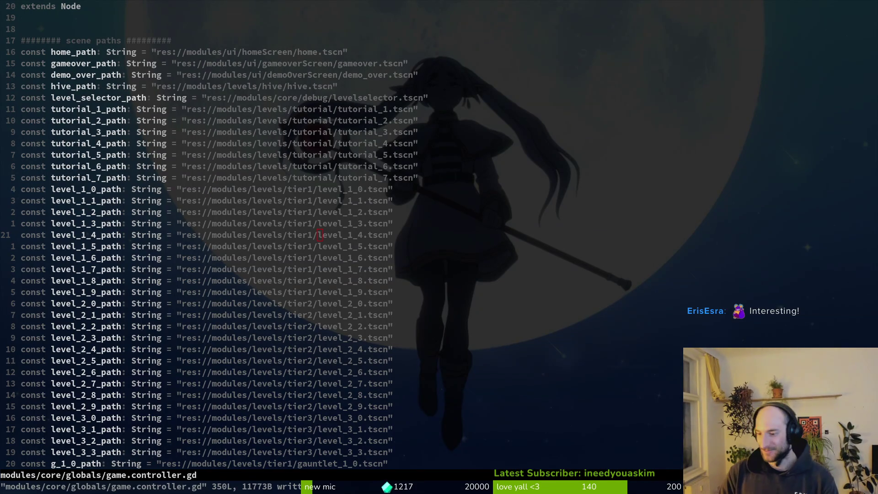
key(alt+Tab)
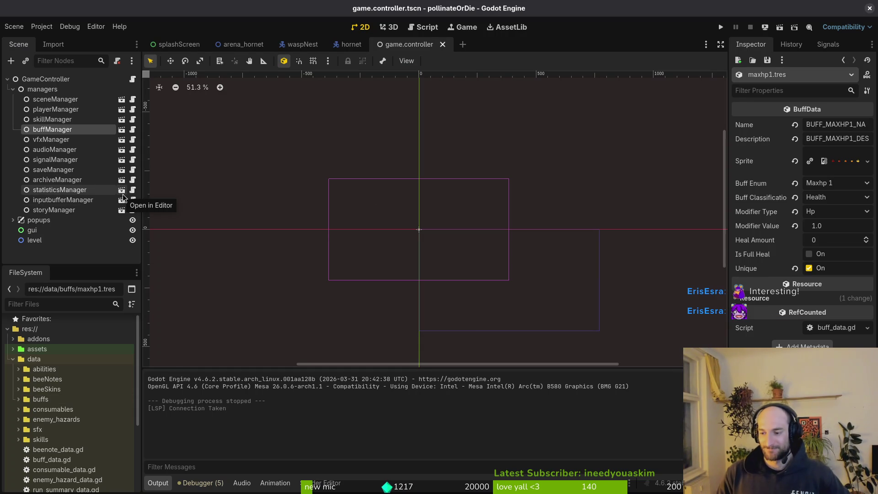
Inspect the heal and poisonSting resources in the abilities folder.
click(18, 399)
click(18, 400)
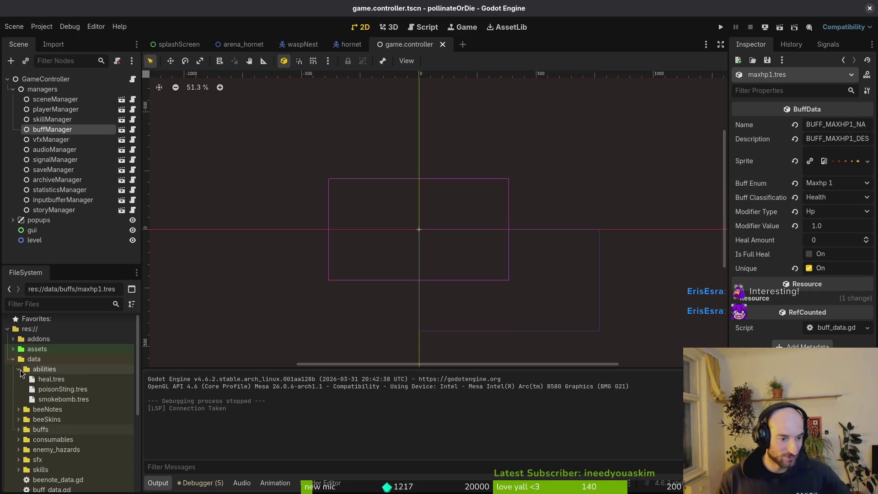
double_click(26, 371)
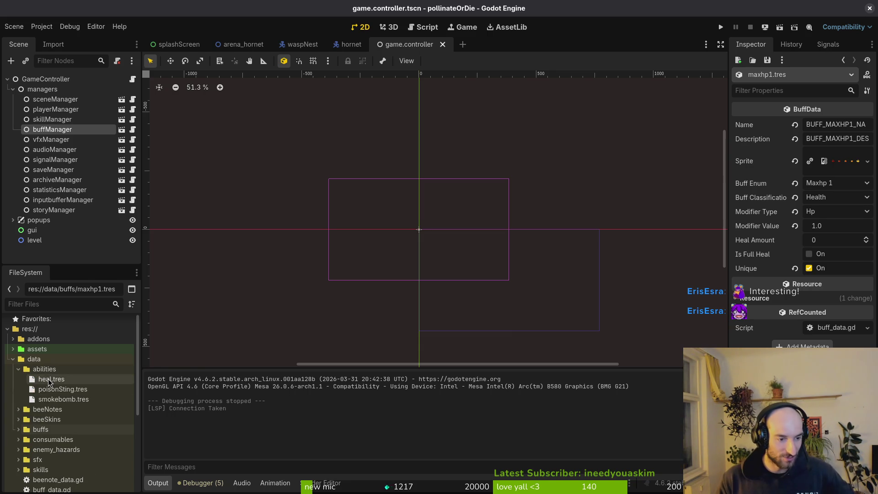
click(52, 379)
click(62, 389)
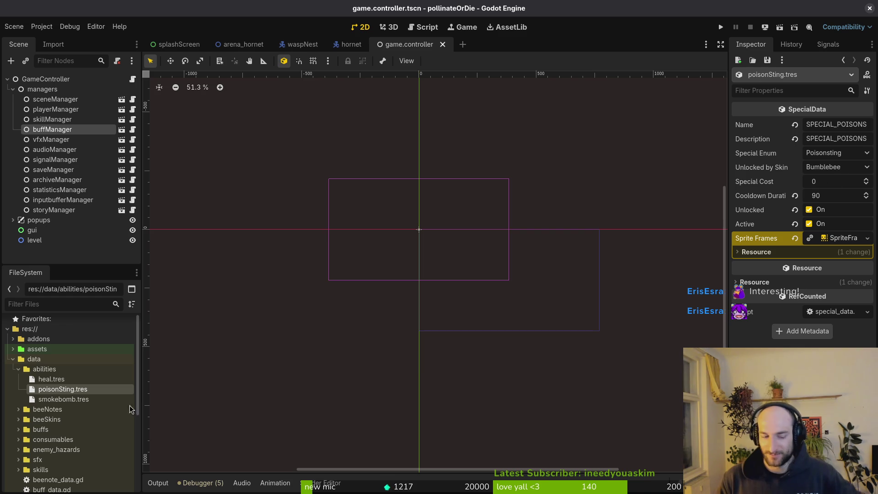
click(19, 370)
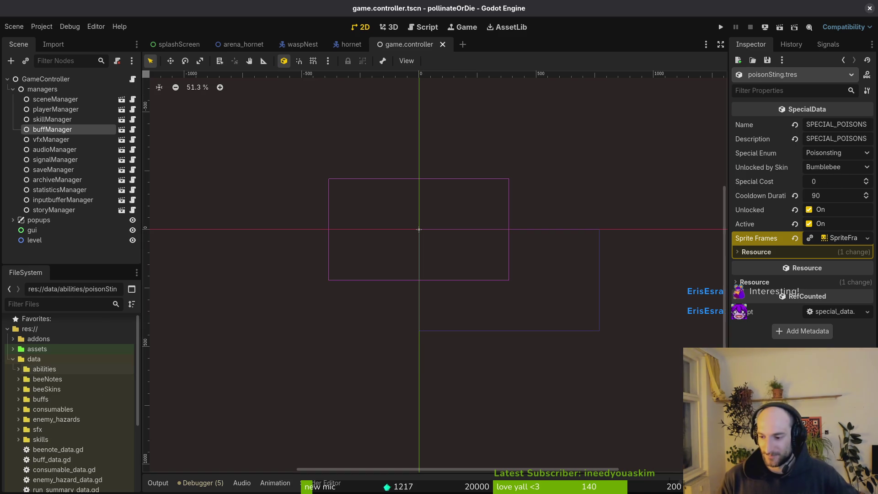
Inspect fruitfly_data.tres in enemy_hazards, collapse the folder, and show sfx_data.gd.
click(19, 420)
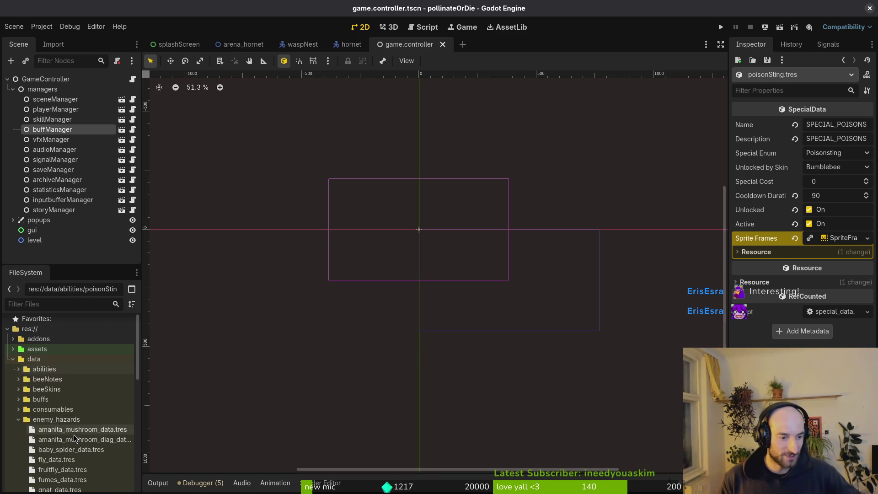
scroll(73, 437, down, 3)
click(63, 406)
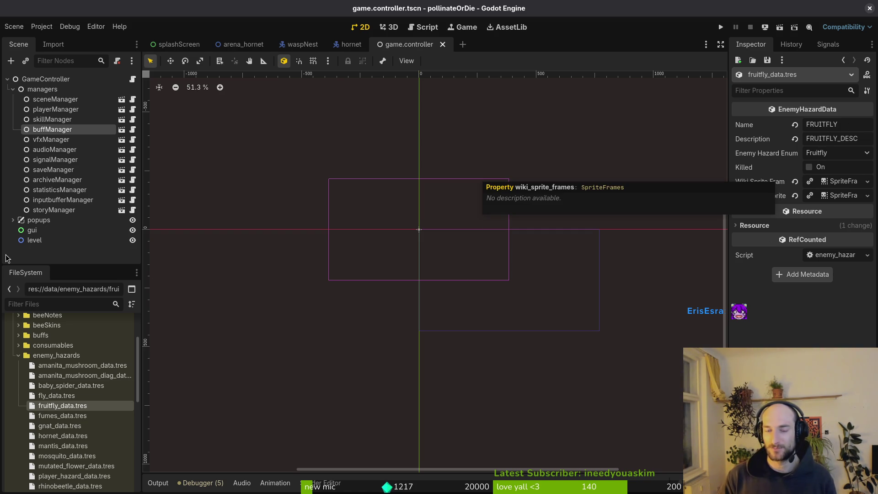
click(17, 356)
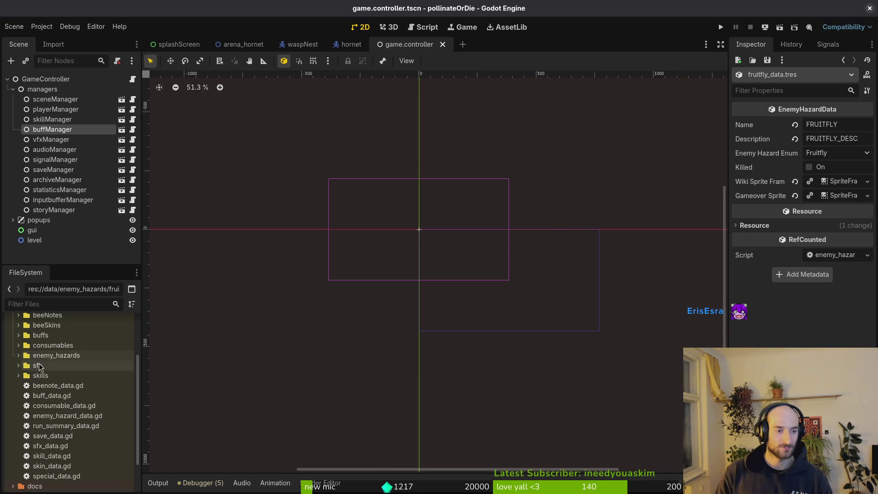
click(17, 355)
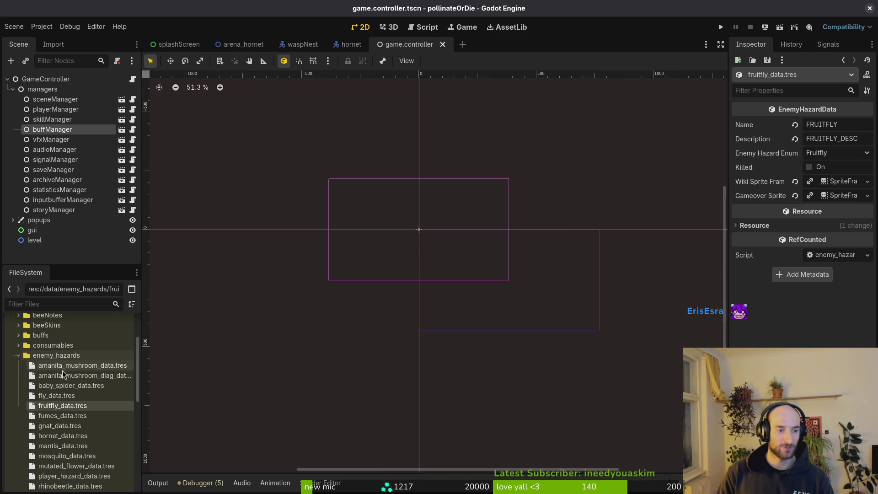
click(19, 355)
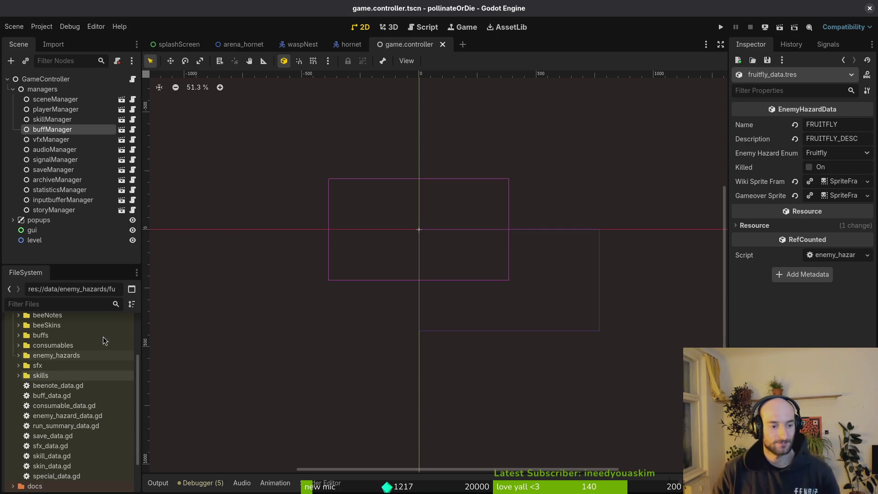
click(94, 446)
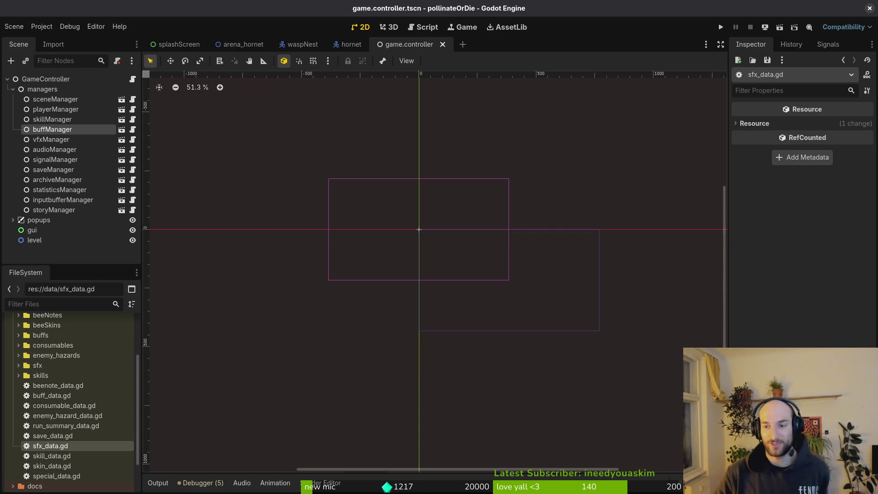
Inspect consumable_shield_sfx.tres in the sfx folder, then collapse the folder.
click(18, 366)
click(80, 417)
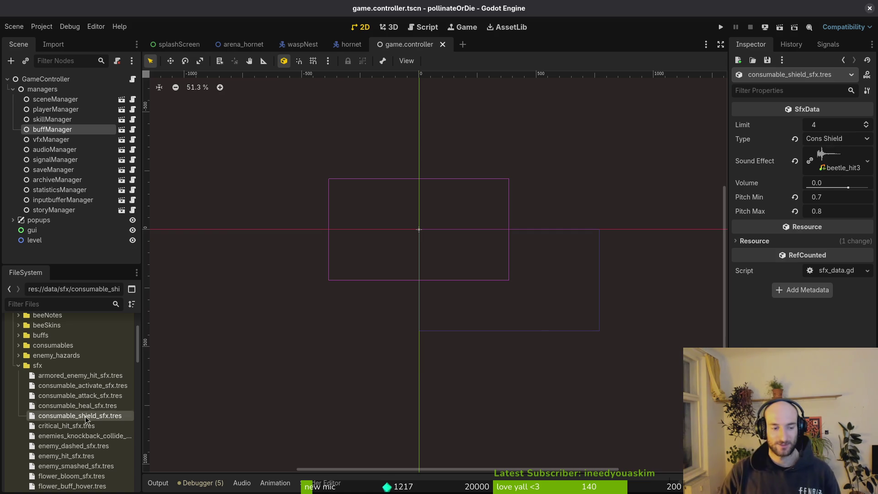
scroll(74, 407, down, 5)
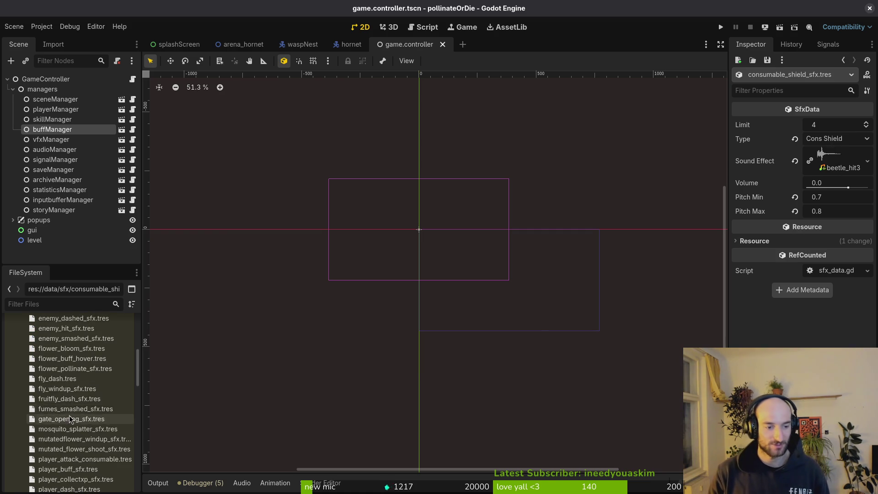
scroll(67, 415, up, 10)
click(19, 433)
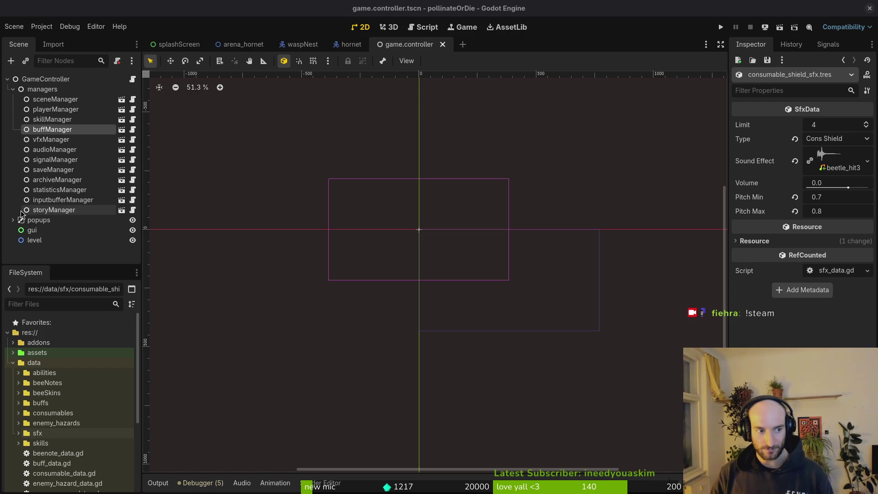
Collapse the managers and GameController scene nodes and switch to hornetNest.aseprite in Aseprite.
click(13, 89)
click(7, 79)
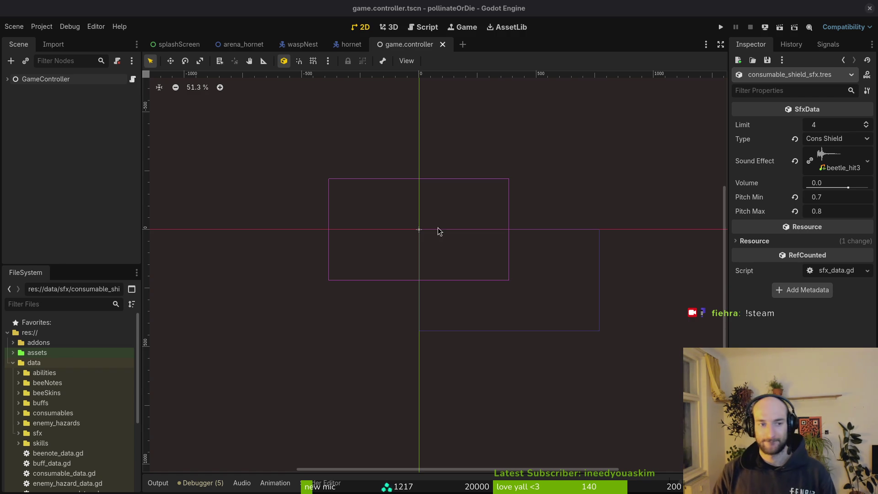
scroll(394, 214, down, 1)
key(alt+Tab)
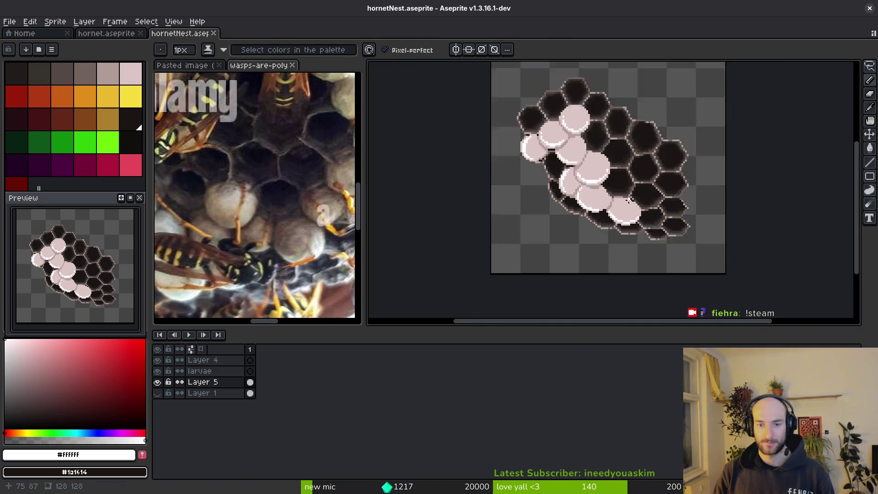
After checking the wasp reference, paint a dark-brown row along the comb's top edge and overpaint it lighter brown.
key(minus)
key(minus)
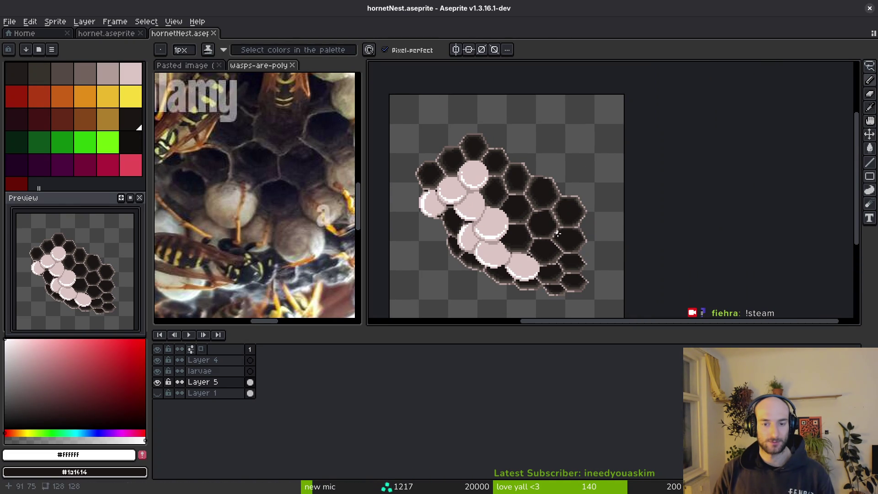
drag(568, 235, 564, 234)
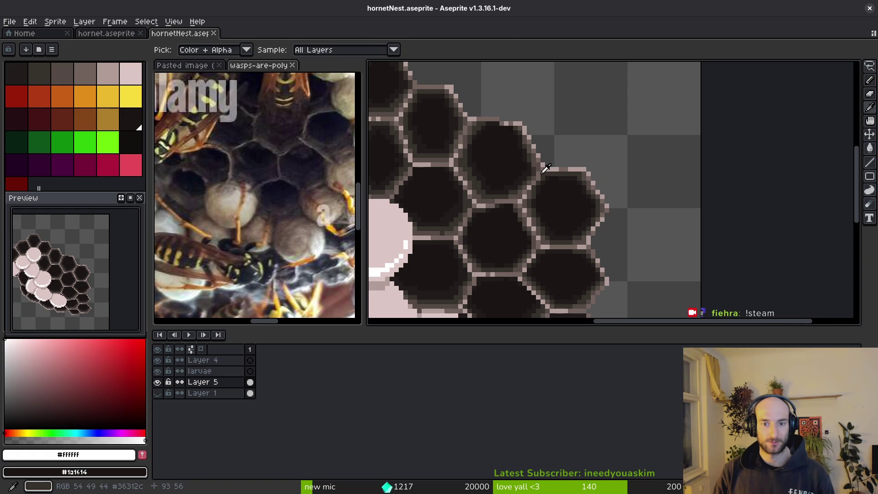
alt+click(512, 188)
click(513, 188)
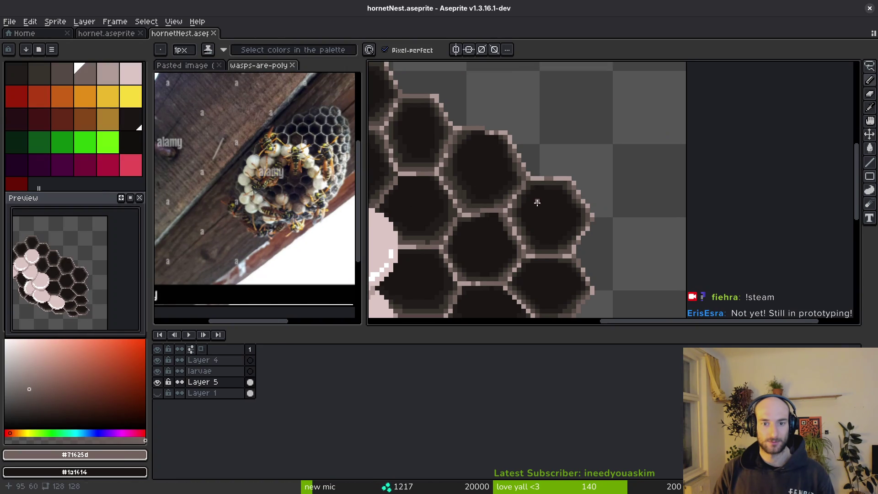
scroll(533, 194, down, 4)
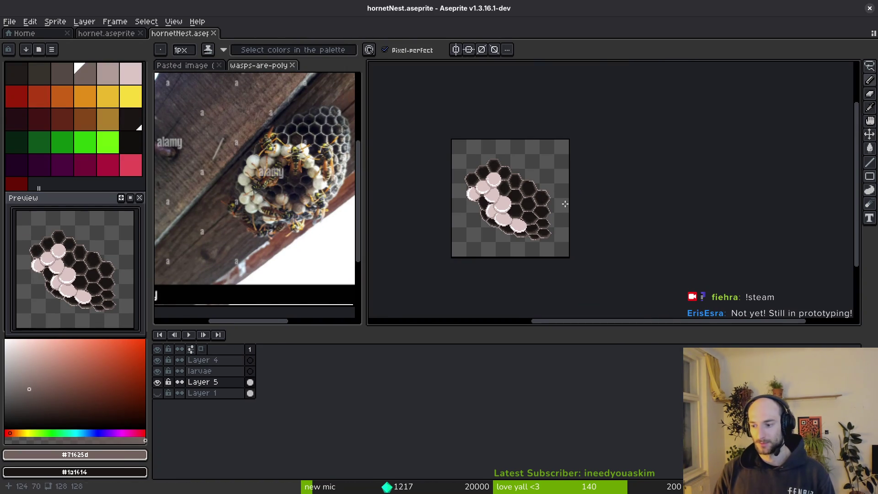
drag(565, 204, 577, 203)
scroll(503, 183, up, 4)
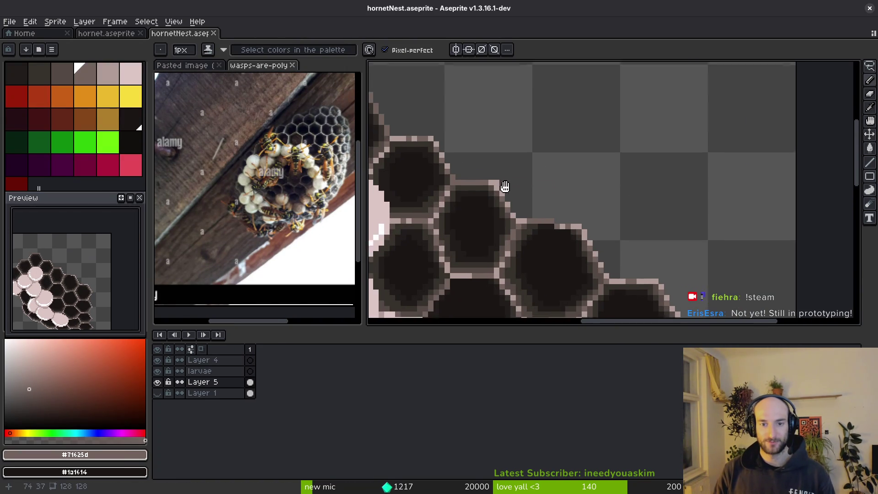
scroll(471, 173, up, 2)
alt+click(496, 218)
drag(476, 189, 423, 174)
alt+click(531, 215)
drag(476, 189, 435, 174)
Draw a short line of brown shell pixels and a brown arch above the cell.
scroll(438, 175, down, 3)
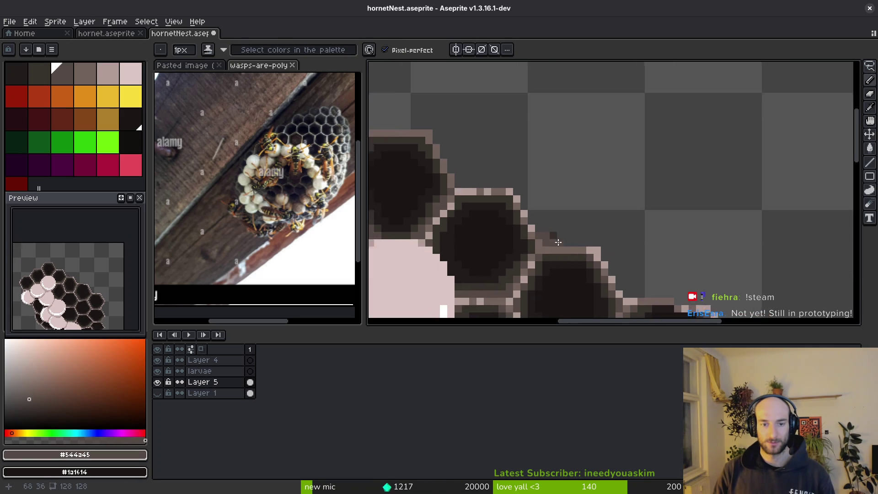
scroll(539, 224, up, 3)
scroll(503, 165, down, 2)
scroll(523, 181, up, 1)
mouse_move(498, 163)
mouse_down()
mouse_move(512, 173)
mouse_move(538, 170)
mouse_up()
scroll(526, 173, down, 1)
scroll(472, 127, up, 1)
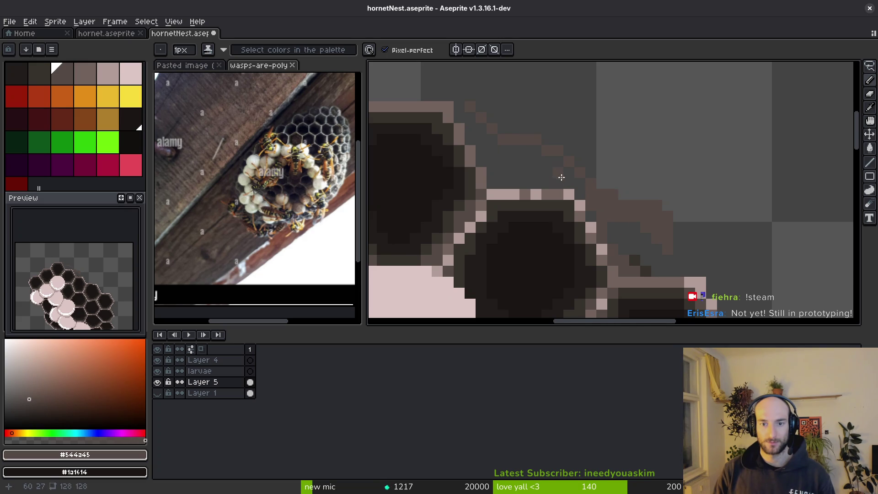
scroll(559, 175, up, 1)
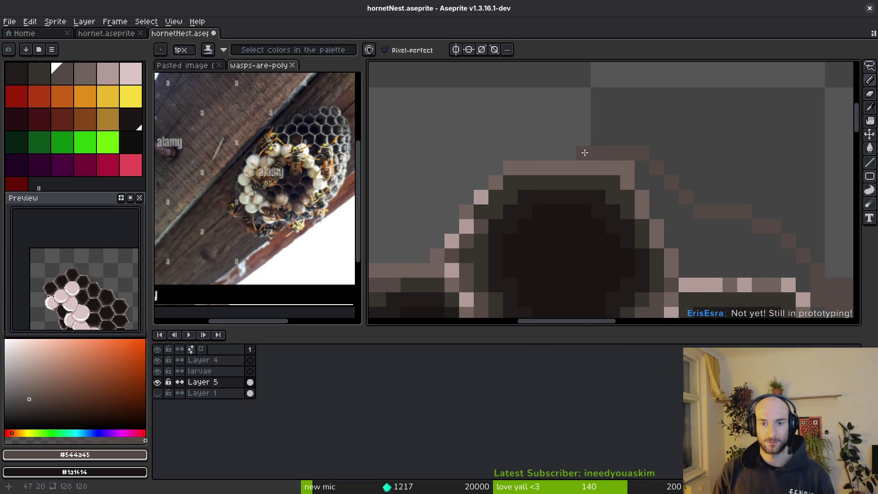
scroll(732, 215, down, 2)
scroll(588, 177, up, 1)
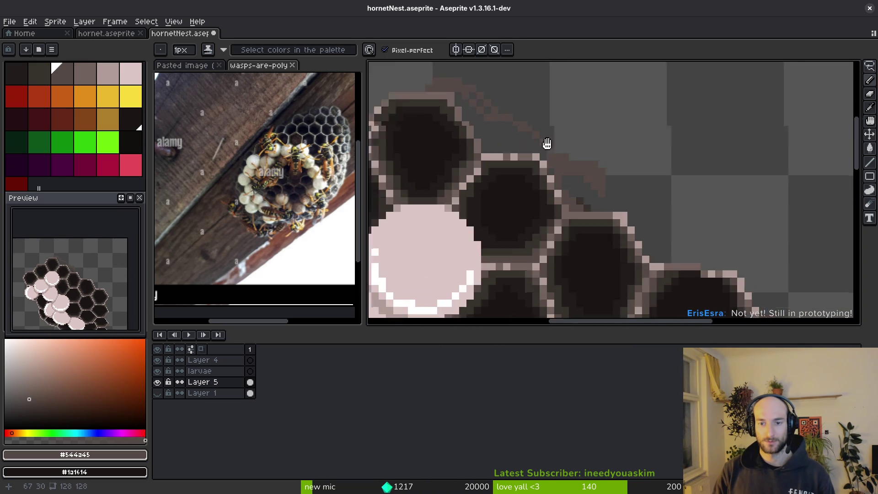
scroll(451, 88, up, 1)
mouse_move(580, 191)
mouse_down()
mouse_move(638, 188)
mouse_move(657, 166)
mouse_move(637, 181)
mouse_move(503, 116)
mouse_move(594, 185)
mouse_move(635, 280)
mouse_up()
Add brown shell pixels beside the cell and above the pink rim, plus a dark diagonal outline.
scroll(620, 176, down, 2)
scroll(619, 176, up, 2)
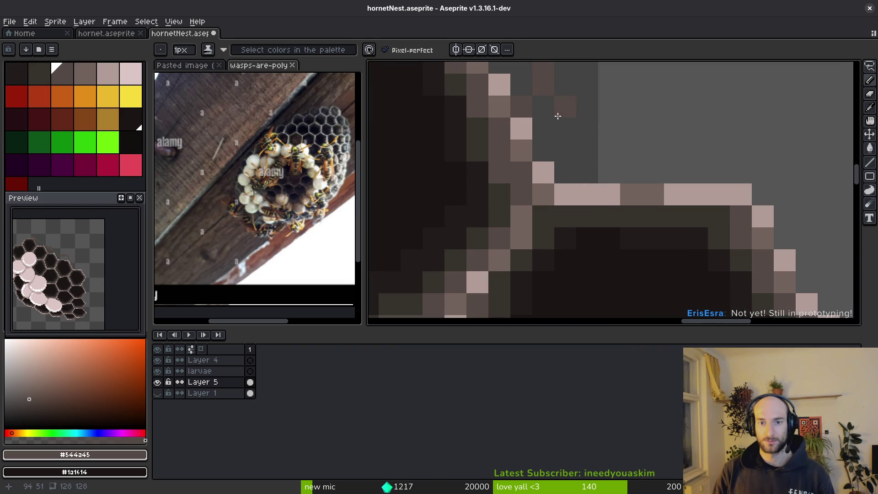
mouse_move(567, 120)
mouse_down()
mouse_move(731, 159)
mouse_move(604, 118)
mouse_up()
drag(588, 80, 641, 148)
scroll(689, 176, down, 2)
scroll(694, 186, up, 1)
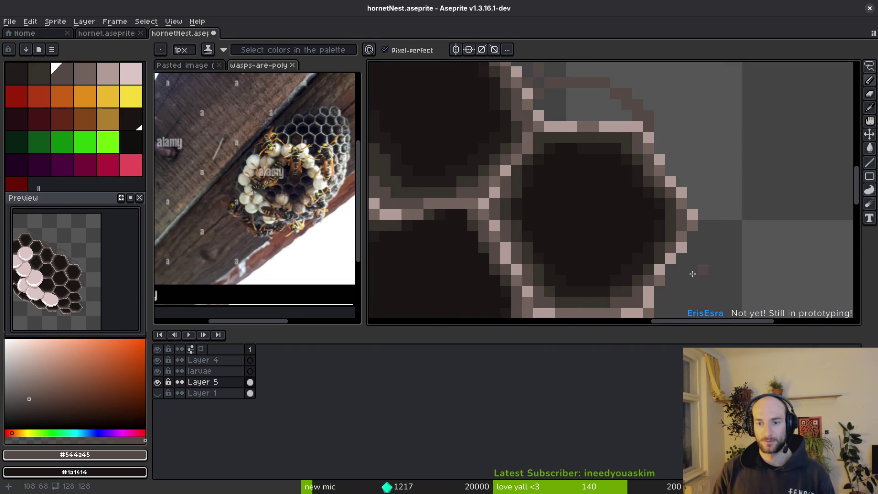
scroll(661, 116, up, 1)
drag(685, 112, 705, 137)
mouse_move(704, 137)
mouse_down()
mouse_move(717, 185)
mouse_move(694, 101)
mouse_move(653, 112)
mouse_up()
Flood-fill the area outside the cell with brown and save the sprite.
key(g)
click(672, 146)
click(581, 88)
key(e)
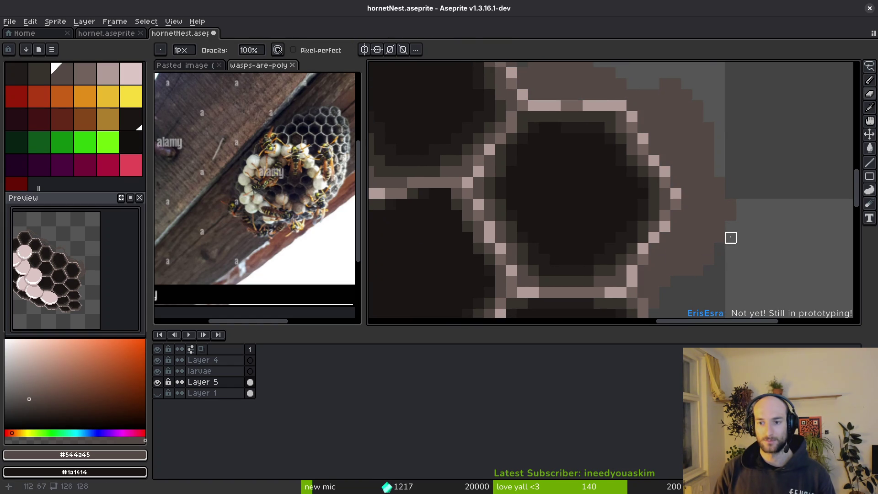
key(b)
key(ctrl+s)
Fill the grey gap outside the comb with brown and save hornetNest.aseprite again.
scroll(712, 166, up, 3)
scroll(712, 166, left, 3)
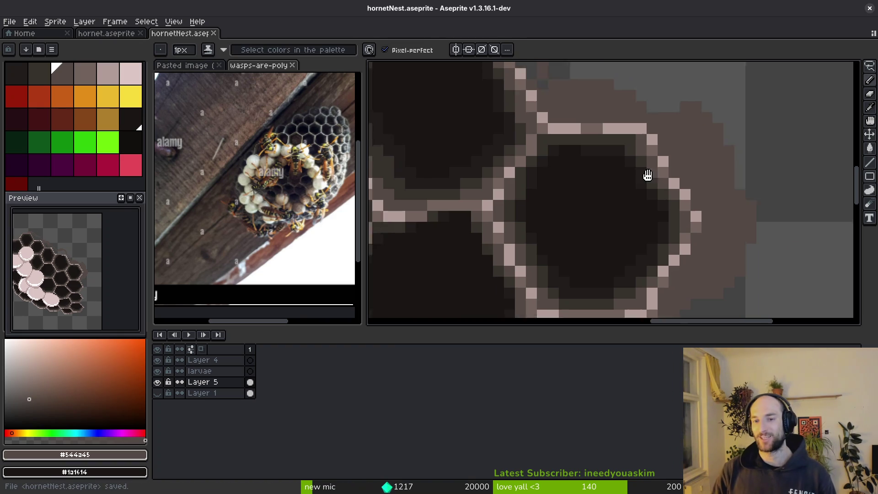
key(ctrl+s)
scroll(658, 171, up, 2)
scroll(659, 171, left, 1)
key(g)
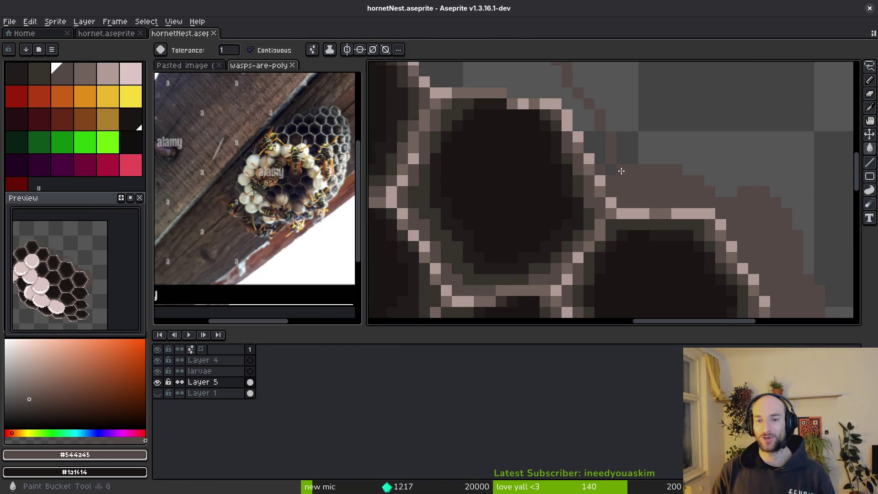
click(540, 80)
scroll(579, 186, right, 2)
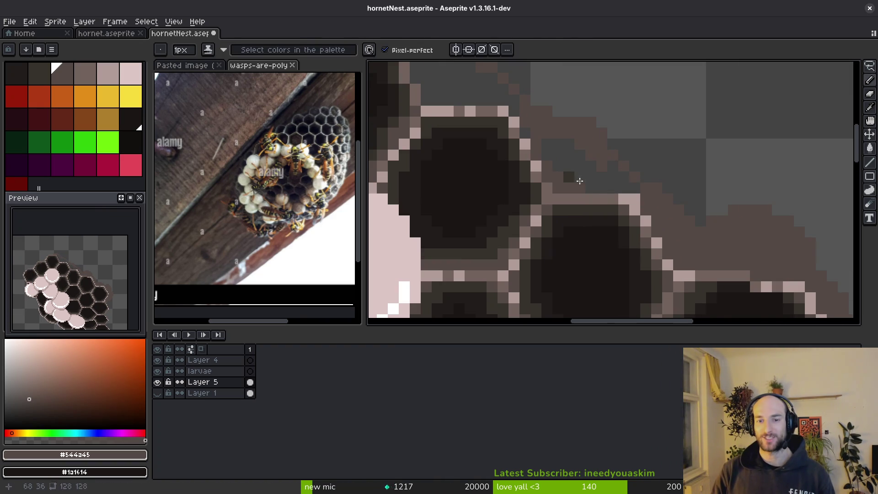
scroll(562, 161, right, 1)
scroll(559, 153, down, 1)
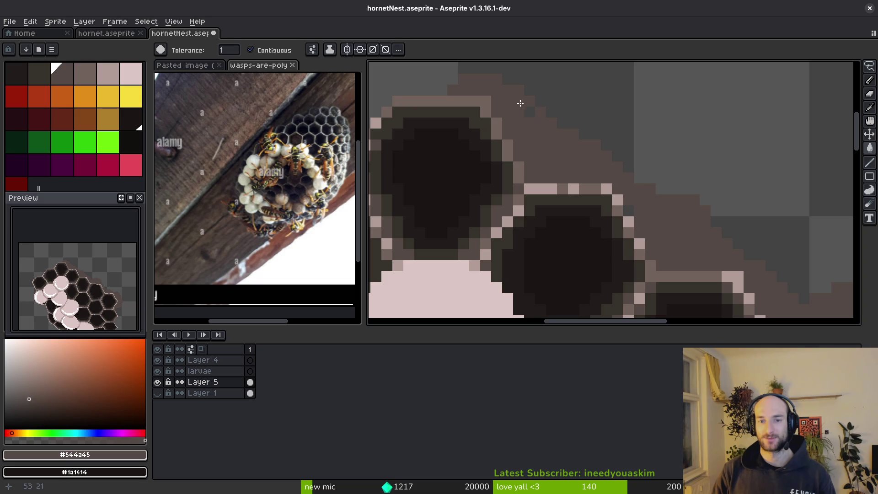
key(b)
key(ctrl+s)
scroll(658, 218, down, 3)
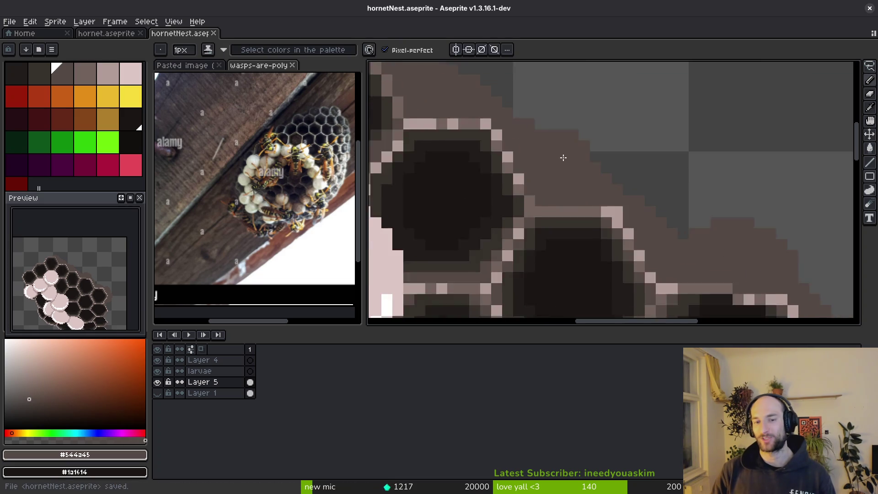
scroll(679, 218, up, 4)
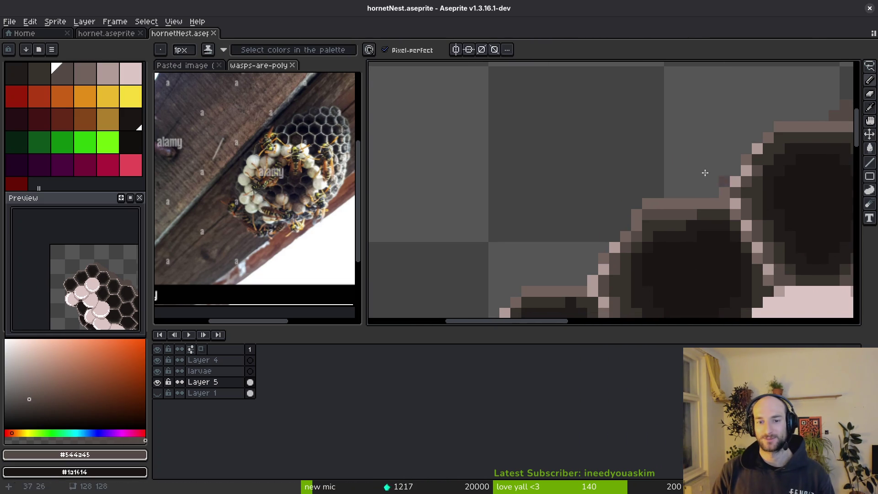
Draw a dark-brown line along the top of the shell and save the sprite.
drag(754, 149, 640, 148)
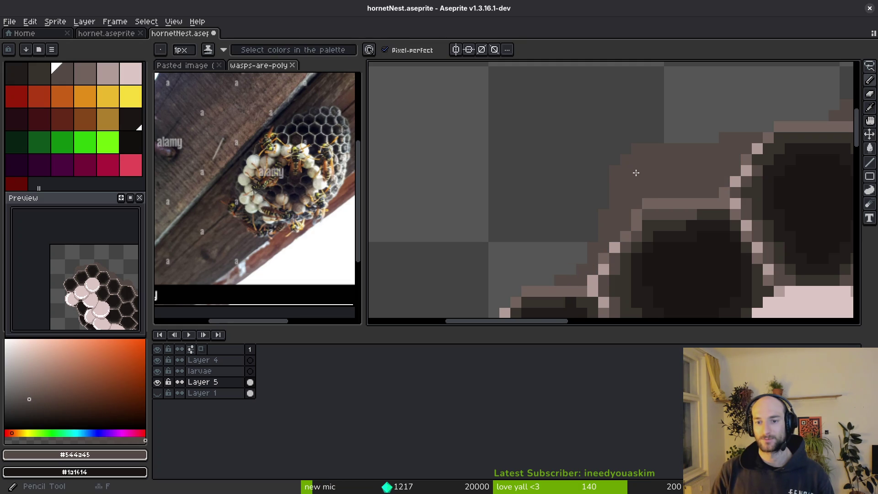
scroll(641, 174, down, 3)
scroll(704, 208, down, 2)
scroll(704, 208, up, 1)
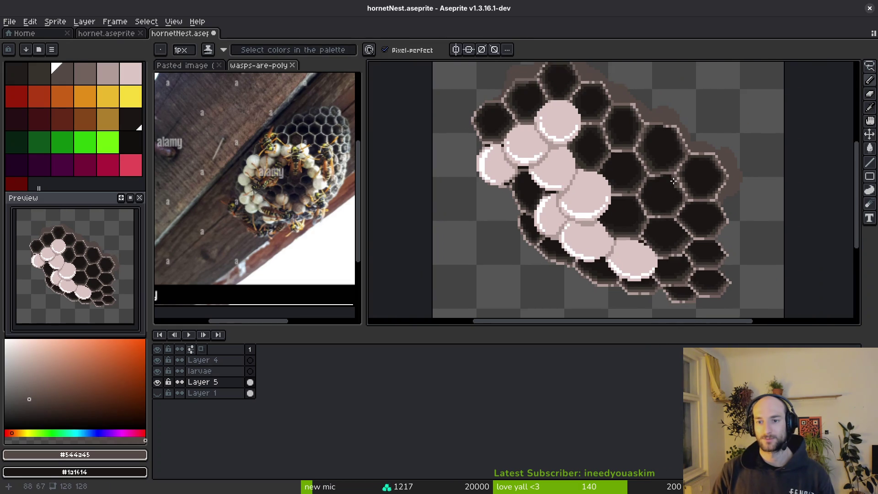
scroll(704, 208, down, 1)
scroll(722, 206, up, 3)
scroll(697, 218, down, 1)
scroll(681, 228, up, 3)
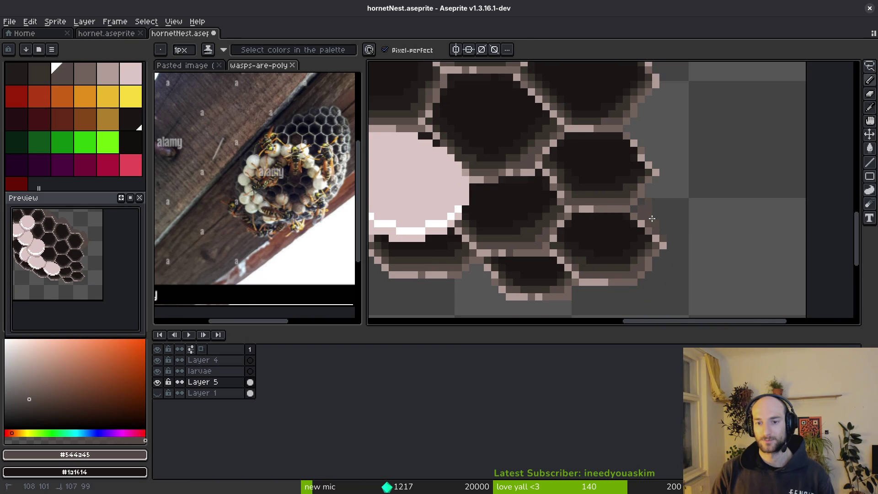
scroll(669, 189, up, 1)
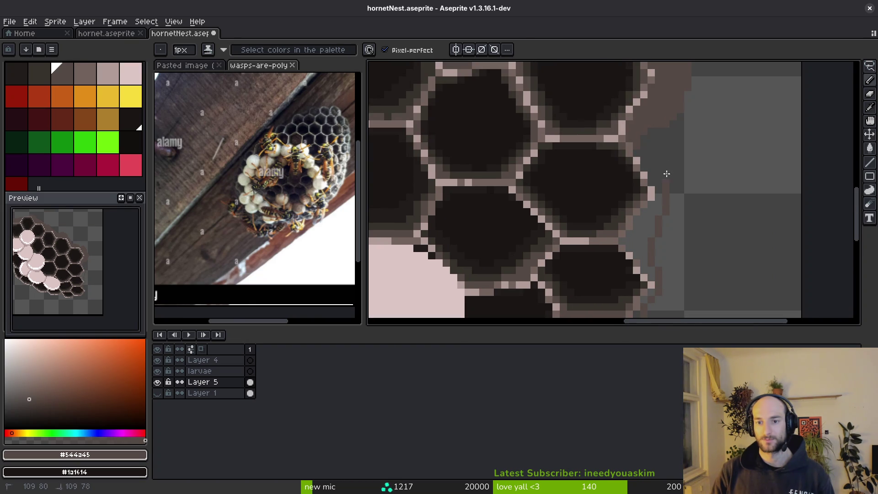
key(g)
scroll(687, 231, down, 1)
key(f)
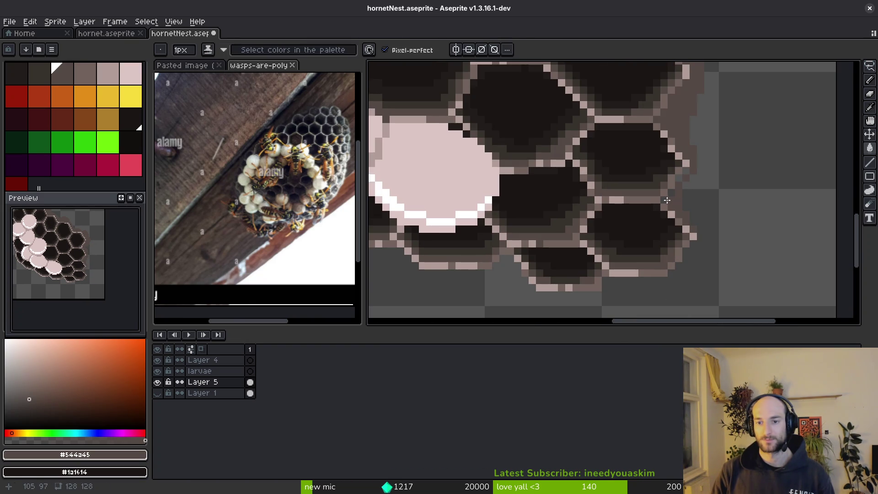
key(g)
key(f)
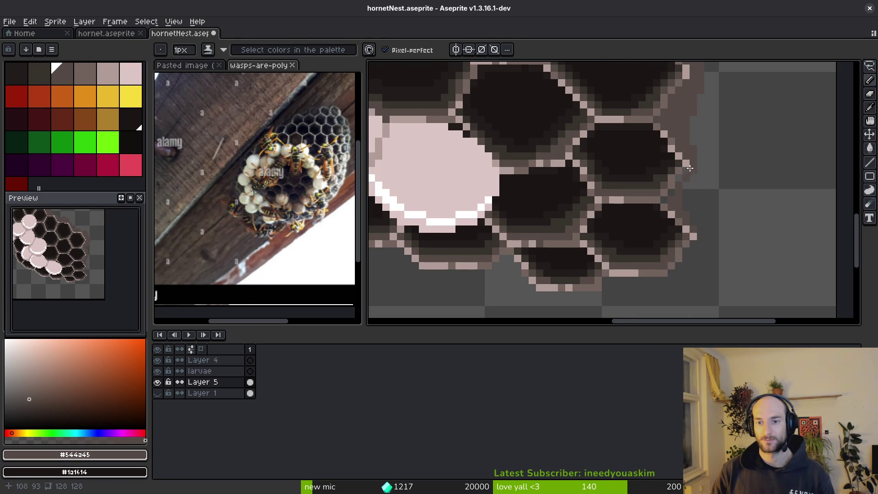
scroll(709, 227, down, 2)
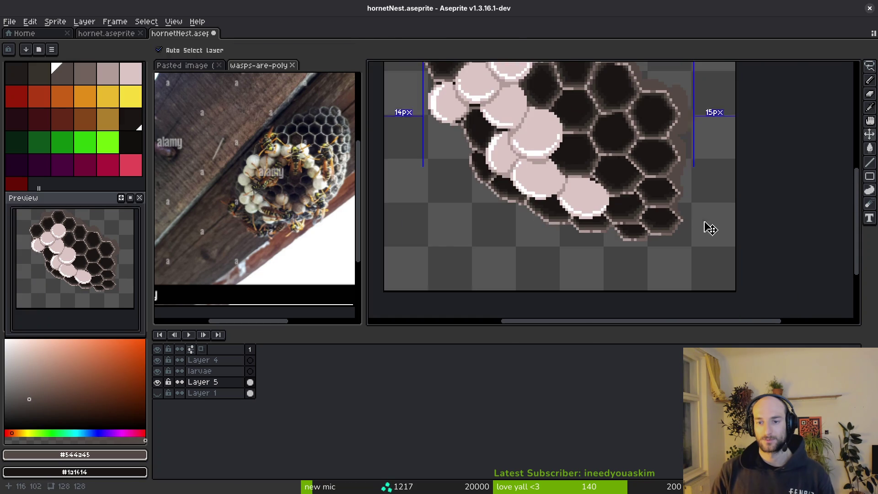
key(ctrl+s)
Pick the dark brown from the sprite with the eyedropper and return to the Pencil.
scroll(672, 251, up, 2)
scroll(632, 176, up, 2)
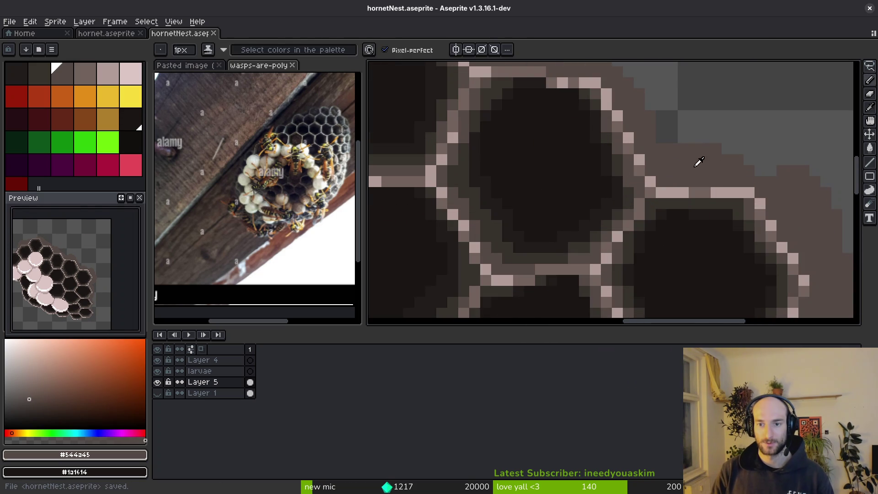
key(i)
click(628, 164)
key(f)
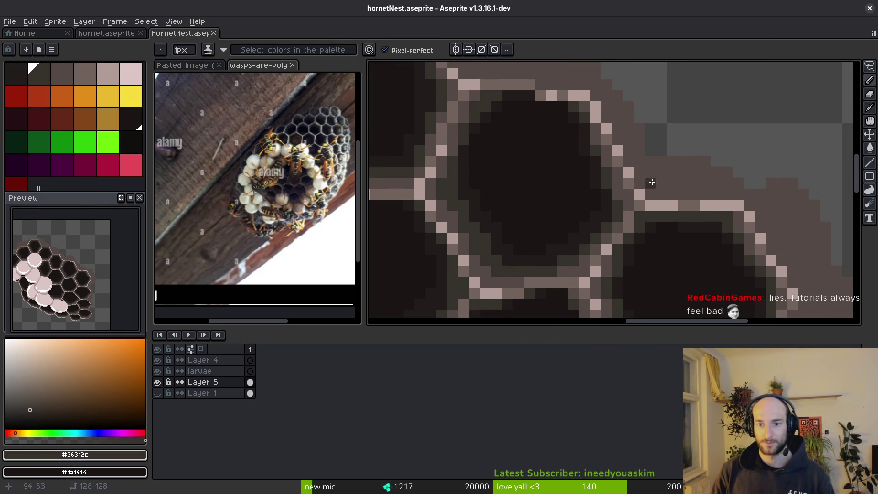
Sample the dark brown and draw a first dark stroke across the shell.
alt+click(631, 201)
alt+click(657, 168)
mouse_move(661, 183)
mouse_down()
mouse_move(741, 189)
mouse_move(634, 161)
mouse_up()
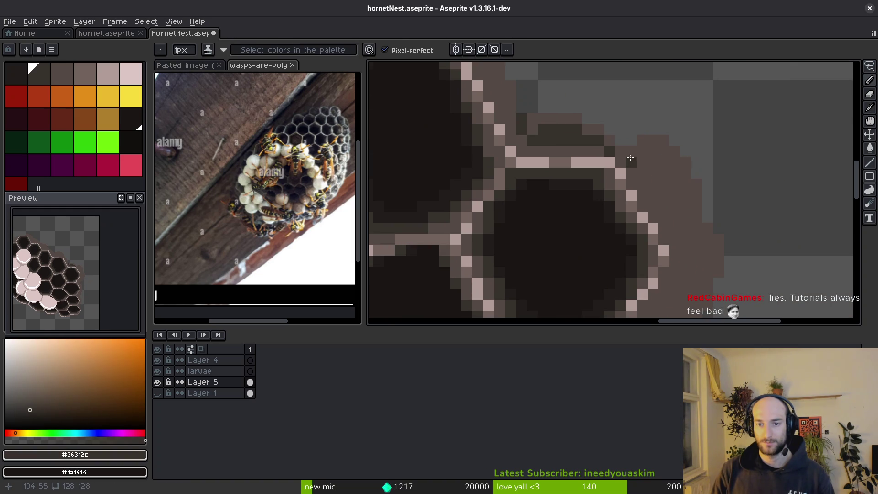
mouse_move(670, 224)
mouse_down()
mouse_move(653, 180)
mouse_move(681, 114)
mouse_up()
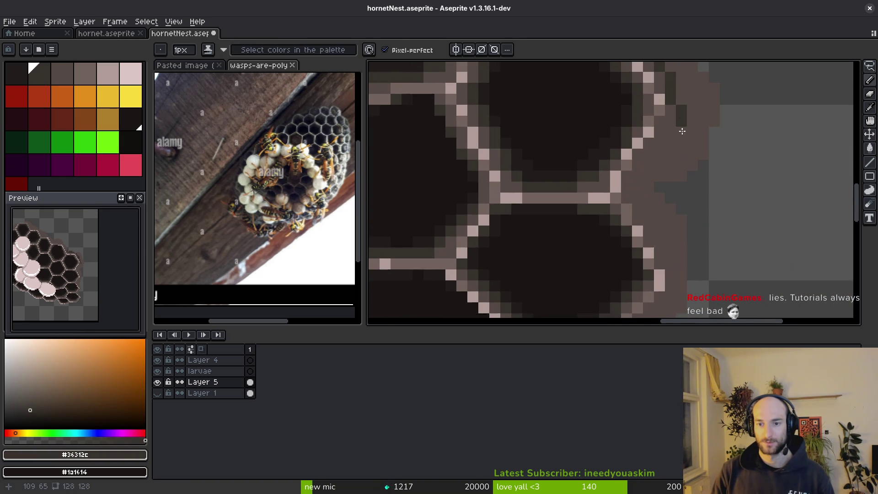
mouse_move(647, 212)
mouse_down()
mouse_move(660, 162)
mouse_move(656, 257)
mouse_up()
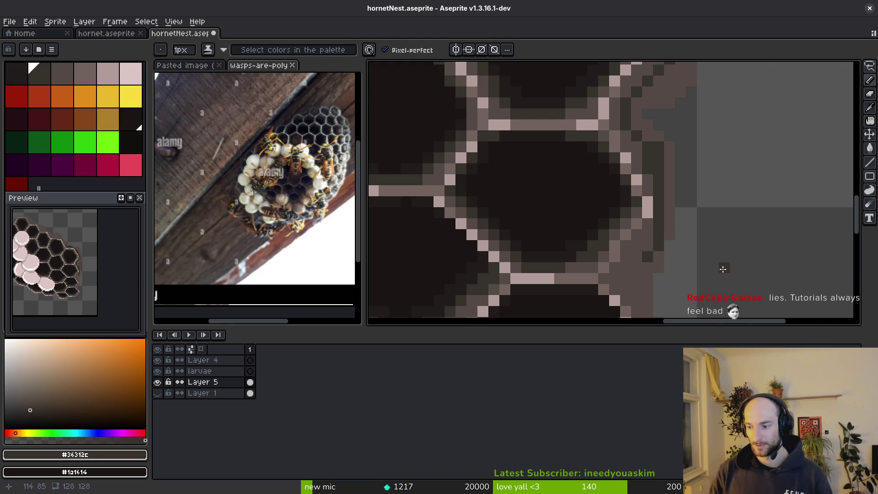
drag(680, 238, 693, 170)
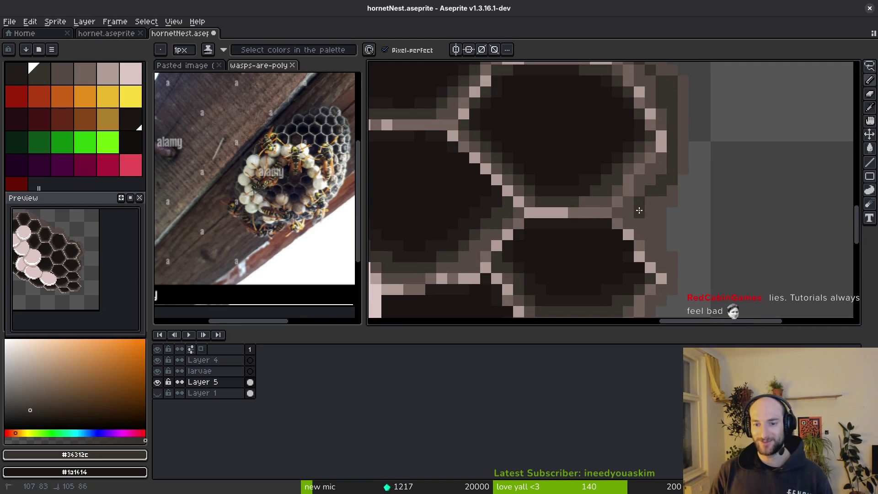
mouse_move(667, 257)
mouse_down()
mouse_move(677, 240)
mouse_move(672, 199)
mouse_move(663, 216)
mouse_up()
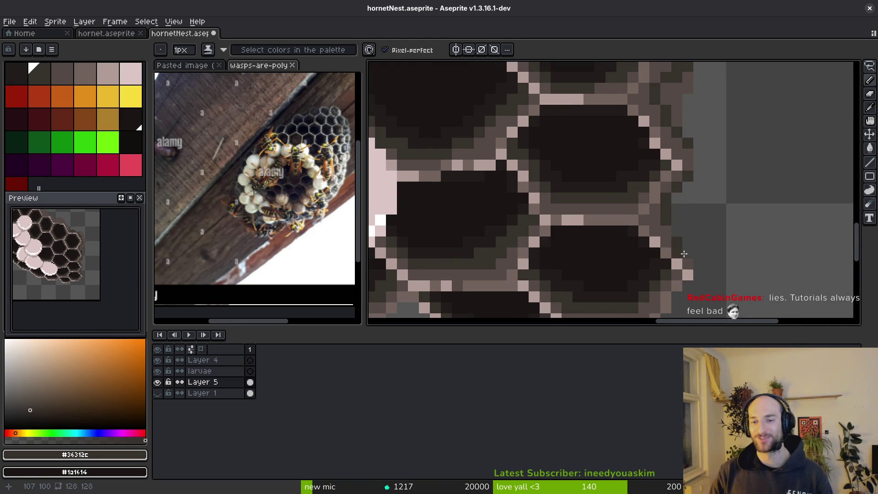
scroll(680, 249, up, 1)
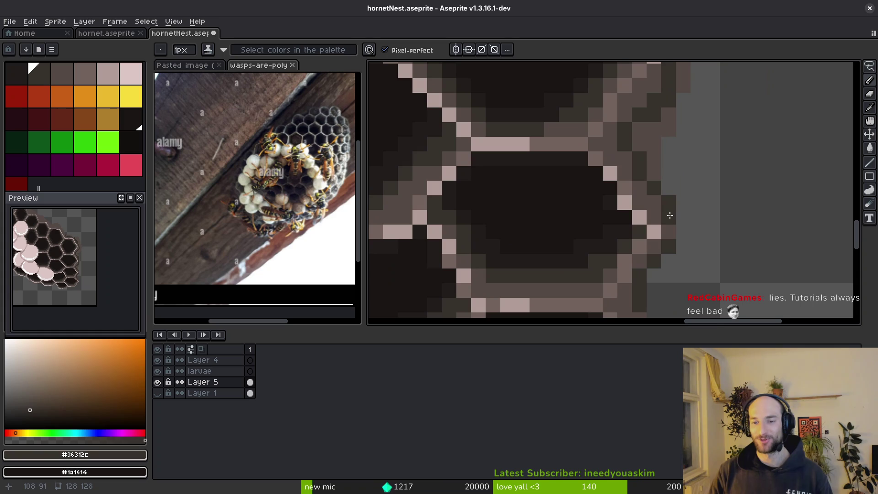
Paint dark pixels along the comb's right edge, including a column beside the cell.
drag(656, 167, 639, 154)
scroll(664, 183, up, 4)
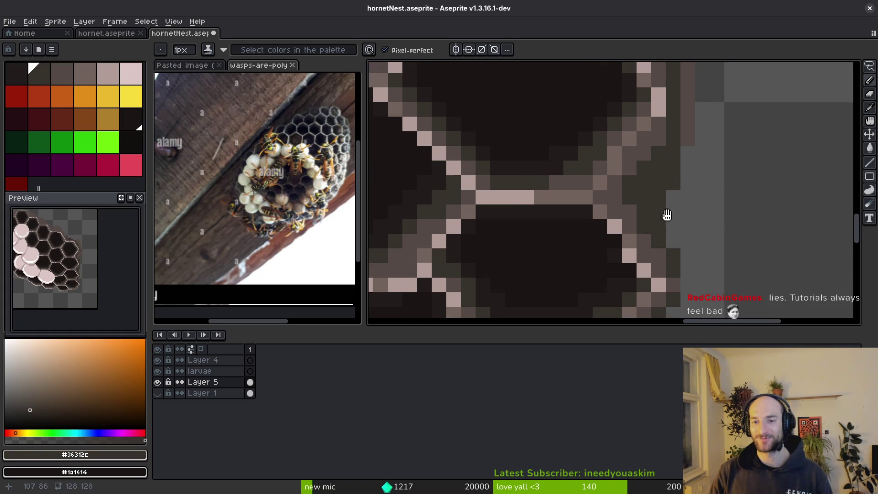
drag(705, 142, 703, 186)
scroll(703, 186, up, 1)
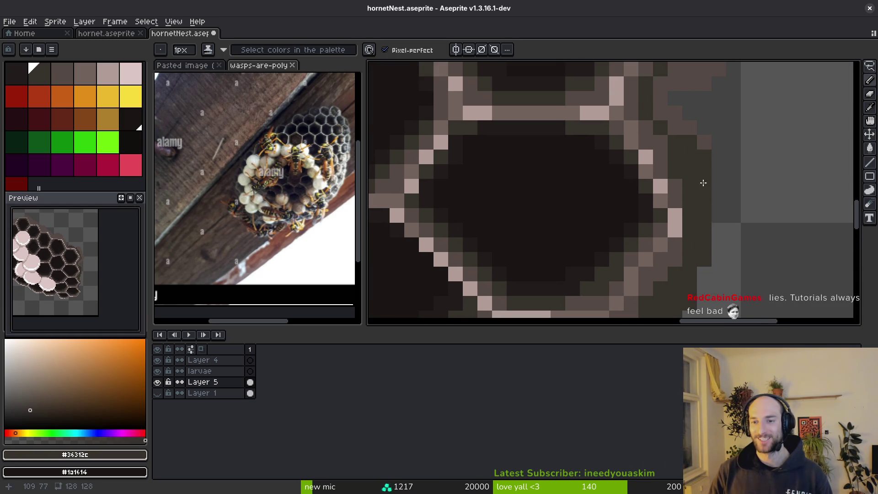
drag(682, 125, 689, 128)
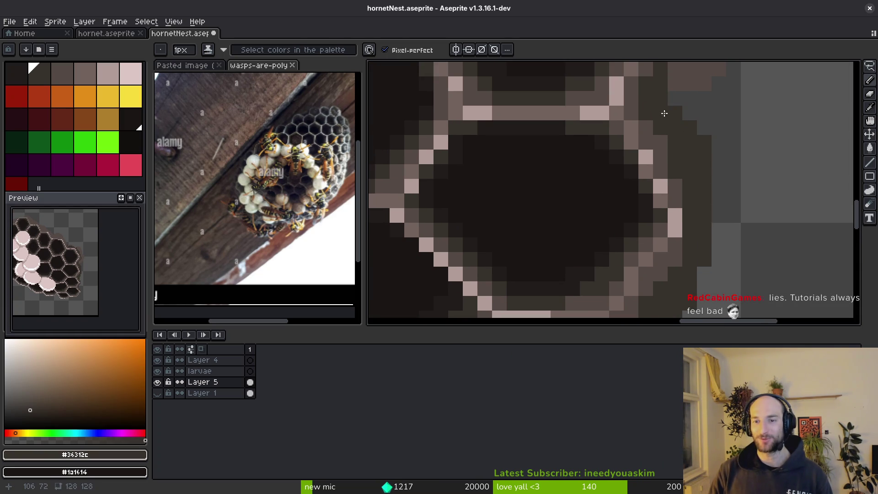
scroll(662, 117, up, 6)
Darken the hexagon outline and draw a dark diagonal up the nest edge.
drag(636, 134, 605, 122)
drag(553, 106, 521, 124)
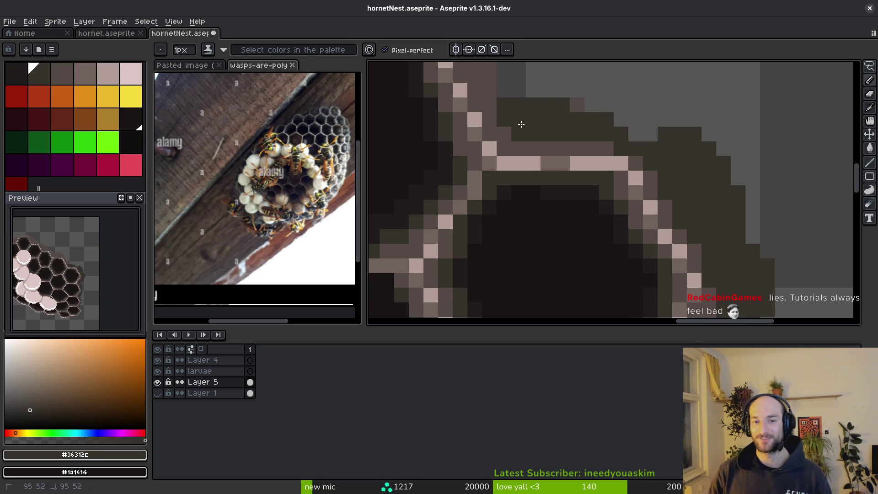
scroll(539, 124, up, 5)
mouse_move(618, 236)
mouse_down()
mouse_move(606, 183)
mouse_move(618, 197)
mouse_move(572, 174)
mouse_move(530, 189)
mouse_move(481, 189)
mouse_up()
scroll(617, 196, up, 2)
scroll(571, 169, up, 2)
scroll(603, 219, up, 2)
mouse_move(595, 215)
mouse_down()
mouse_move(512, 152)
mouse_move(502, 133)
mouse_up()
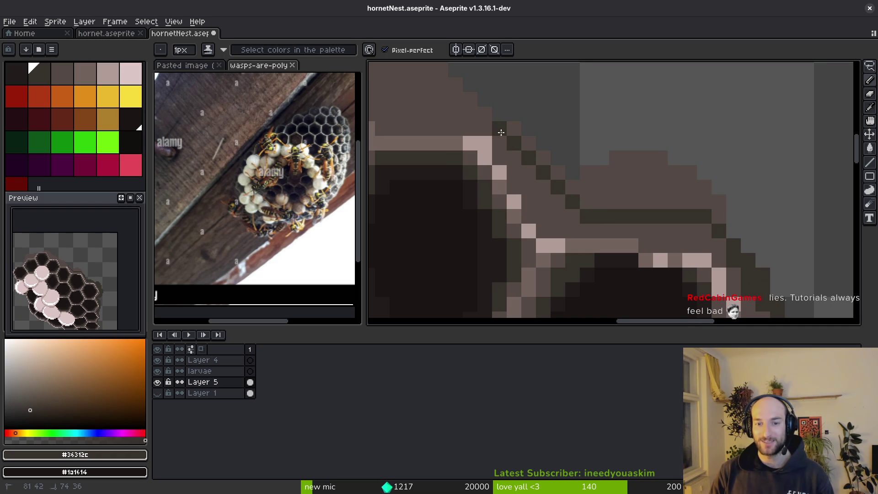
Flood-fill the enclosed edge region dark and extend dark diagonals up-left along the shell.
key(g)
click(601, 198)
key(b)
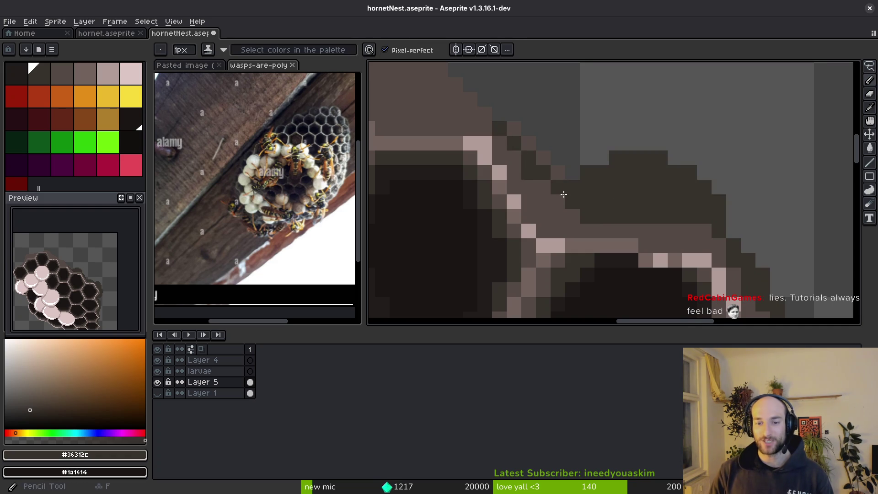
scroll(581, 201, up, 2)
scroll(581, 201, left, 2)
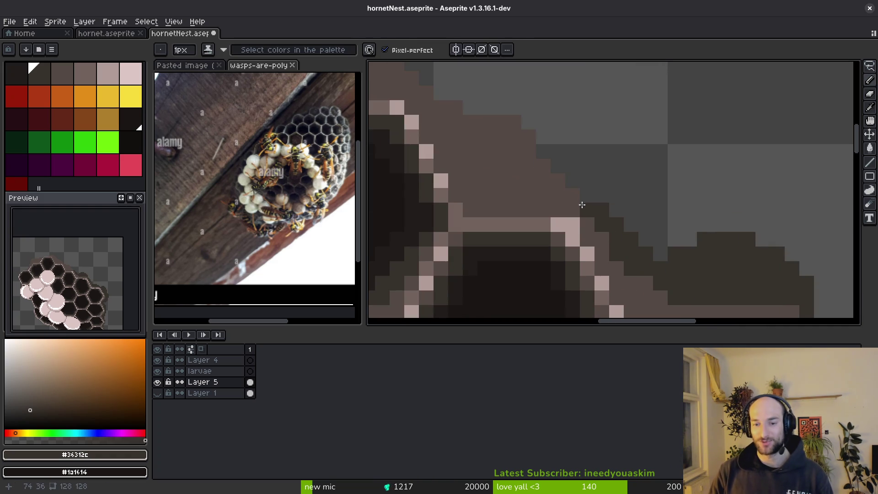
drag(569, 195, 470, 136)
scroll(469, 137, up, 1)
scroll(469, 136, left, 1)
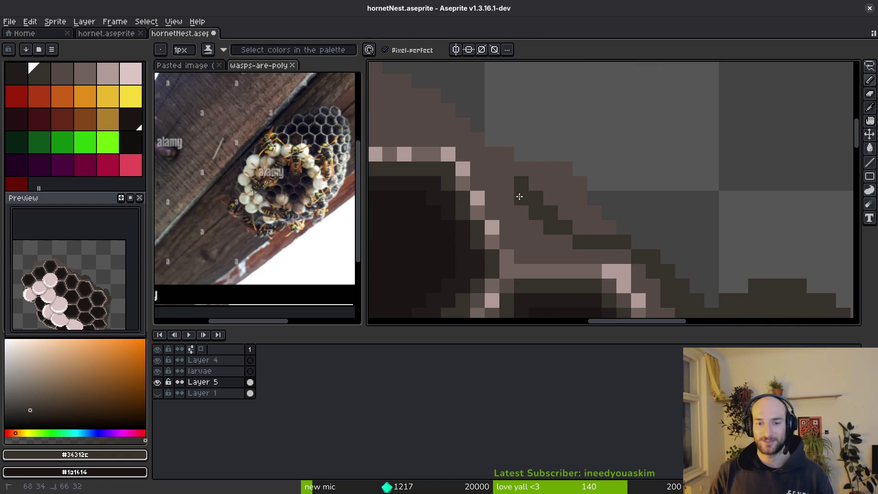
scroll(541, 211, up, 1)
scroll(541, 211, left, 1)
mouse_move(541, 211)
mouse_down()
mouse_move(510, 183)
mouse_move(549, 204)
mouse_up()
Fill the brown shell region and two gaps dark, add a dark edge line, and save.
key(g)
click(580, 224)
key(b)
scroll(682, 290, up, 1)
scroll(682, 290, left, 2)
mouse_move(644, 244)
mouse_down()
mouse_move(572, 220)
mouse_move(500, 162)
mouse_move(462, 118)
mouse_move(412, 127)
mouse_up()
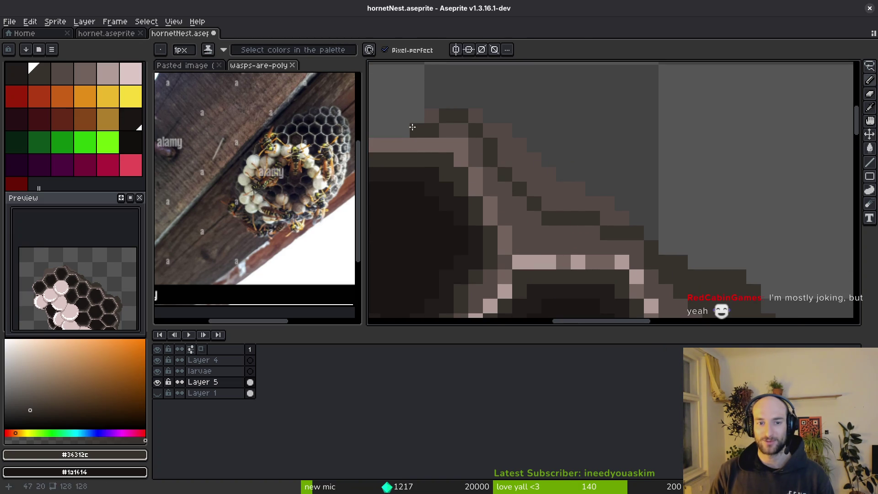
key(g)
click(490, 138)
click(476, 144)
key(b)
click(476, 116)
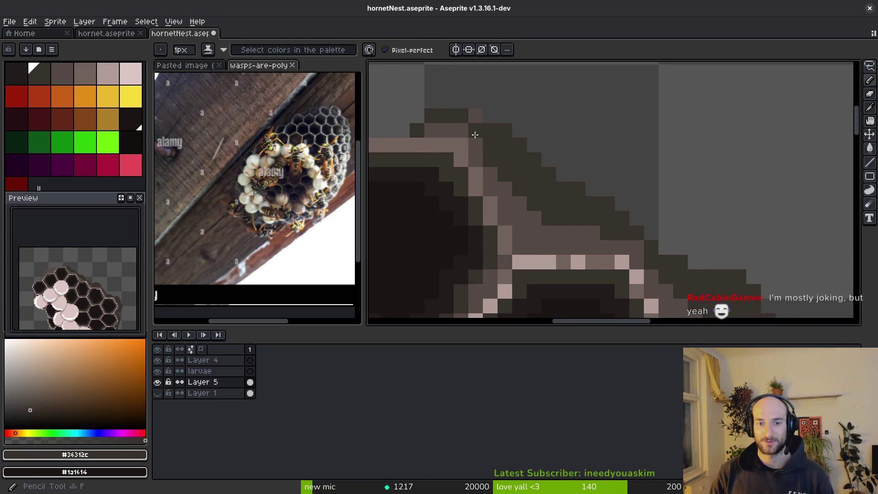
key(ctrl+s)
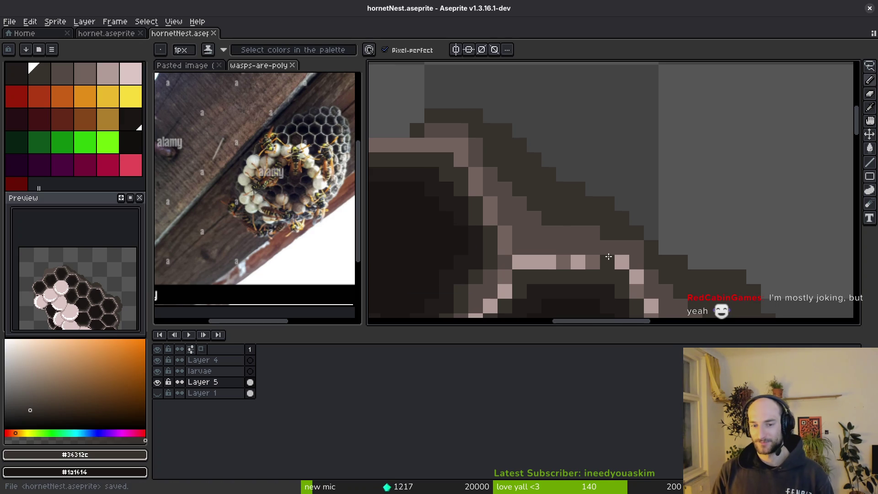
Darken leftover light pixels on the shell edge and upper-right corner, saving again.
scroll(609, 256, down, 3)
scroll(640, 220, up, 4)
click(629, 238)
click(745, 255)
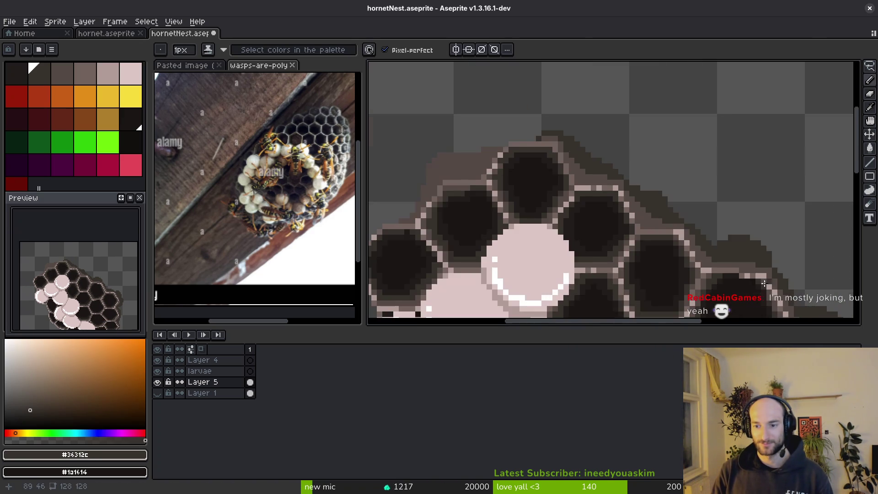
scroll(647, 201, down, 3)
scroll(648, 200, up, 3)
scroll(648, 212, down, 1)
key(ctrl+s)
scroll(484, 202, down, 2)
scroll(662, 188, up, 1)
scroll(662, 189, up, 2)
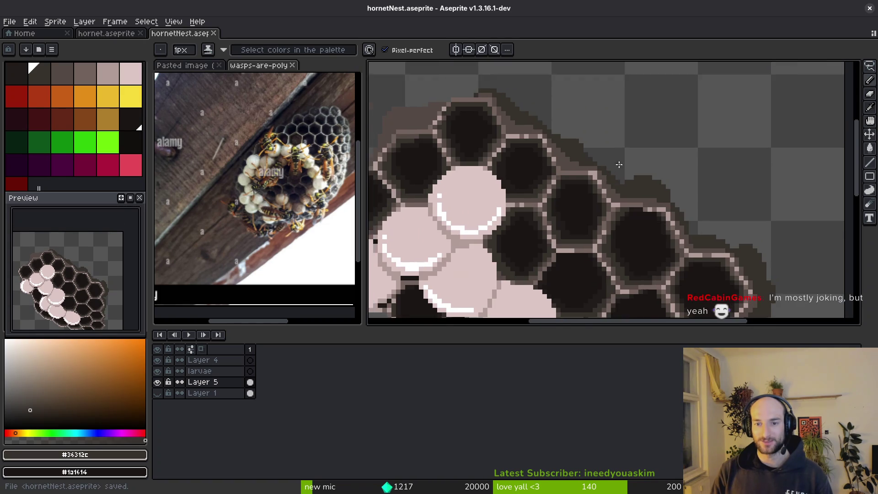
click(652, 187)
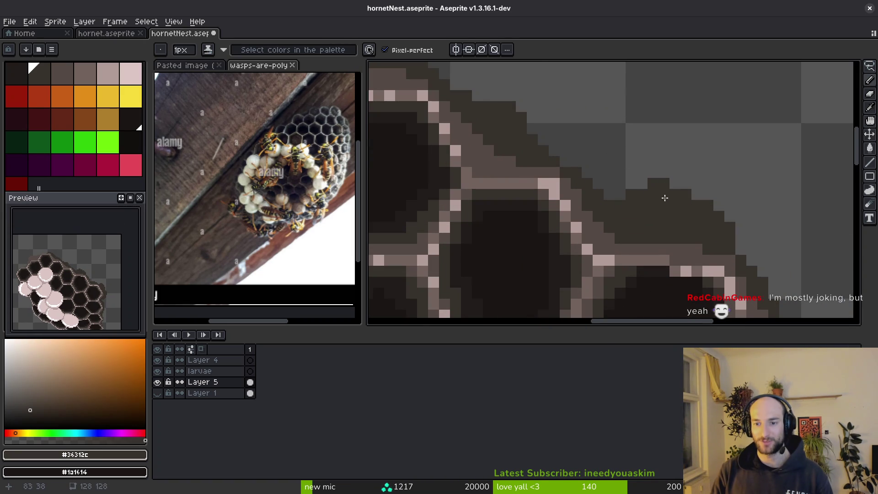
scroll(545, 133, down, 1)
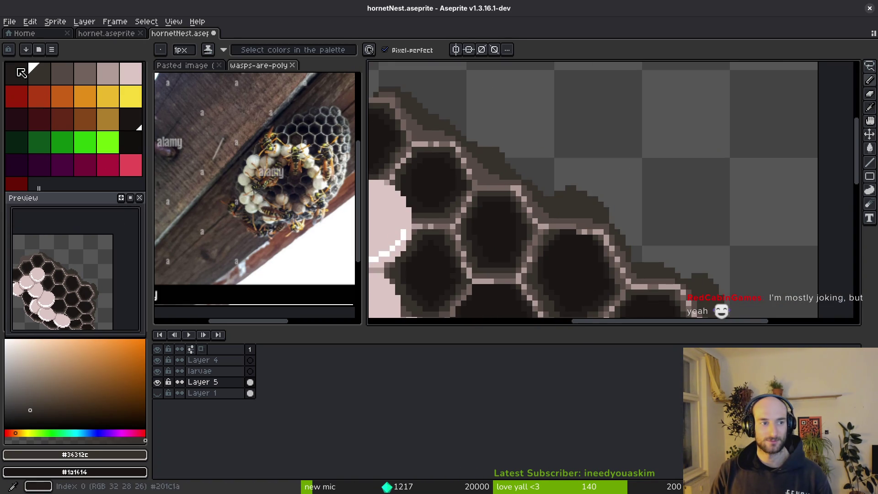
Paint the darkest palette colour along the nest's upper edge and shell top.
alt+click(560, 238)
scroll(572, 182, up, 1)
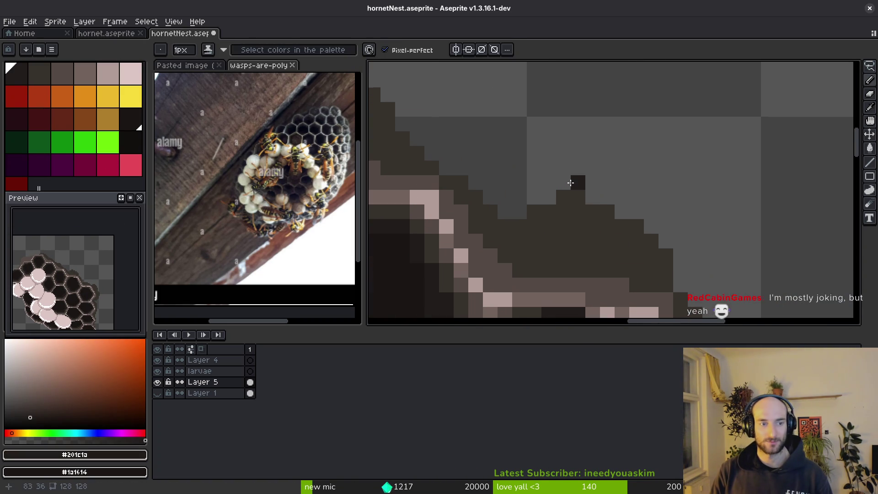
scroll(543, 218, up, 2)
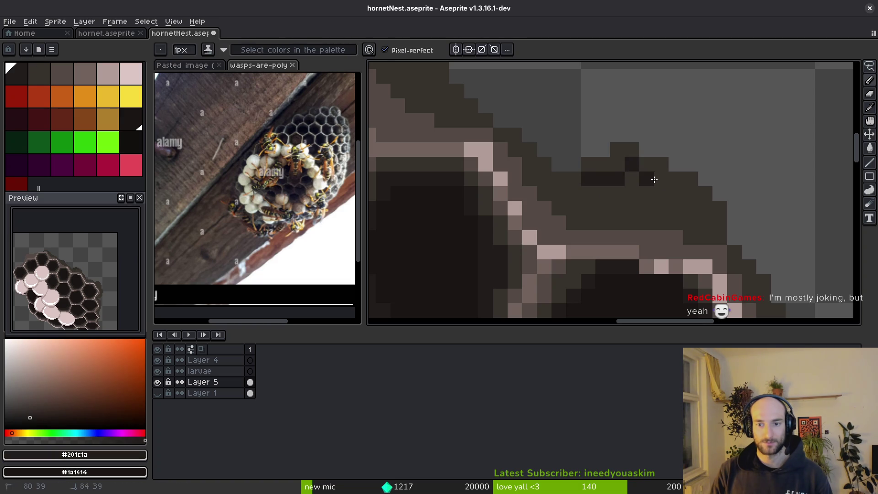
click(719, 223)
click(704, 208)
drag(692, 198, 575, 178)
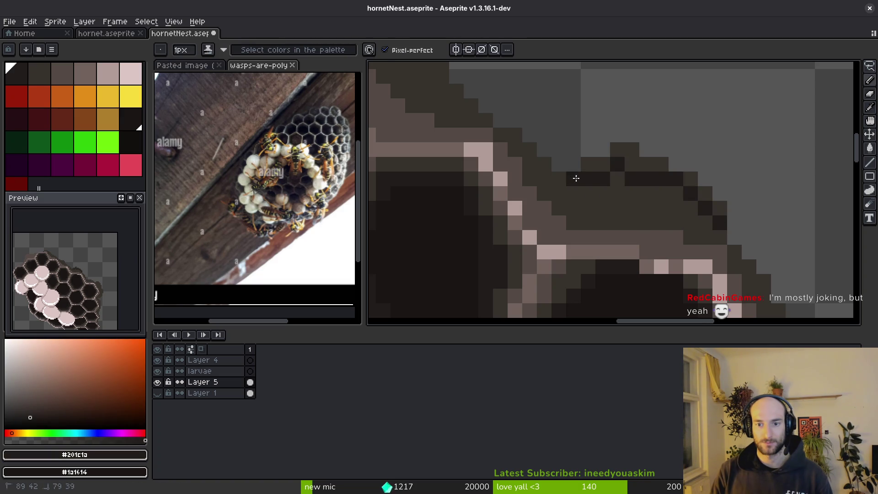
scroll(612, 191, down, 3)
scroll(631, 197, up, 3)
click(631, 197)
drag(583, 186, 660, 208)
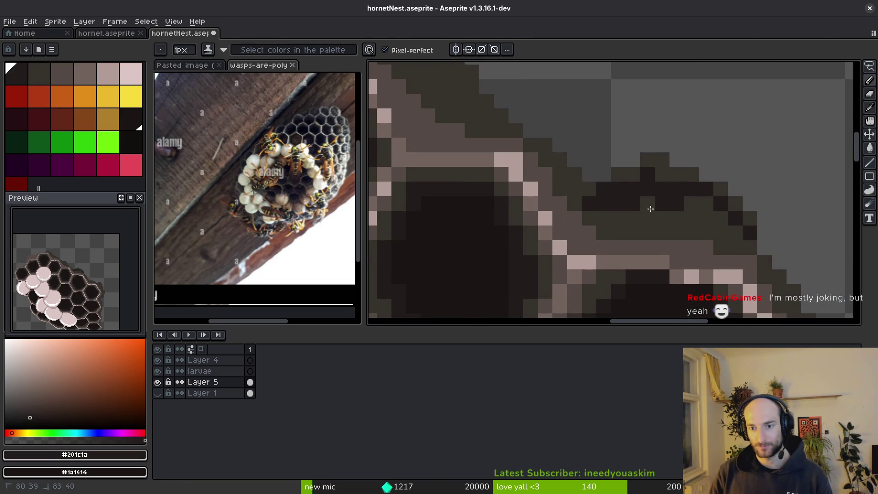
mouse_move(653, 175)
mouse_down()
mouse_move(586, 190)
mouse_move(543, 147)
mouse_move(562, 202)
mouse_move(651, 275)
mouse_up()
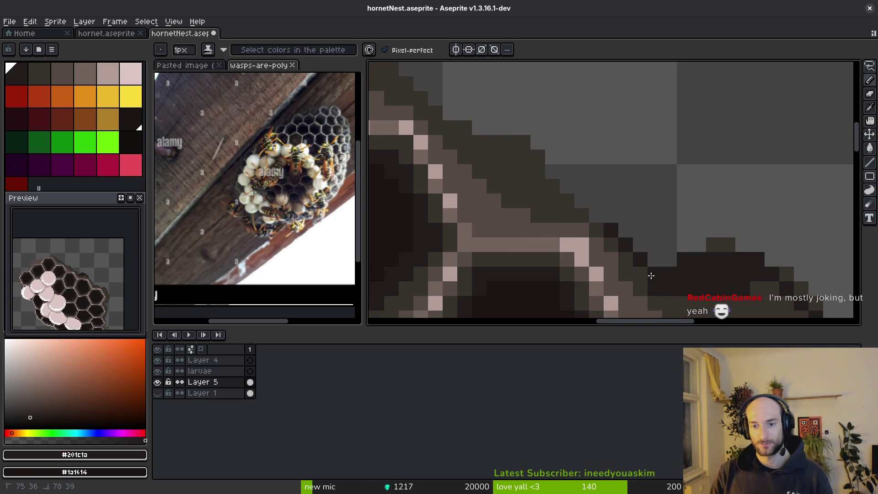
drag(581, 216, 525, 153)
Erase a stray pixel outside the shell and thicken its right side with dark pixels.
mouse_move(715, 249)
mouse_down()
mouse_move(448, 132)
mouse_move(534, 169)
mouse_up()
right_click(492, 132)
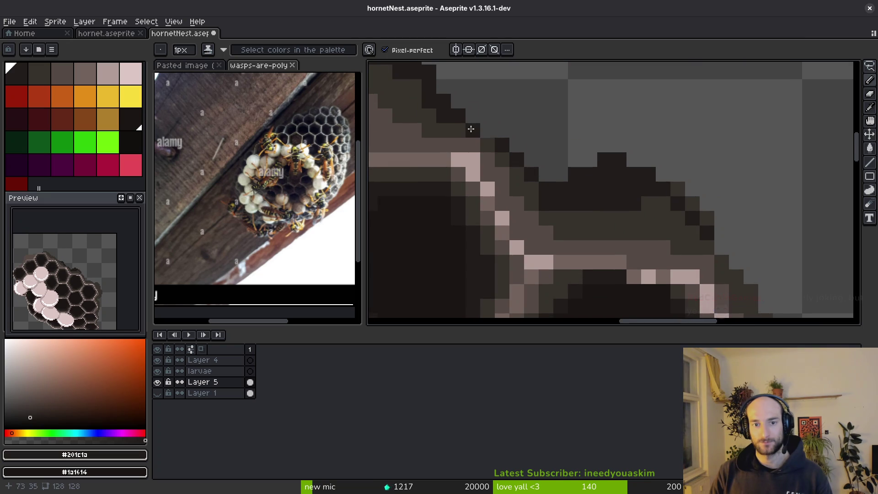
drag(629, 181, 498, 112)
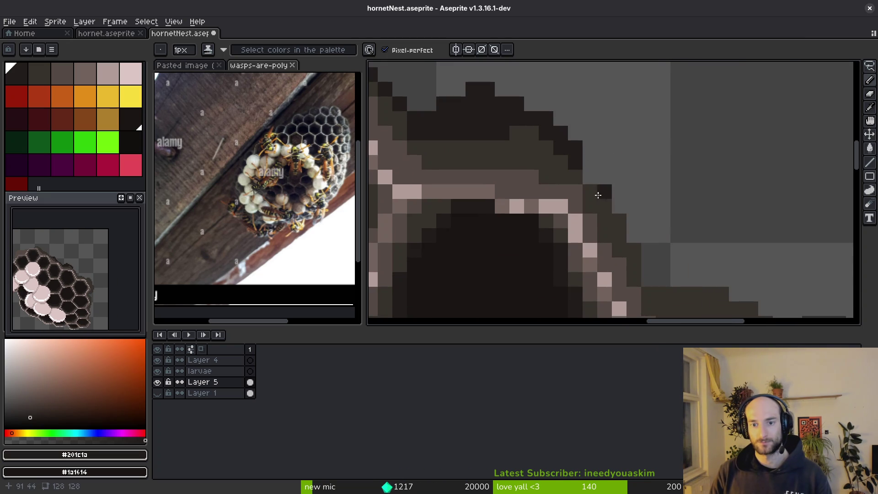
mouse_move(590, 192)
mouse_down()
mouse_move(617, 233)
mouse_move(616, 180)
mouse_move(649, 181)
mouse_move(661, 194)
mouse_move(648, 180)
mouse_move(676, 194)
mouse_up()
mouse_move(731, 217)
mouse_down()
mouse_move(613, 176)
mouse_move(637, 183)
mouse_move(661, 169)
mouse_move(672, 182)
mouse_up()
mouse_move(665, 184)
mouse_down()
mouse_move(597, 155)
mouse_move(573, 131)
mouse_move(627, 249)
mouse_move(640, 238)
mouse_move(637, 293)
mouse_up()
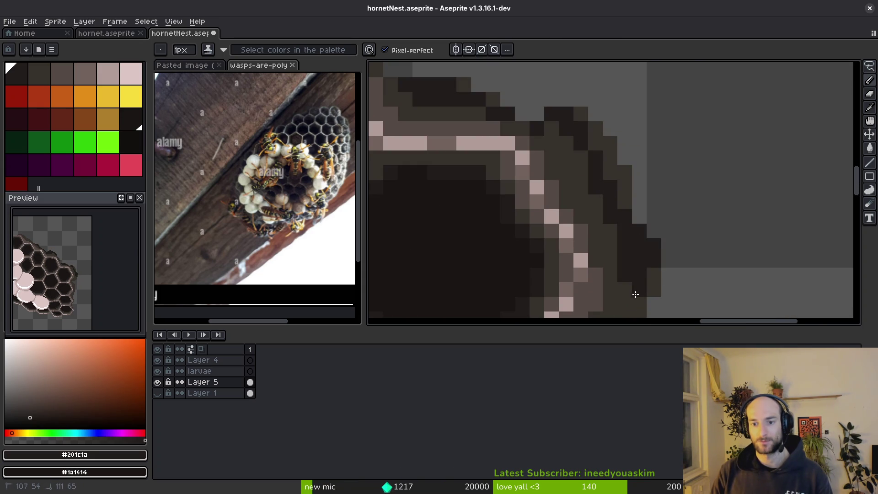
drag(610, 172, 595, 144)
key(g)
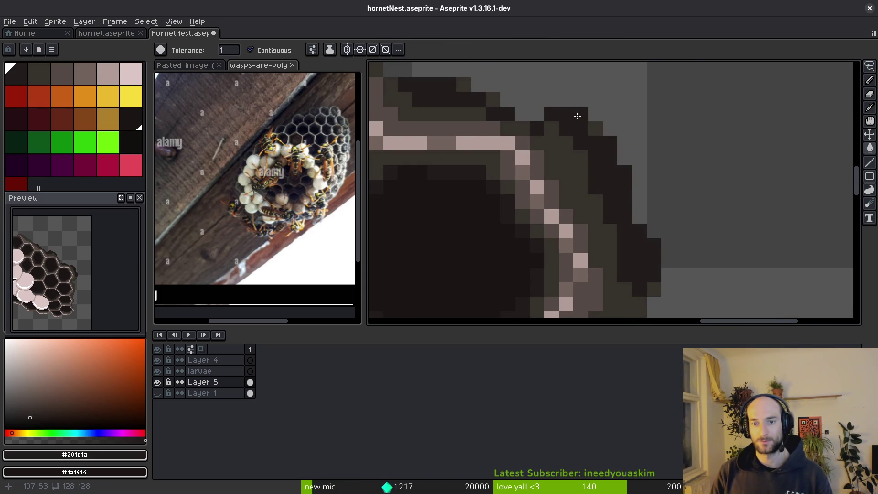
scroll(595, 131, down, 5)
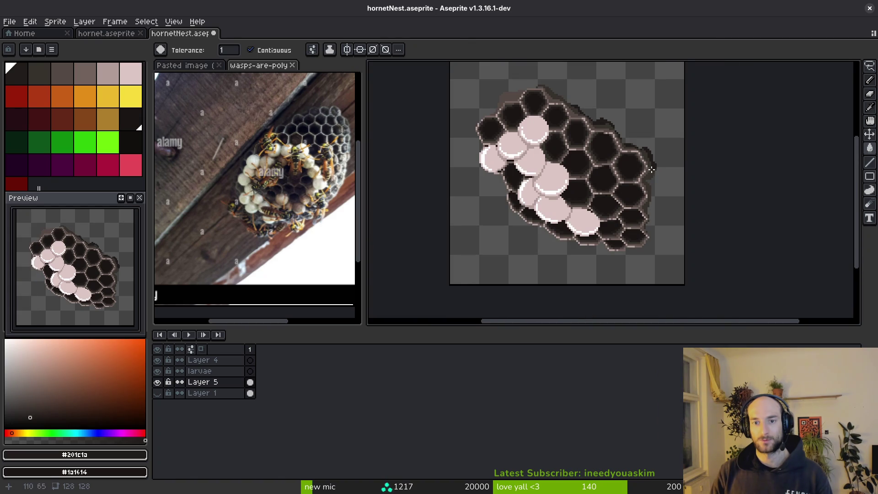
Paint dark pixels and a dark diagonal along the comb edge.
scroll(651, 183, up, 5)
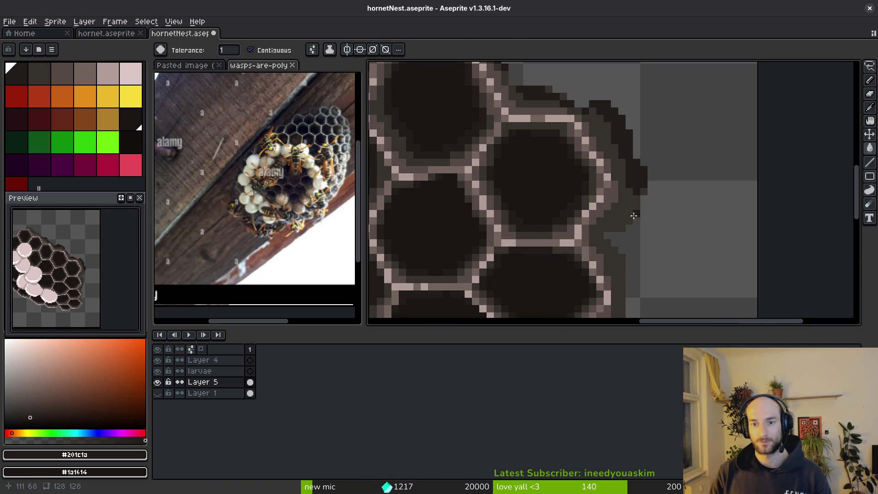
scroll(633, 215, up, 3)
key(b)
drag(643, 163, 605, 250)
click(655, 145)
scroll(647, 158, down, 2)
scroll(632, 151, up, 2)
drag(622, 129, 664, 212)
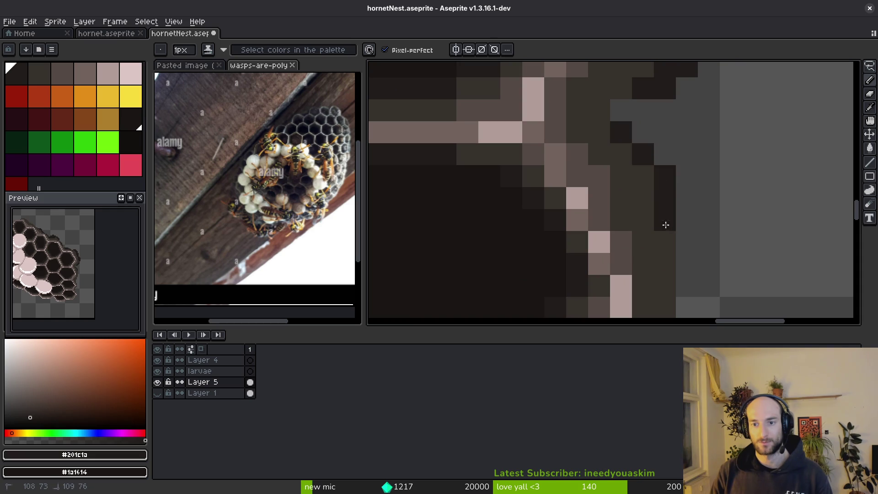
scroll(670, 207, down, 1)
scroll(670, 208, up, 1)
Draw another dark diagonal and a dark column down the shell's right side.
mouse_move(660, 134)
mouse_down()
mouse_move(663, 176)
mouse_move(637, 256)
mouse_move(638, 288)
mouse_up()
scroll(689, 149, down, 1)
scroll(689, 150, up, 1)
mouse_move(662, 155)
mouse_down()
mouse_move(659, 206)
mouse_move(681, 260)
mouse_up()
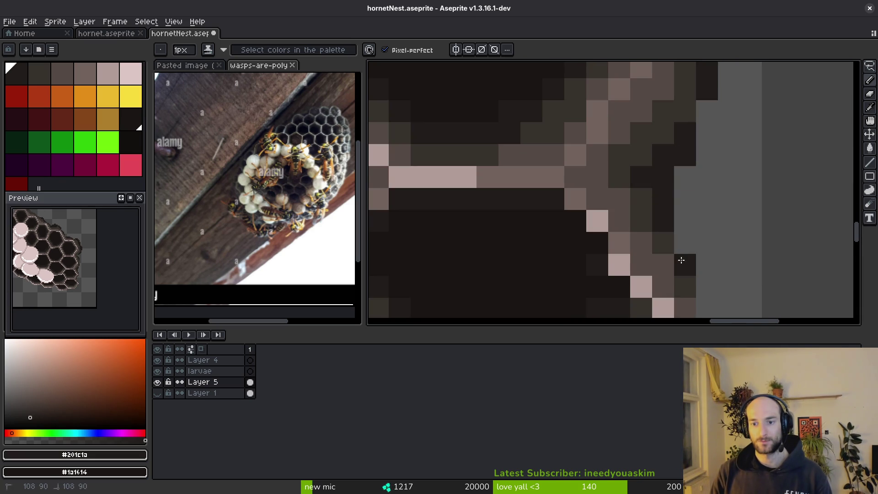
scroll(713, 263, down, 7)
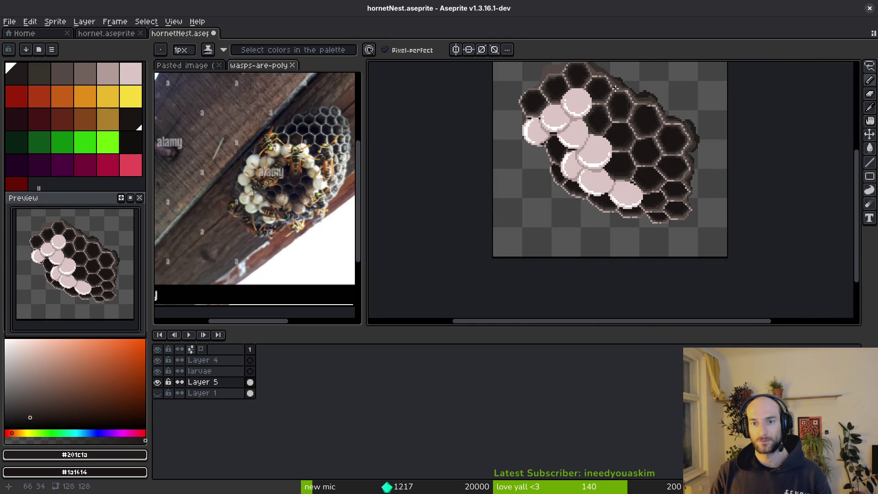
scroll(615, 86, up, 3)
scroll(658, 222, down, 2)
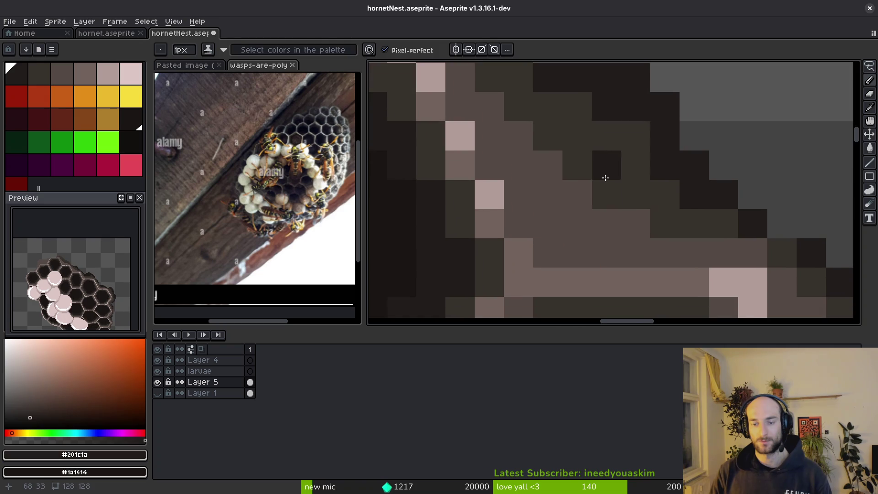
Eyedrop #201c1a and paint it along the nest's upper staircase edge.
key(i)
click(687, 130)
click(663, 139)
key(b)
mouse_move(659, 144)
mouse_down()
mouse_move(609, 144)
mouse_move(597, 152)
mouse_move(570, 102)
mouse_up()
scroll(659, 255, up, 5)
drag(588, 187, 653, 233)
scroll(564, 208, up, 1)
drag(564, 208, 481, 131)
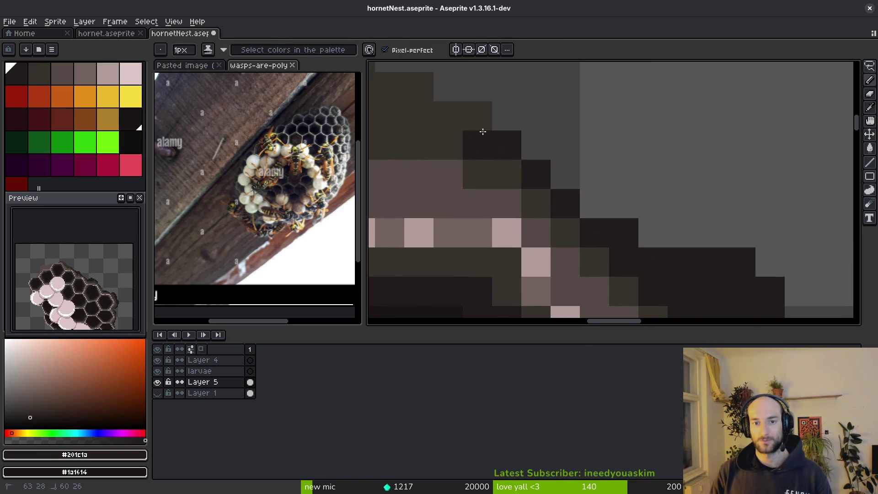
scroll(569, 201, up, 3)
mouse_move(569, 202)
mouse_down()
mouse_move(447, 172)
mouse_move(541, 240)
mouse_up()
Darken more pixels along the staircase shell edge and save the sprite.
scroll(541, 240, left, 1)
mouse_move(499, 182)
mouse_down()
mouse_move(484, 172)
mouse_move(490, 184)
mouse_up()
scroll(489, 184, up, 3)
drag(523, 208, 497, 186)
scroll(496, 186, down, 3)
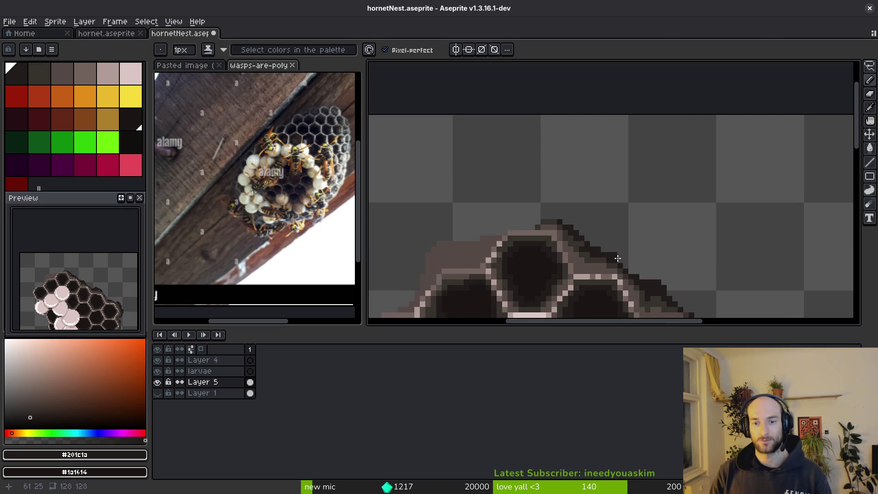
key(ctrl+s)
Eyedrop the #36312c brown and paint it along the nest edge.
scroll(737, 206, up, 3)
key(alt)
alt+click(806, 142)
scroll(732, 137, up, 2)
mouse_move(682, 107)
mouse_down()
mouse_move(619, 149)
mouse_move(506, 141)
mouse_move(452, 300)
mouse_up()
scroll(524, 152, down, 1)
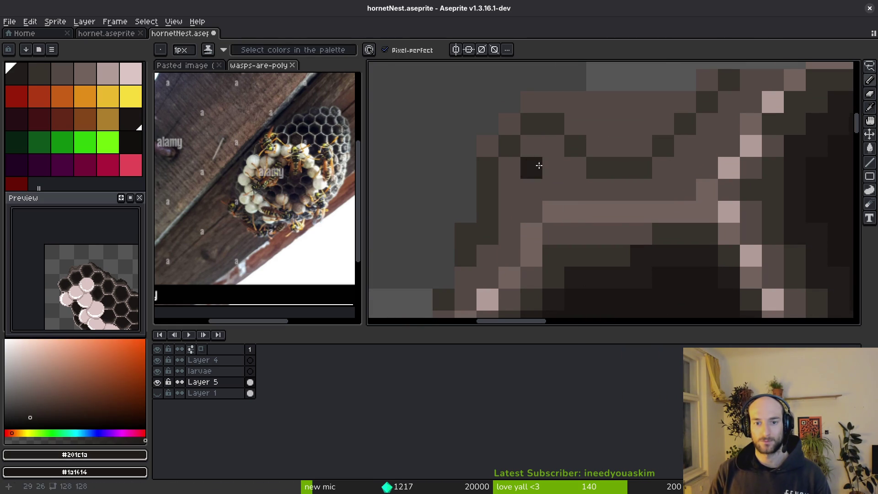
Flood-fill four mid-brown patches at the nest's top-left dark and touch up the pixels there.
key(g)
click(543, 118)
click(509, 123)
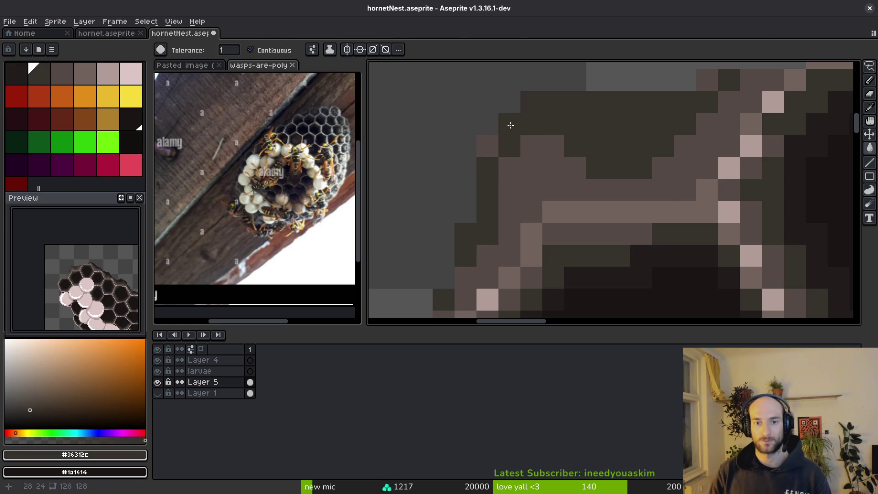
click(487, 146)
click(575, 168)
key(b)
drag(553, 145, 501, 188)
Paint #201c1a pixels along the nest's upper edge.
alt+click(676, 243)
mouse_move(684, 101)
mouse_down()
mouse_move(713, 79)
mouse_move(576, 131)
mouse_move(633, 102)
mouse_move(668, 100)
mouse_up()
drag(509, 123, 490, 167)
scroll(549, 146, left, 3)
mouse_move(617, 133)
mouse_down()
mouse_move(545, 181)
mouse_move(531, 243)
mouse_up()
scroll(673, 167, down, 3)
scroll(673, 167, up, 3)
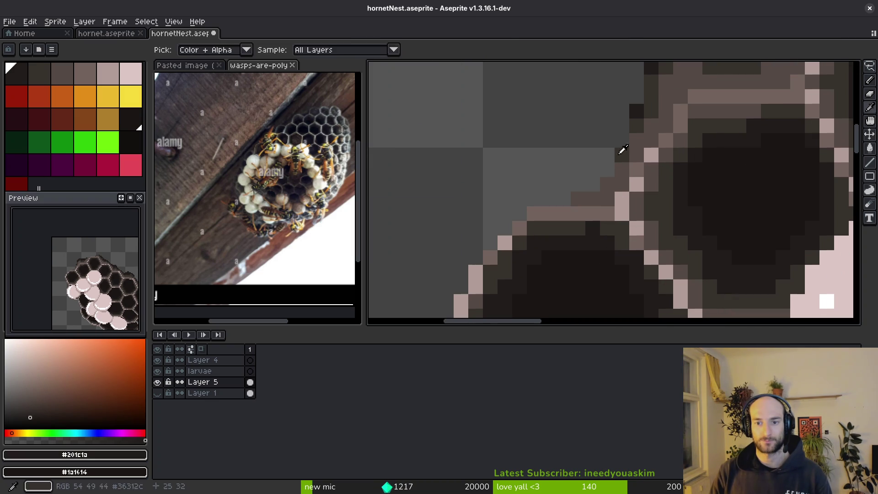
Resample #36312c and #201c1a from the canvas, then save the sprite.
alt+click(619, 150)
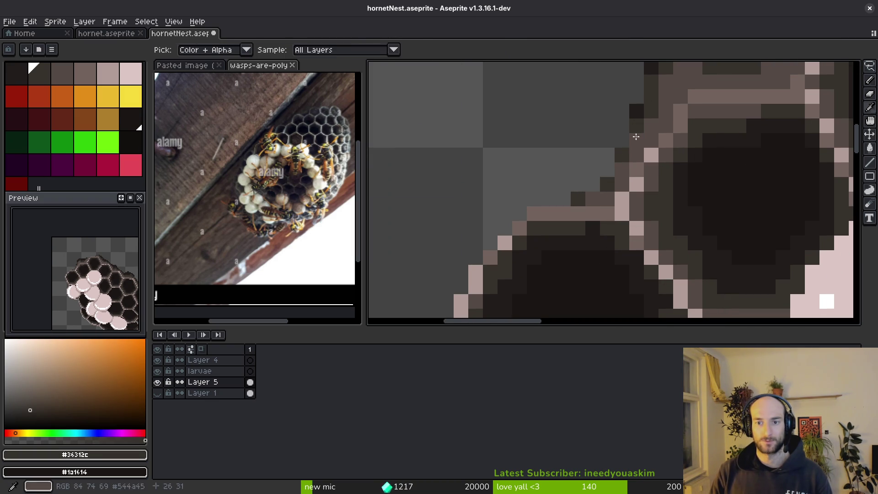
alt+click(636, 112)
scroll(689, 137, down, 2)
scroll(690, 138, up, 3)
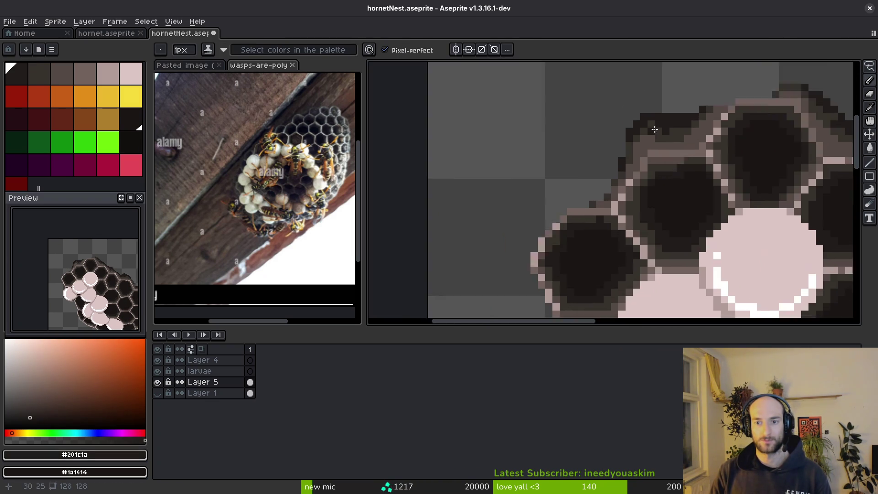
alt+click(609, 147)
alt+click(574, 173)
key(ctrl+s)
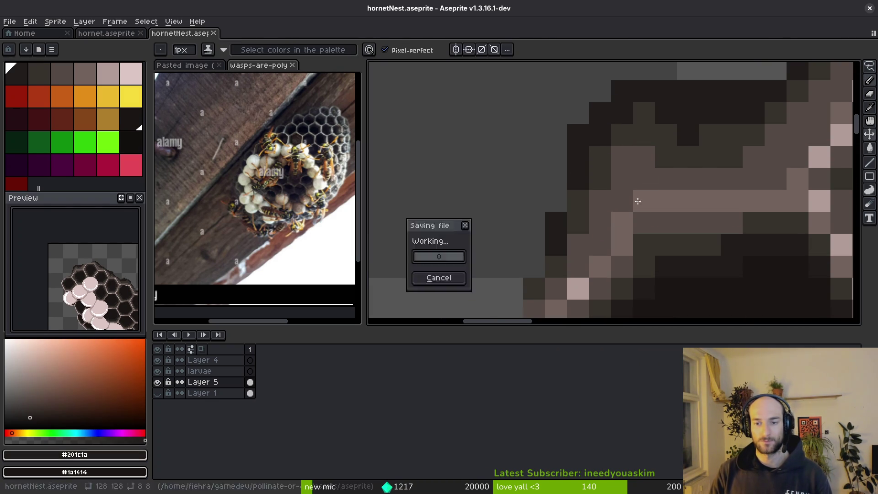
Inspect the darkened upper shell edge and save hornetNest.aseprite.
scroll(637, 186, down, 4)
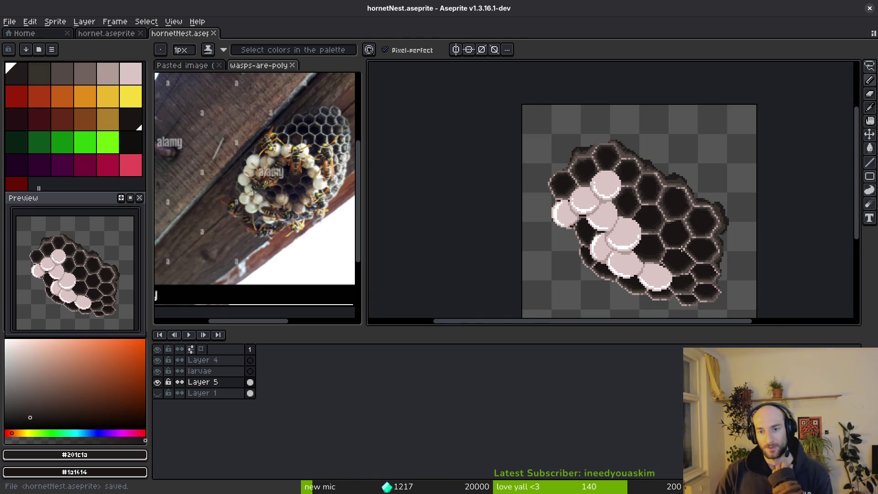
drag(682, 250, 640, 233)
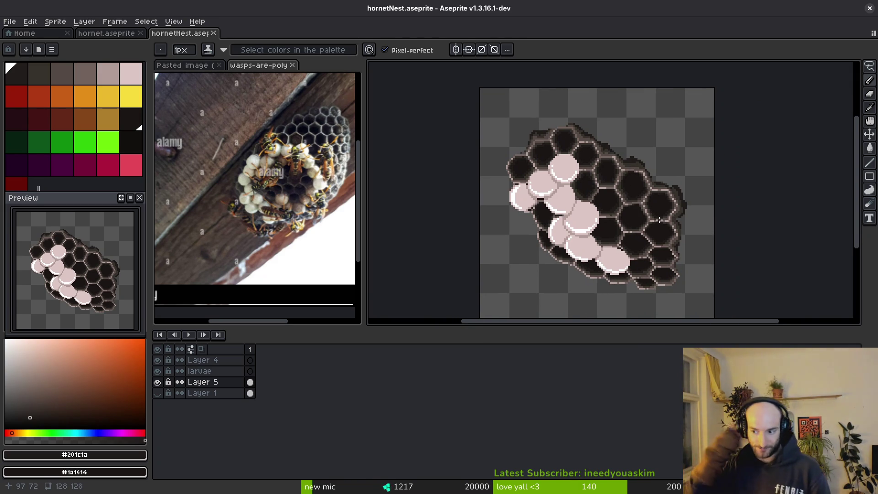
scroll(664, 211, down, 4)
key(ctrl+s)
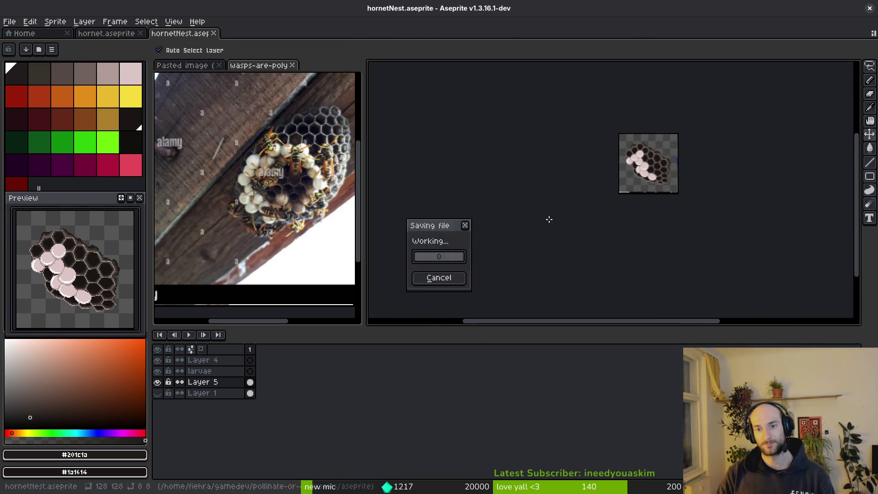
scroll(580, 180, up, 4)
Return to the pencil, save hornetNest.aseprite again, and recheck the nest at different zooms.
key(b)
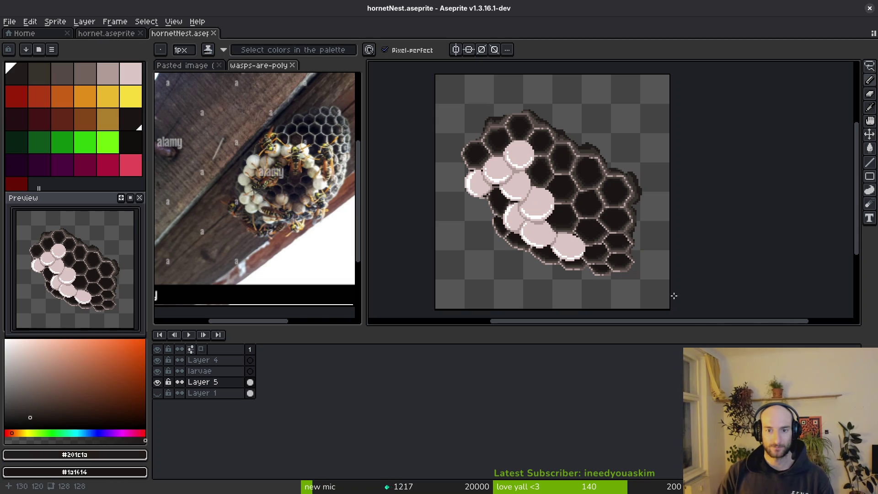
scroll(618, 249, up, 2)
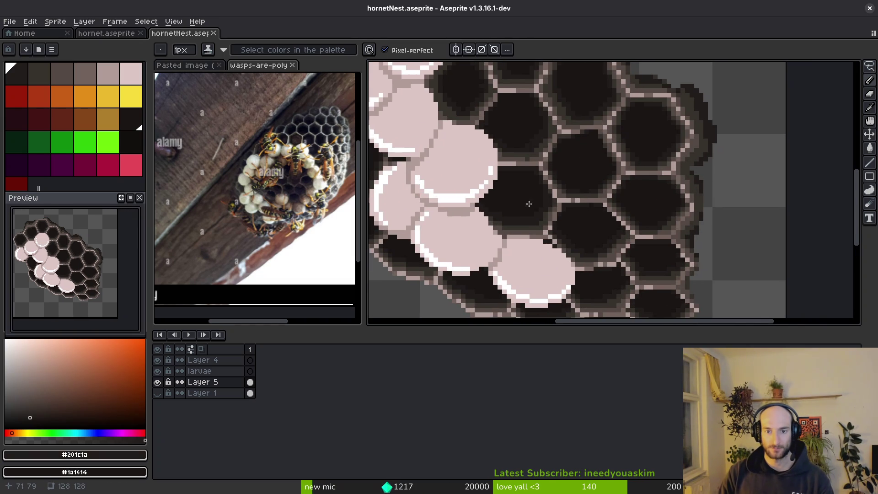
scroll(549, 215, down, 4)
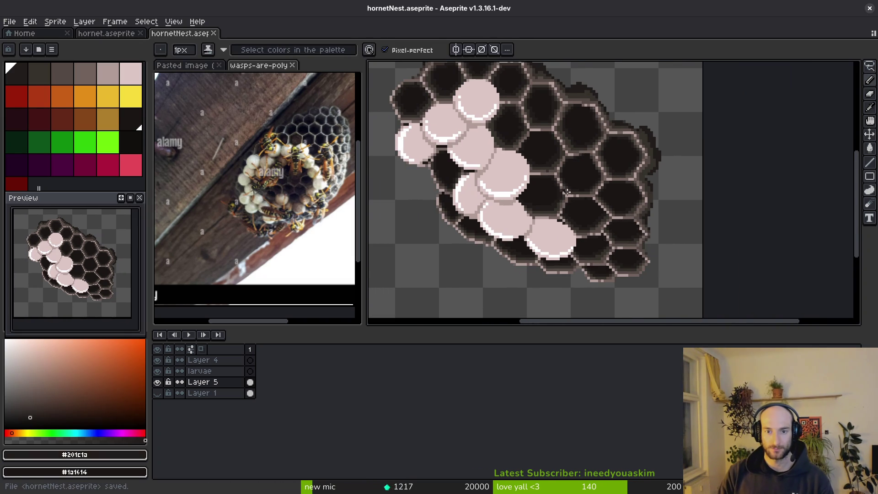
key(ctrl+s)
drag(582, 212, 588, 222)
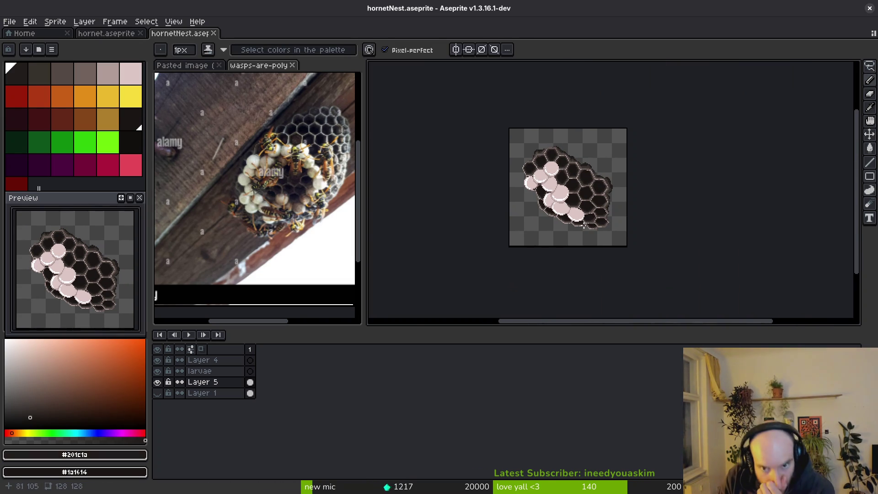
scroll(558, 197, up, 5)
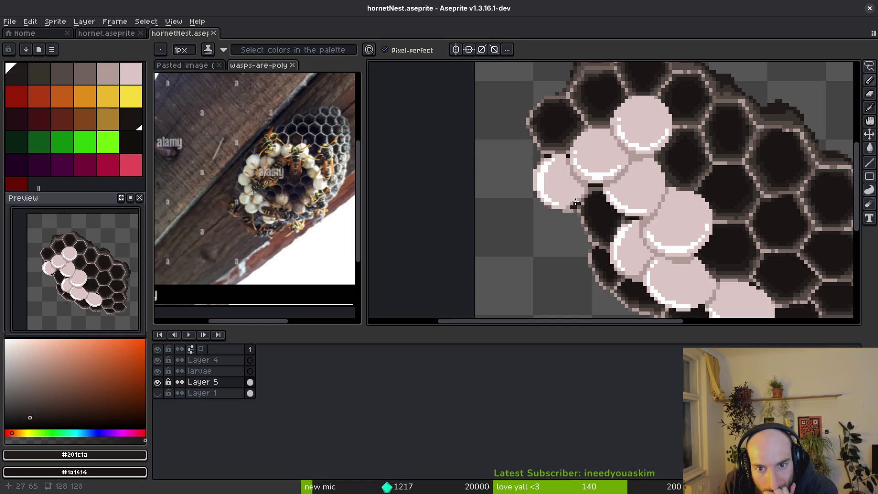
scroll(576, 204, down, 5)
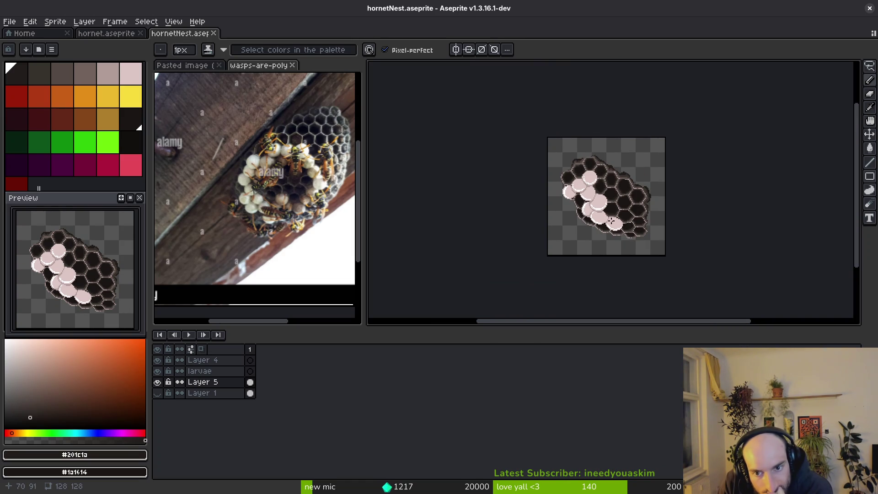
scroll(279, 197, up, 4)
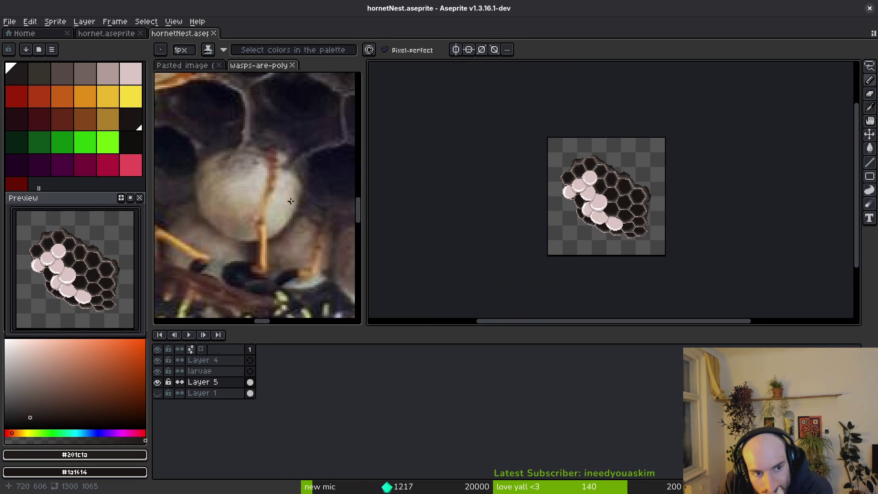
click(295, 169)
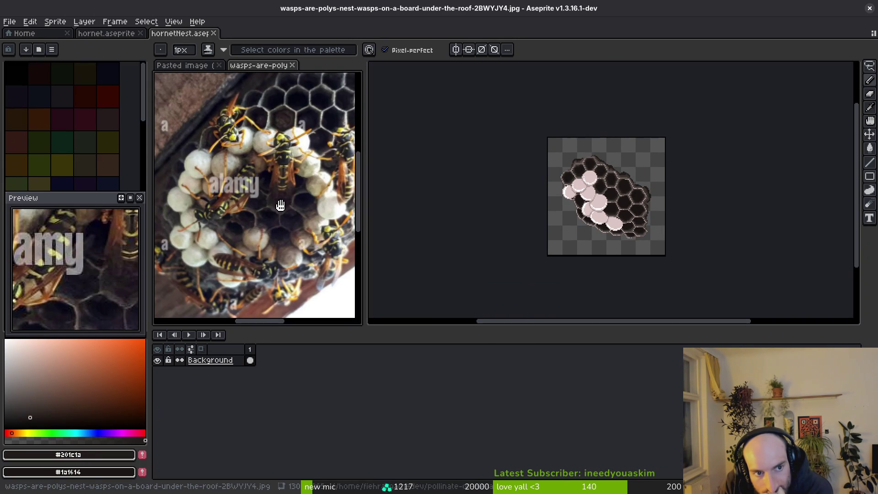
scroll(612, 207, up, 4)
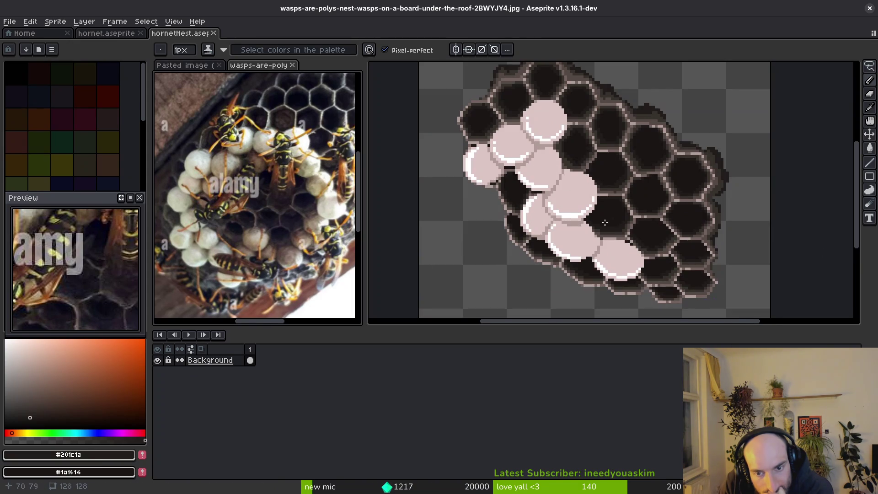
click(580, 214)
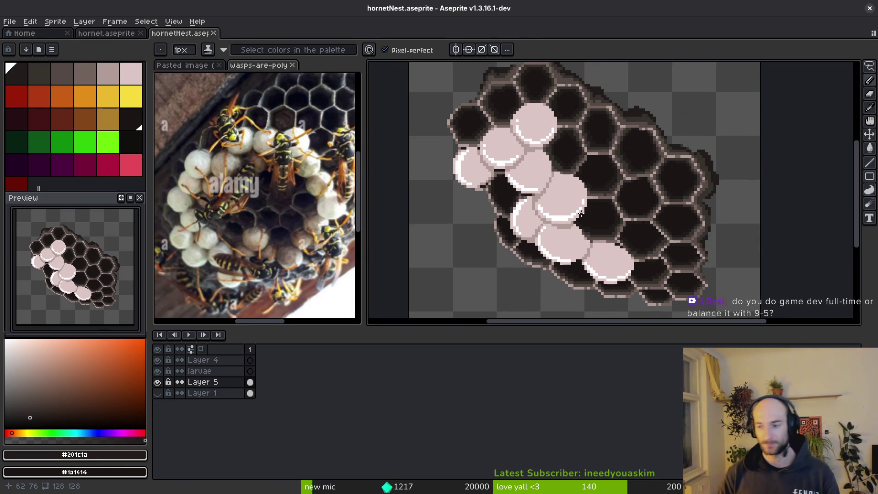
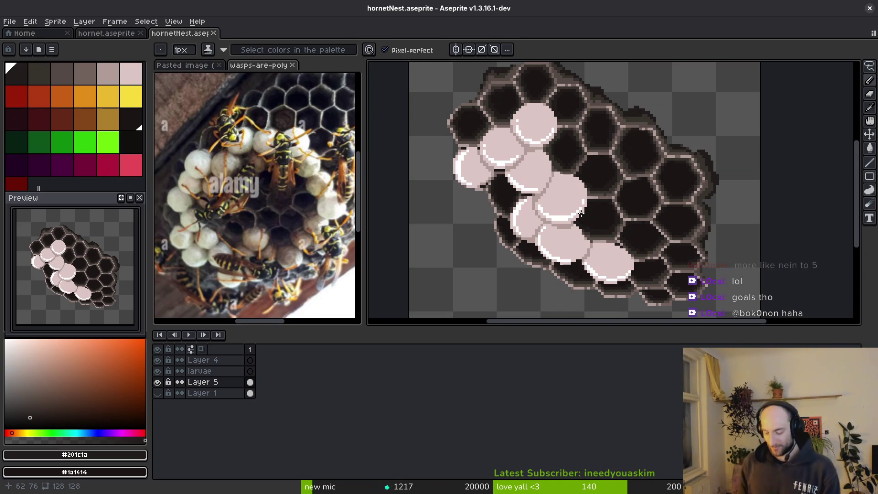
Save the hornet nest sprite.
scroll(585, 192, up, 1)
key(ctrl+s)
key(v)
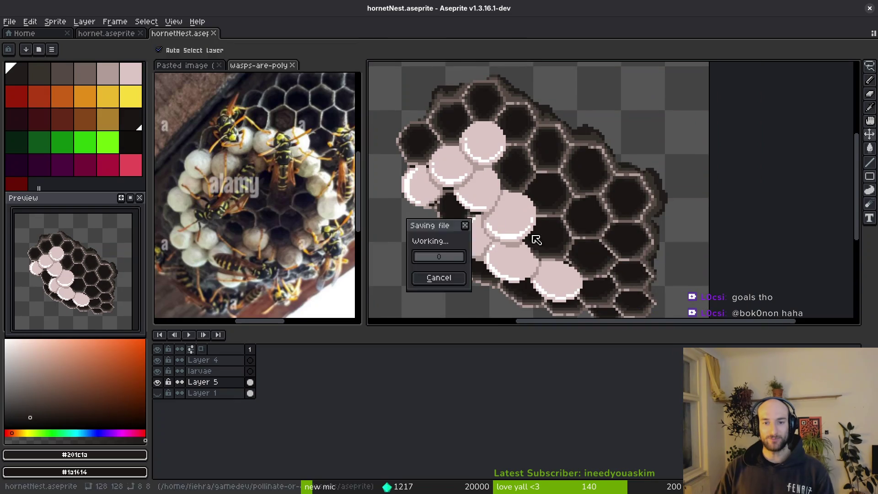
Open the Export Sprite Sheet settings and cancel without exporting.
scroll(594, 165, down, 2)
key(ctrl+e)
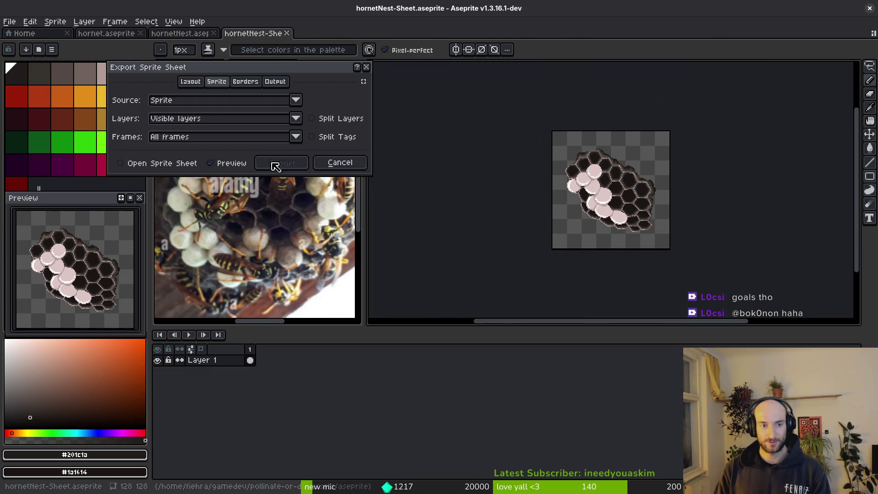
click(340, 162)
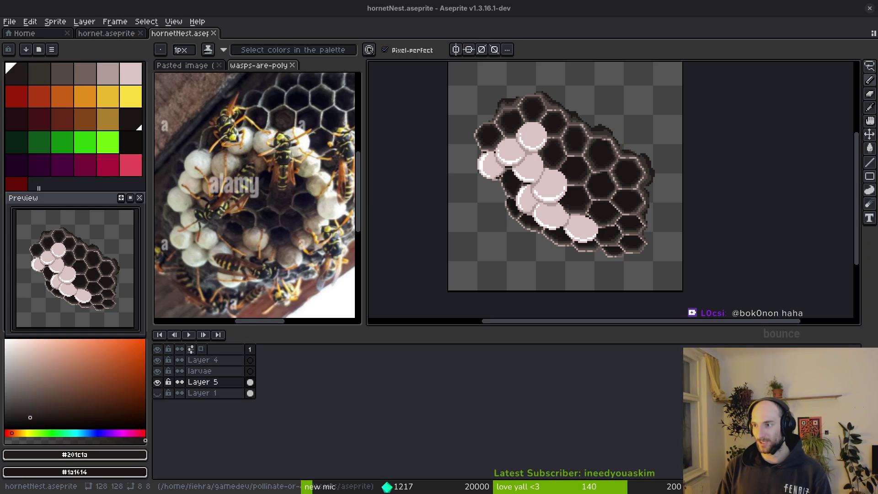
key(alt+Tab)
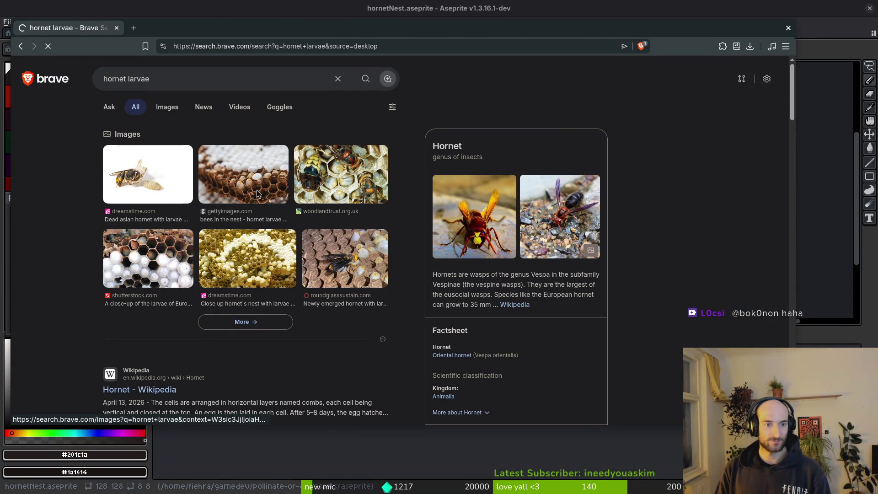
Preview two hornet larvae nest photos from the image results, then minimise the browser.
click(258, 194)
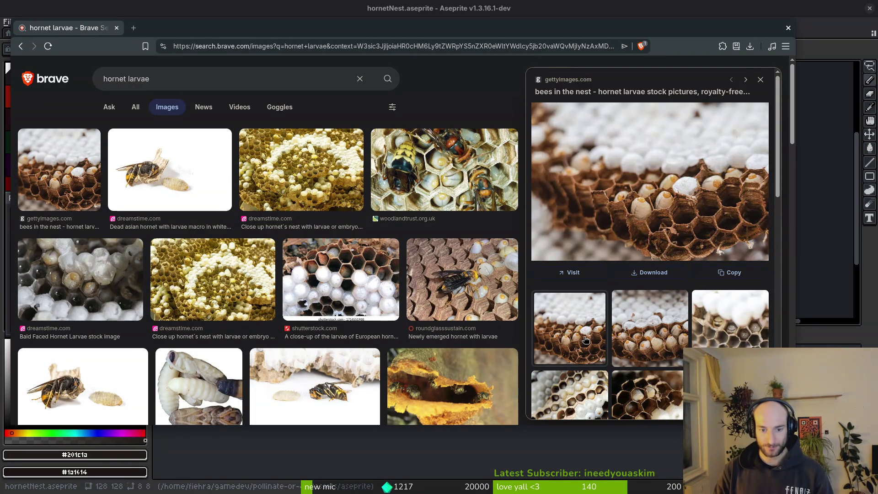
click(632, 341)
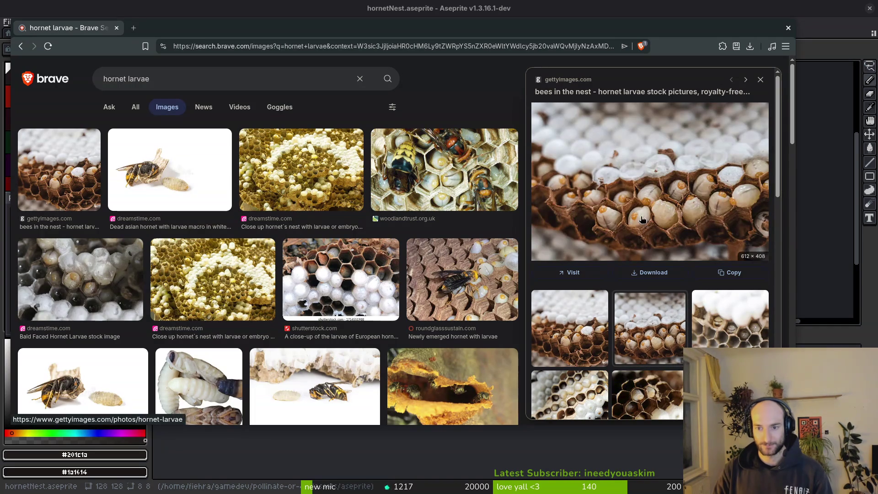
drag(231, 28, 246, 35)
key(super+minus)
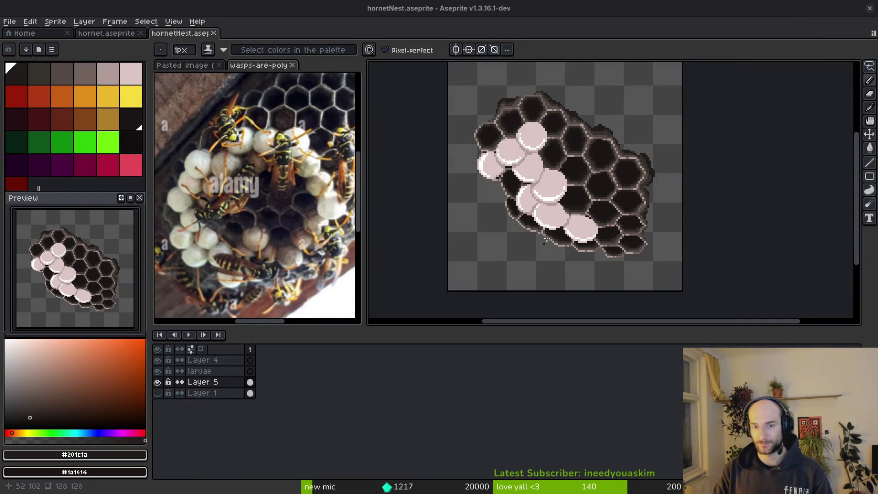
Paint a gold spot inside an open dark cell of the comb.
scroll(554, 186, up, 1)
scroll(554, 186, up, 1)
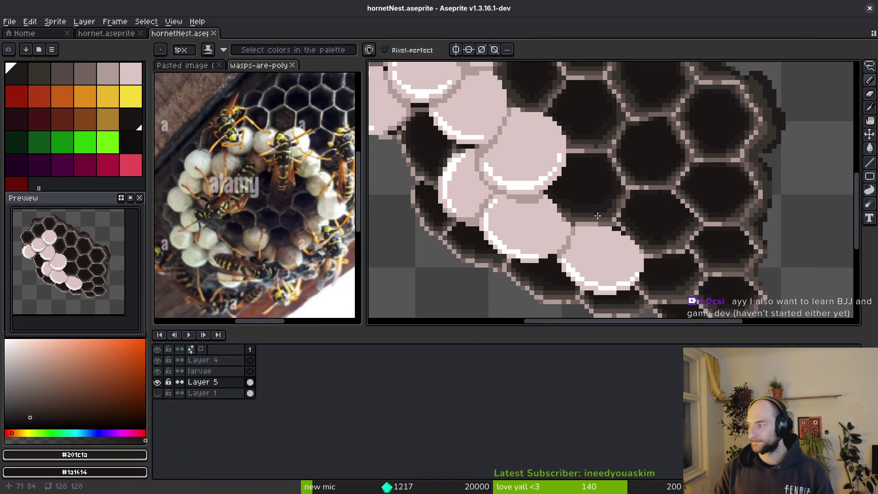
click(108, 119)
scroll(568, 190, up, 2)
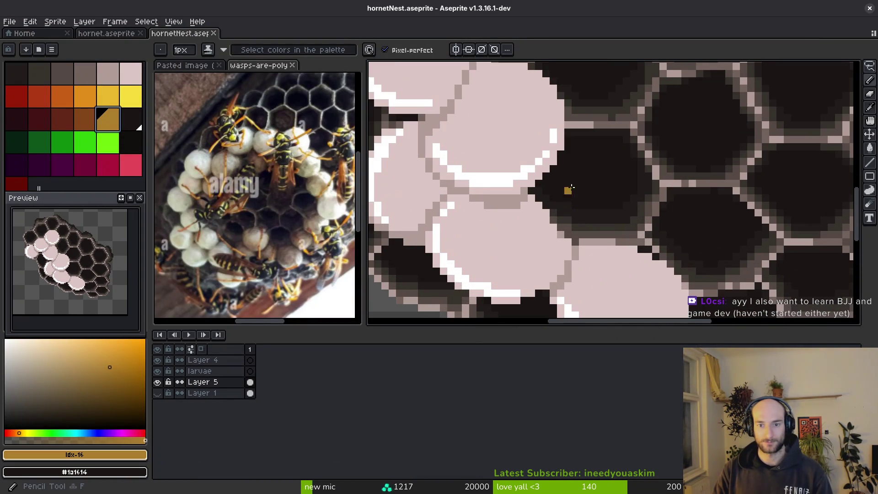
scroll(566, 182, up, 2)
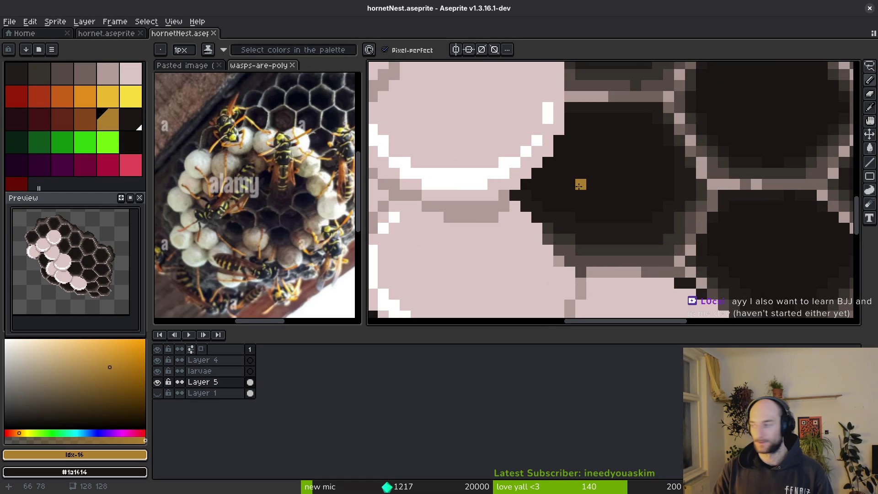
mouse_move(590, 196)
mouse_down()
mouse_move(580, 207)
mouse_move(603, 197)
mouse_up()
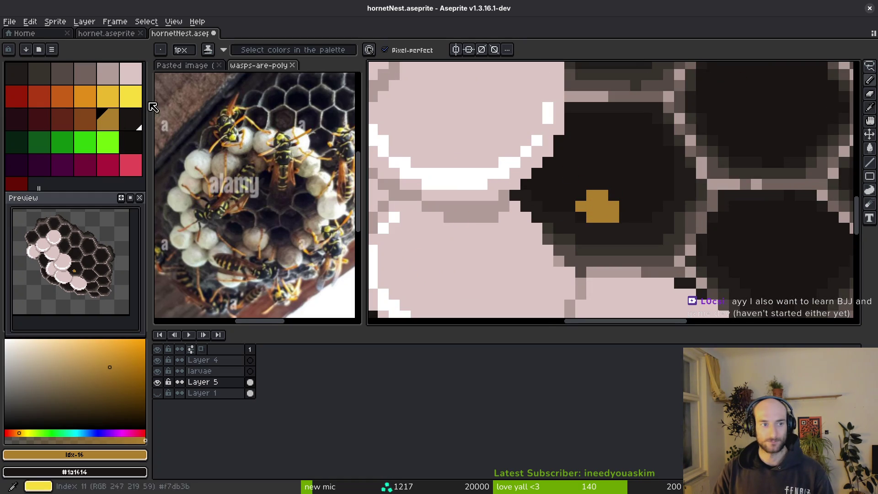
Outline a larva shape in pink around the spot within the cell.
click(109, 75)
mouse_move(576, 234)
mouse_down()
mouse_move(571, 201)
mouse_move(602, 119)
mouse_move(590, 146)
mouse_up()
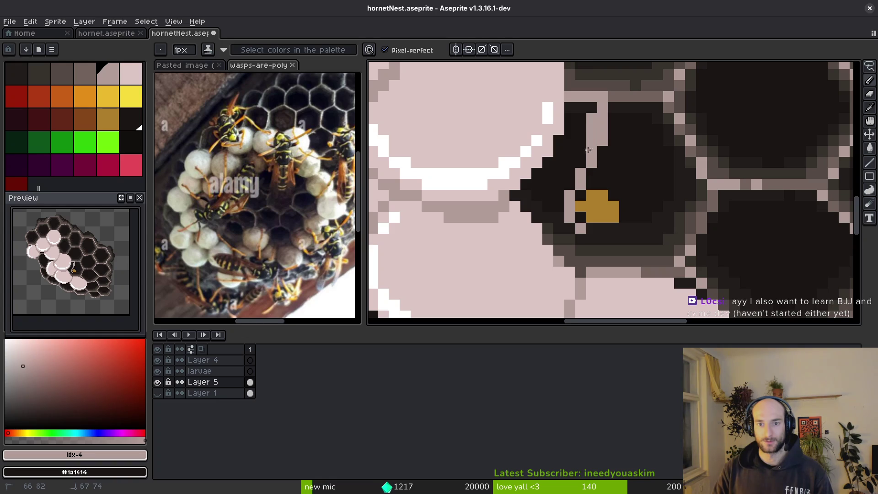
key(ctrl+z)
click(624, 162)
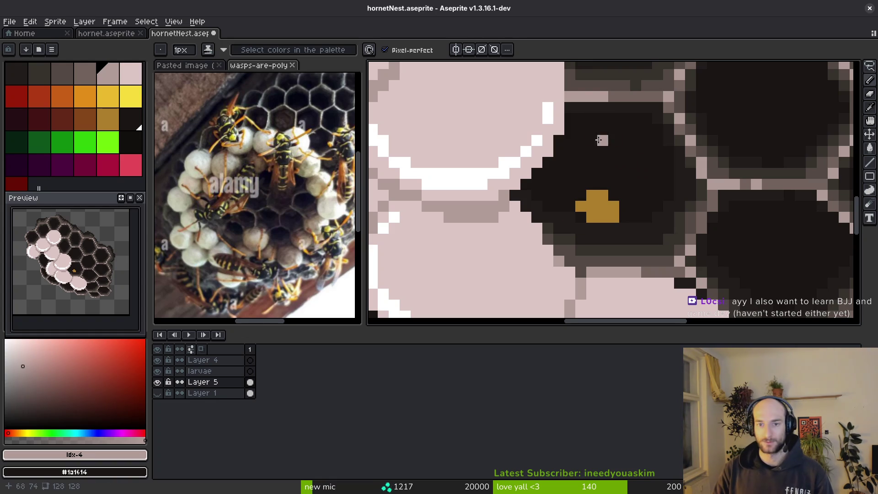
drag(592, 131, 570, 202)
mouse_move(658, 139)
mouse_down()
mouse_move(632, 221)
mouse_move(596, 230)
mouse_move(580, 217)
mouse_up()
drag(593, 129, 644, 145)
Flood-fill the pink larva outline with the light colour.
key(g)
click(633, 164)
scroll(640, 201, down, 8)
scroll(640, 202, up, 6)
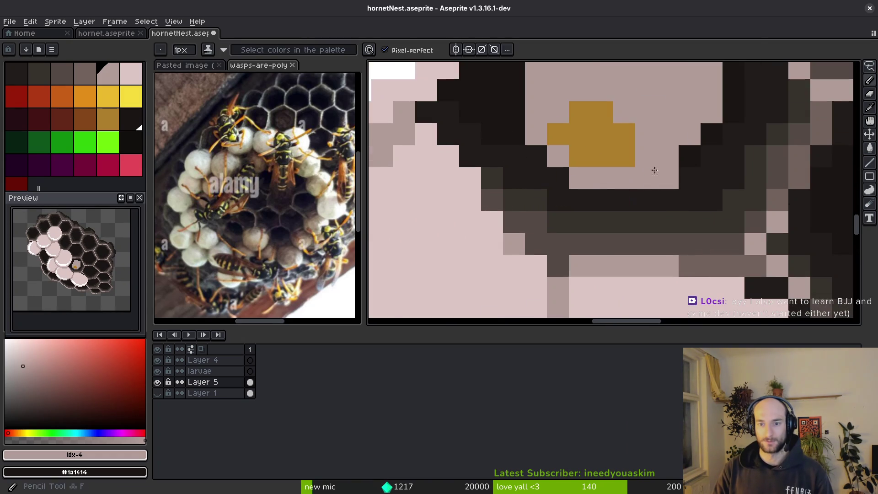
scroll(654, 171, down, 1)
key(shift+w)
scroll(644, 170, up, 1)
alt+click(639, 137)
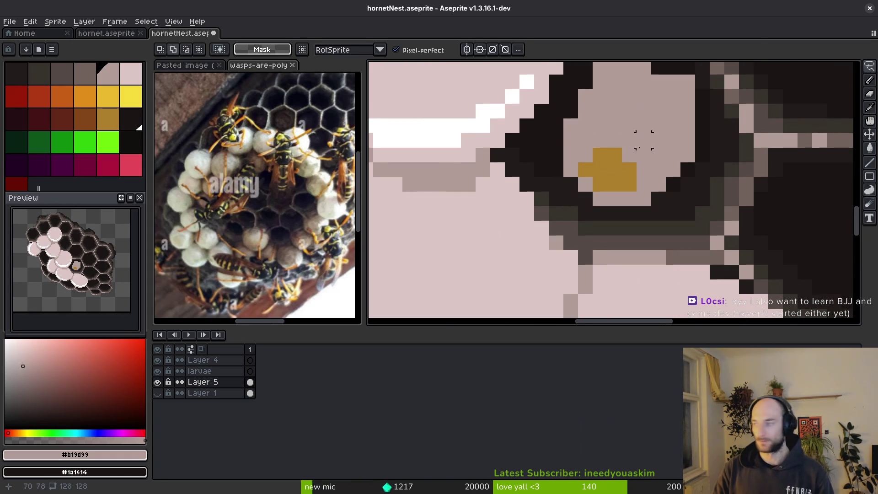
Shade the gold spot with brown pixels and repaint stray gold pixels in the larva colour.
click(85, 119)
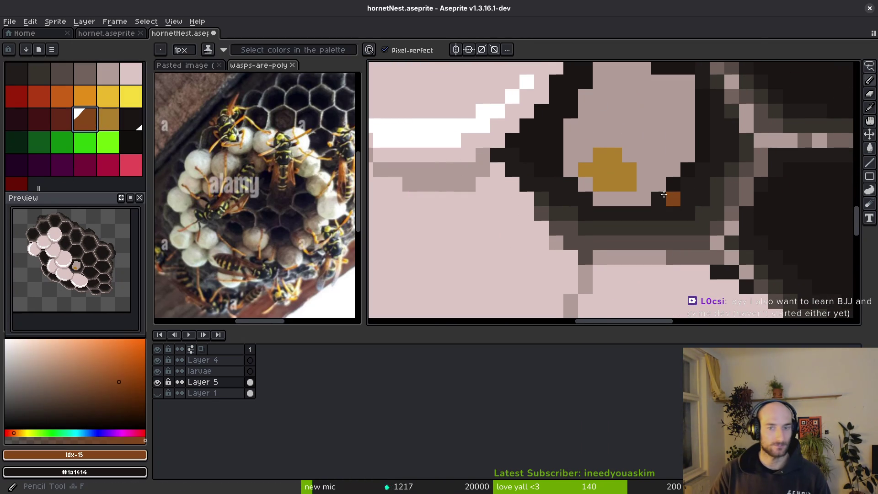
scroll(613, 180, up, 1)
key(b)
click(572, 163)
click(620, 185)
click(594, 185)
click(595, 142)
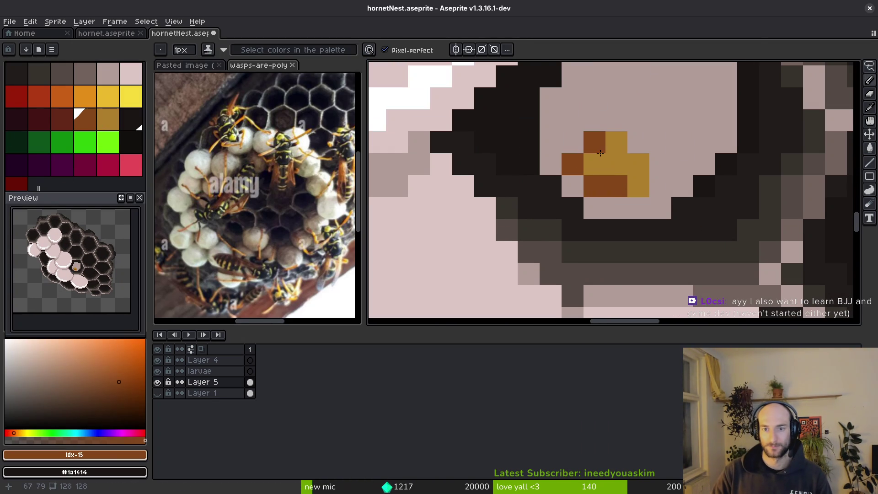
click(616, 164)
alt+click(639, 174)
click(639, 174)
click(617, 142)
scroll(636, 183, down, 3)
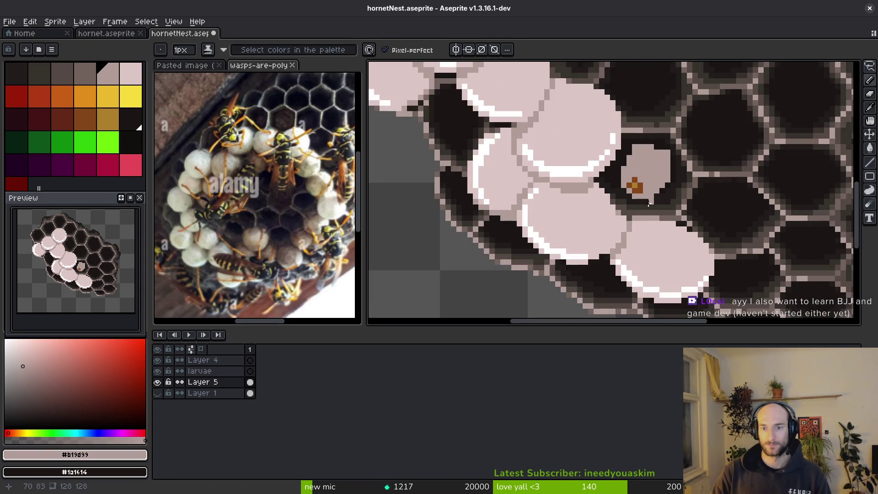
scroll(648, 188, up, 3)
Move the brown-and-gold spot down and left within the larva.
key(q)
mouse_move(631, 139)
mouse_down()
mouse_move(573, 139)
mouse_move(531, 183)
mouse_move(578, 231)
mouse_move(652, 232)
mouse_move(696, 206)
mouse_move(666, 109)
mouse_move(624, 110)
mouse_up()
mouse_move(652, 170)
mouse_down()
mouse_move(643, 201)
mouse_move(653, 198)
mouse_move(645, 200)
mouse_up()
key(Return)
key(b)
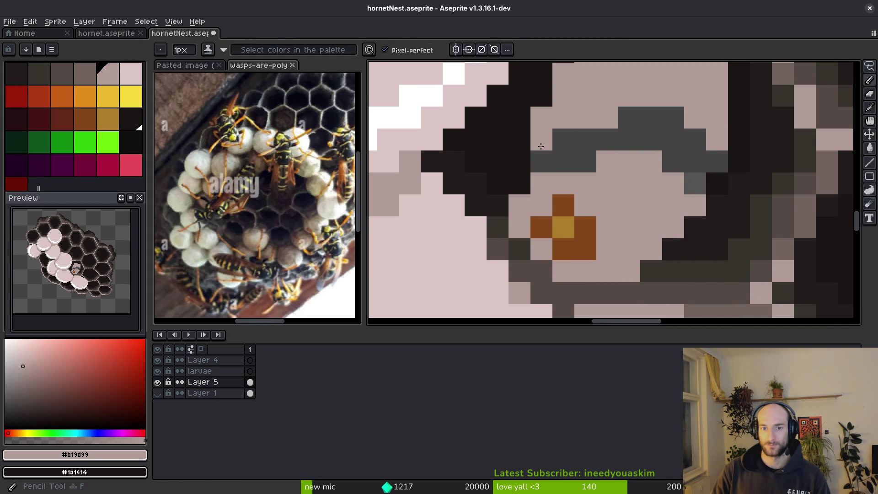
Fill the grey band across the larva with light pink.
click(541, 161)
click(585, 161)
key(g)
click(670, 150)
scroll(663, 183, down, 3)
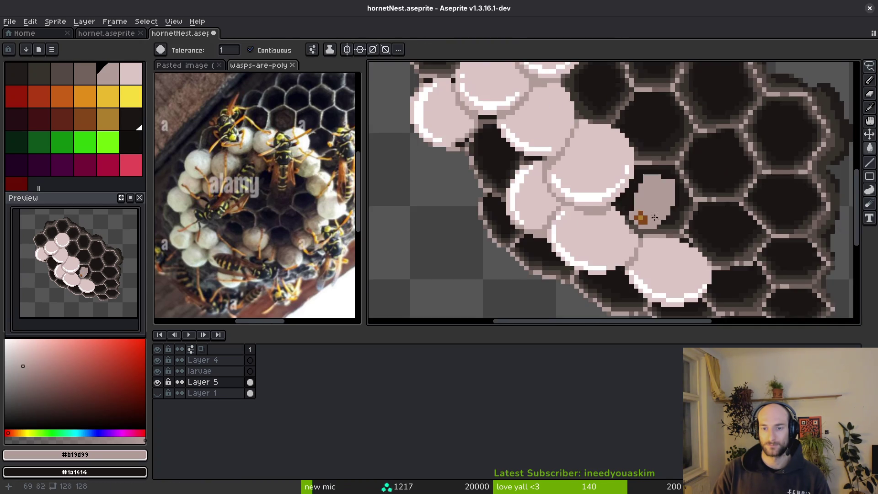
scroll(654, 206, up, 2)
Draw a mid-grey segment line across the larva and clean up stray grey pixels.
click(84, 76)
key(b)
scroll(618, 176, up, 1)
click(577, 191)
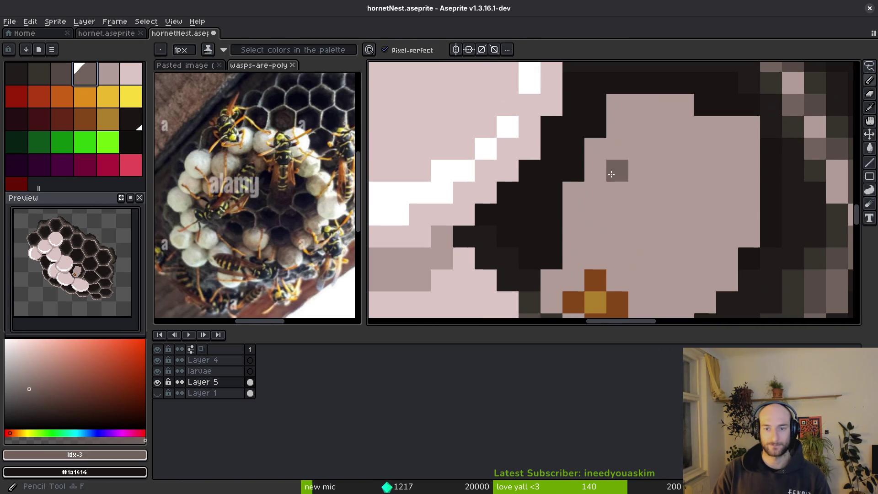
mouse_move(578, 190)
mouse_down()
mouse_move(596, 154)
mouse_move(725, 194)
mouse_move(745, 230)
mouse_move(735, 201)
mouse_move(653, 123)
mouse_move(751, 228)
mouse_up()
alt+click(726, 219)
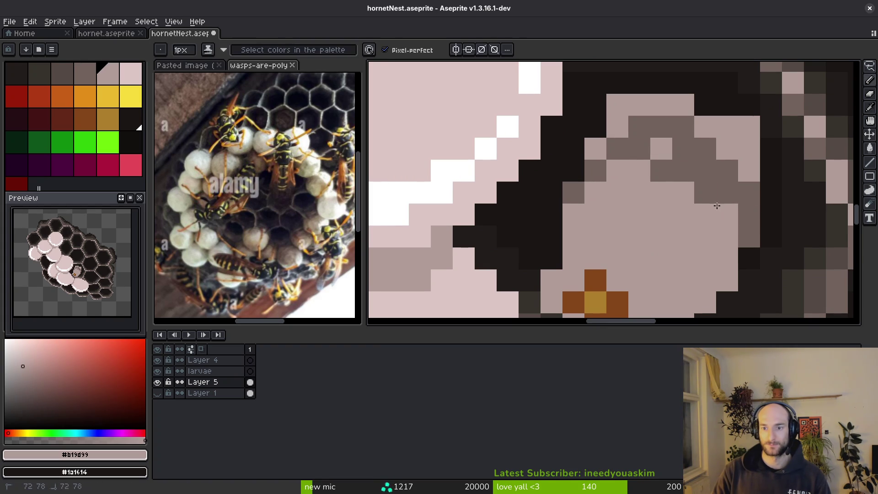
drag(707, 194, 690, 162)
click(661, 170)
scroll(695, 165, down, 2)
scroll(697, 166, up, 2)
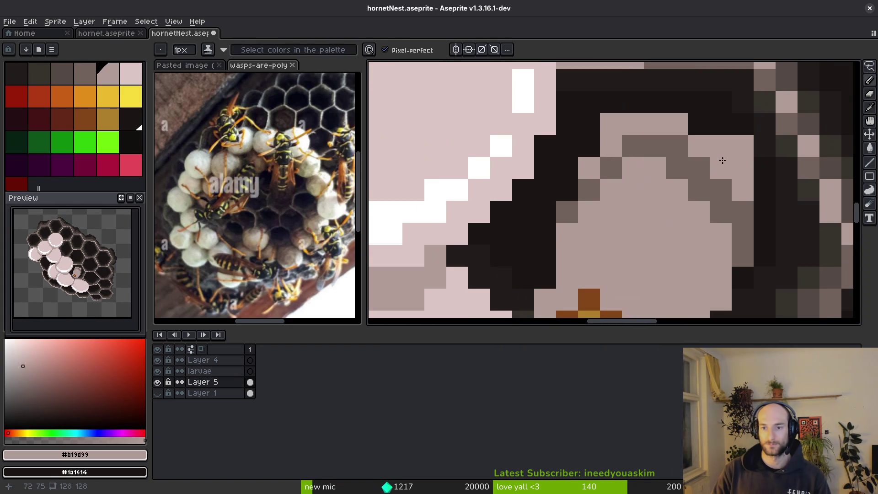
Extend the segment line in darker grey and darken the cell's top edge above the larva.
alt+click(701, 168)
mouse_move(742, 191)
mouse_down()
mouse_move(718, 154)
mouse_move(616, 126)
mouse_up()
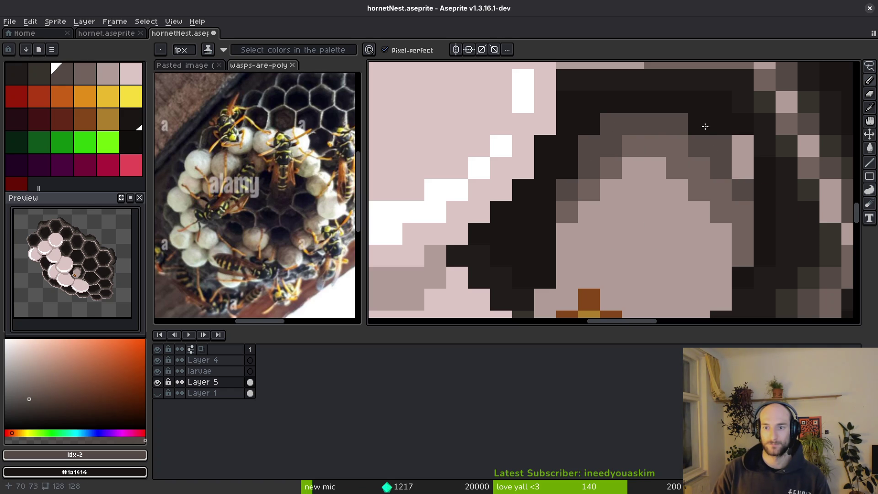
click(36, 74)
mouse_move(755, 167)
mouse_down()
mouse_move(699, 126)
mouse_move(614, 104)
mouse_up()
click(587, 124)
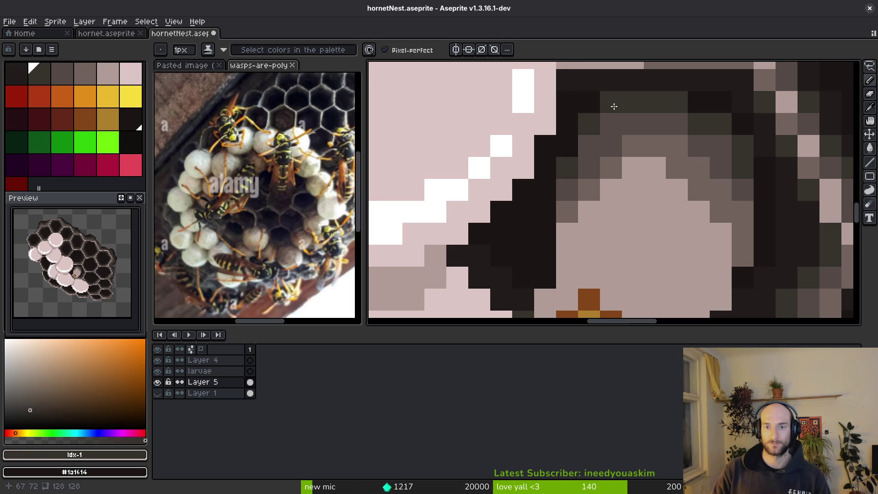
scroll(659, 215, down, 4)
scroll(646, 209, up, 3)
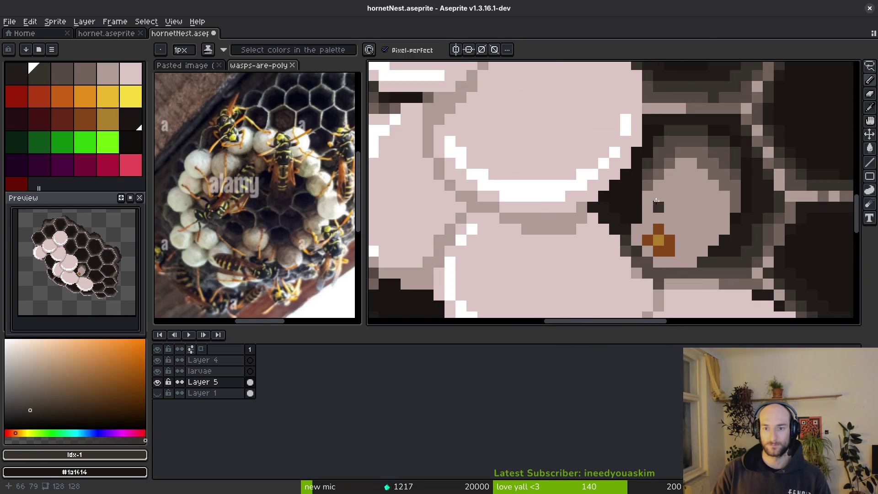
scroll(650, 210, up, 2)
alt+click(649, 207)
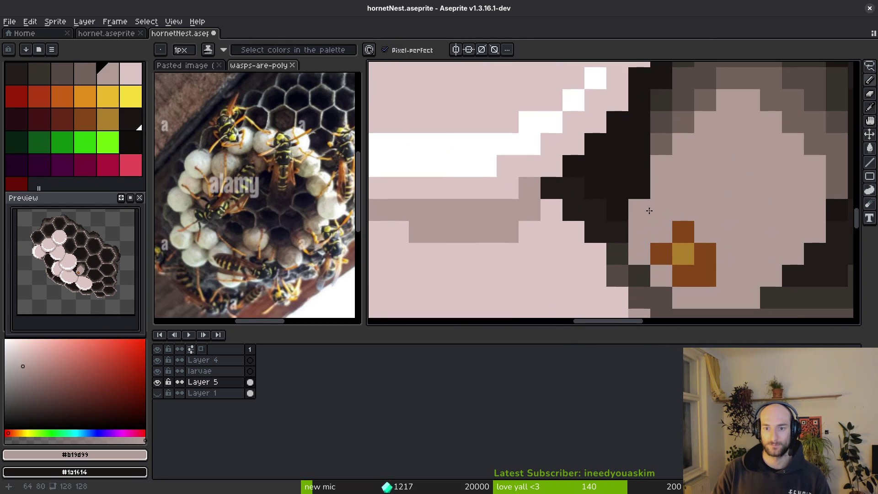
alt+click(659, 141)
click(644, 183)
scroll(673, 131, down, 3)
Save, then draw a pale pink highlight line diagonally across the larva.
key(ctrl+s)
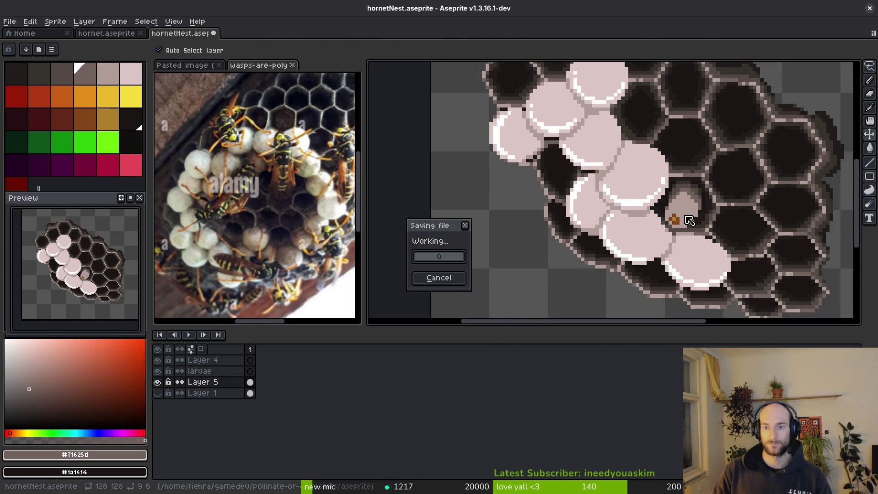
scroll(698, 229, up, 2)
scroll(701, 228, up, 3)
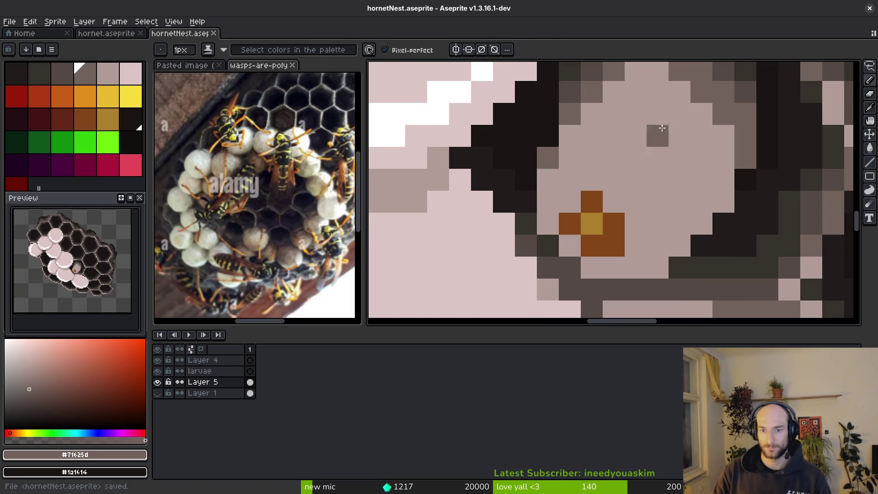
click(548, 180)
key(ctrl+z)
alt+click(548, 183)
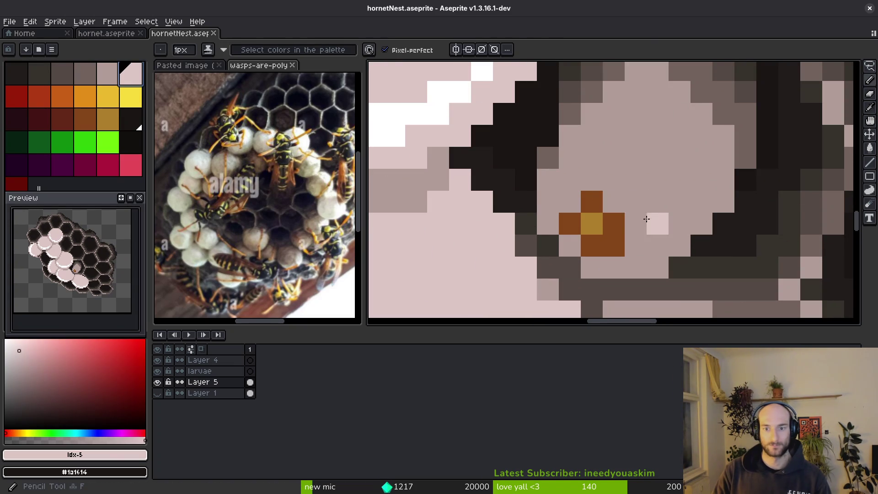
mouse_move(641, 206)
mouse_down()
mouse_move(634, 195)
mouse_move(682, 140)
mouse_up()
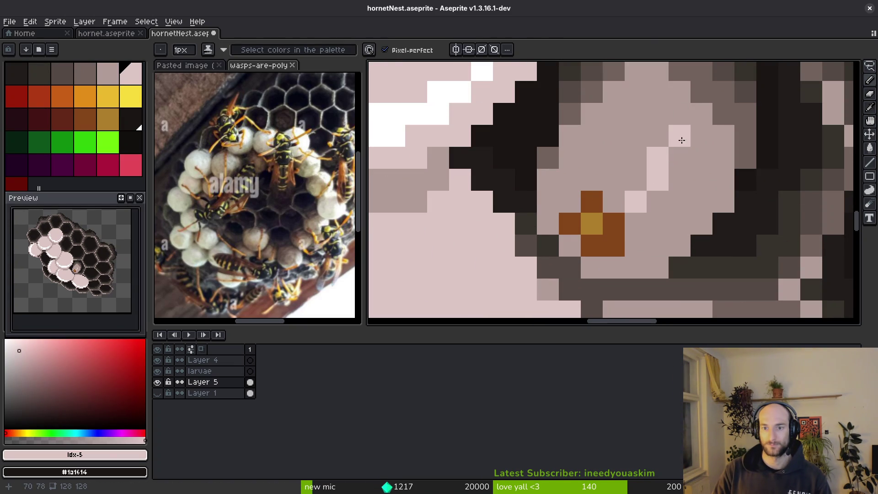
Eyedrop the larva's pink and dark grey shades and save the sprite again.
alt+click(695, 114)
scroll(690, 118, up, 2)
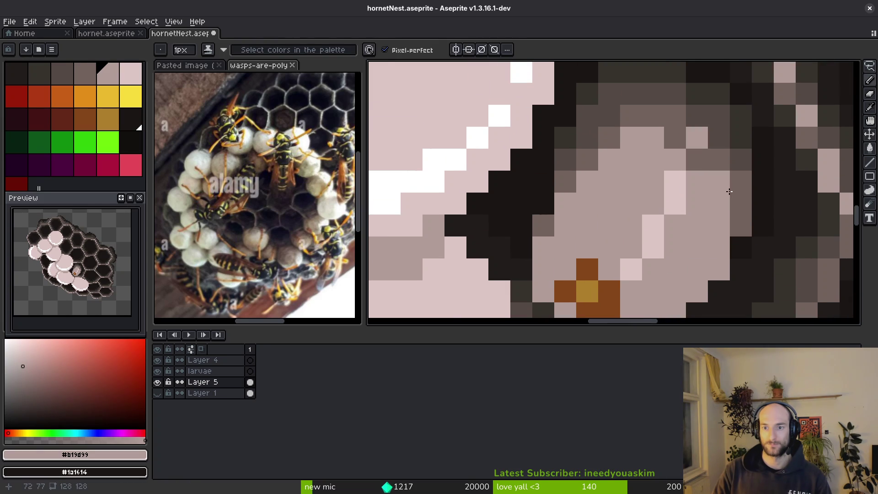
alt+click(714, 115)
scroll(730, 128, down, 6)
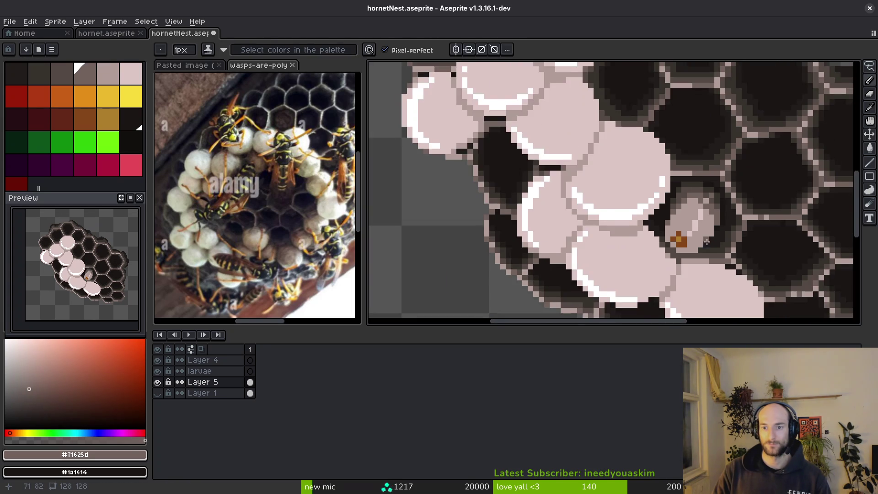
key(ctrl+s)
scroll(691, 193, up, 4)
alt+click(685, 198)
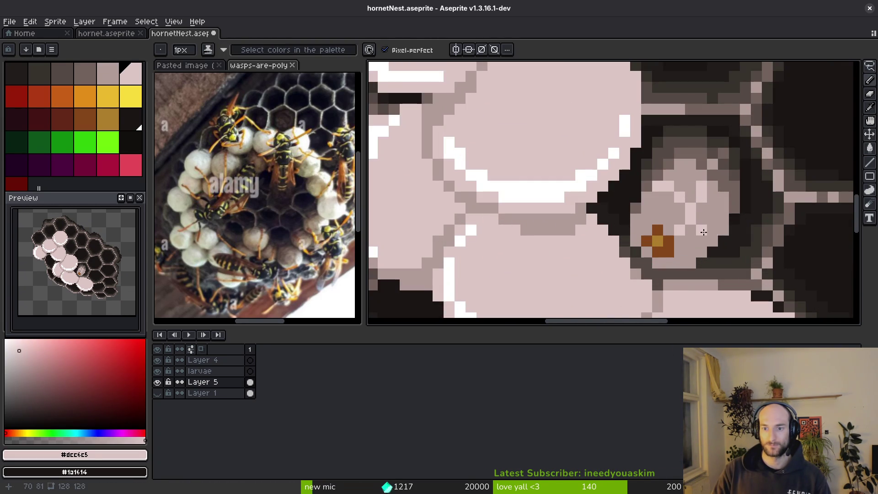
scroll(713, 245, down, 4)
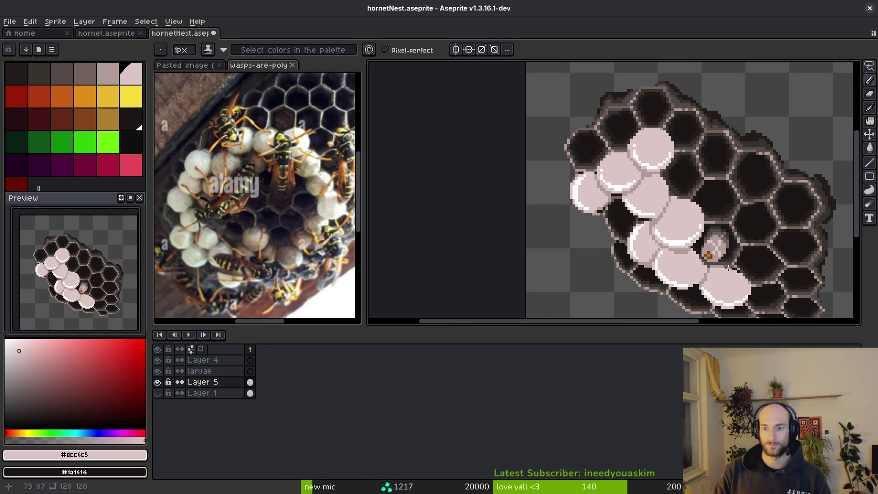
scroll(733, 275, down, 3)
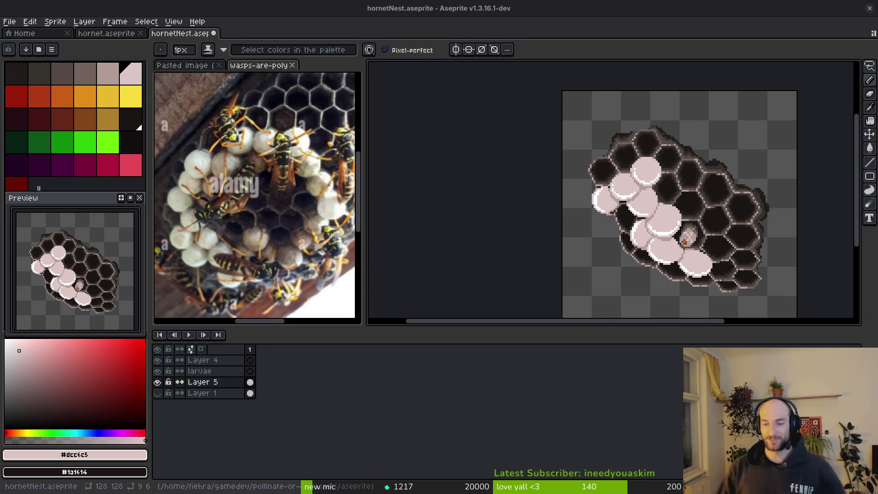
Zoom in on the shaded larva and draw a Lasso selection around it.
scroll(686, 229, up, 3)
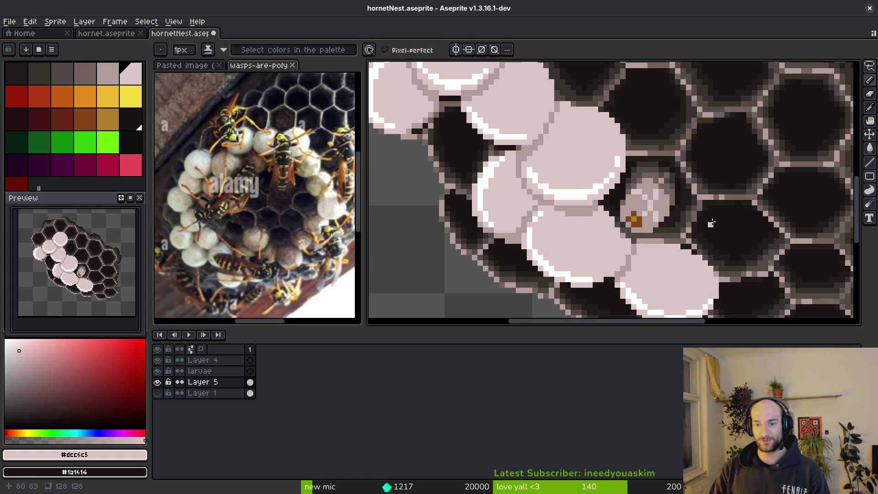
key(shift+w)
scroll(660, 178, up, 1)
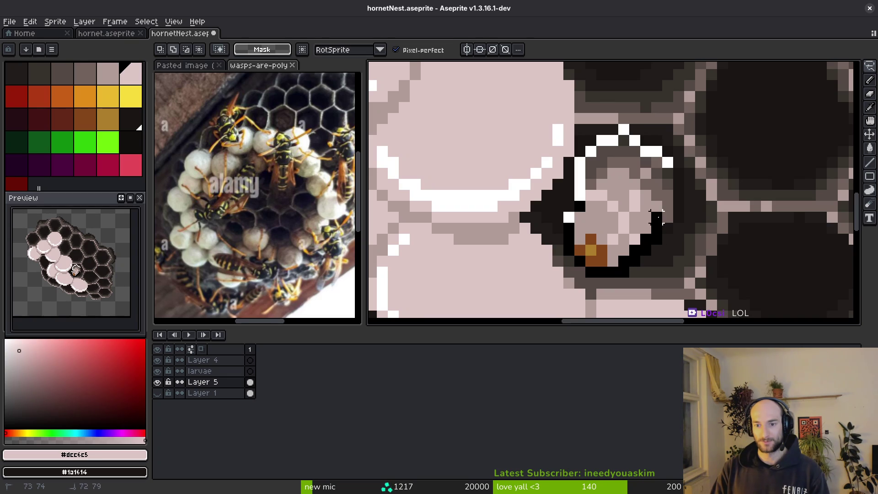
key(ctrl+z)
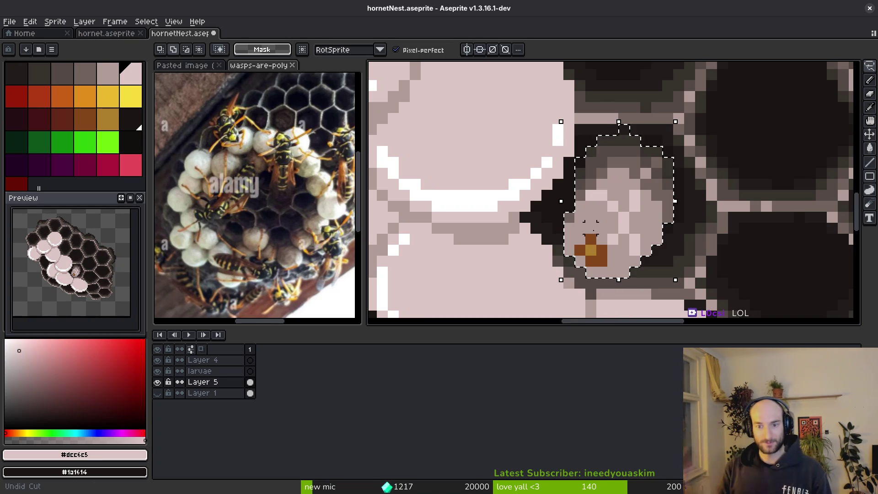
Place a 180°-rotated copy of the larva in the neighbouring open cell.
scroll(613, 192, down, 3)
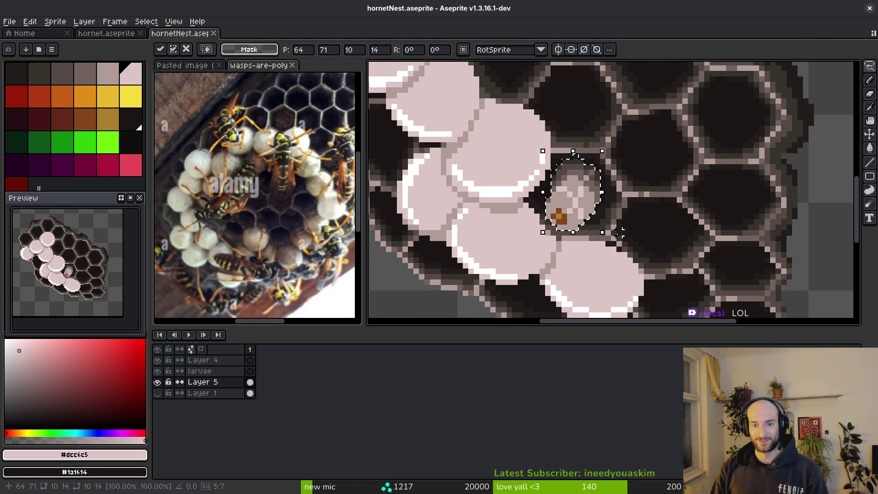
drag(590, 213, 642, 243)
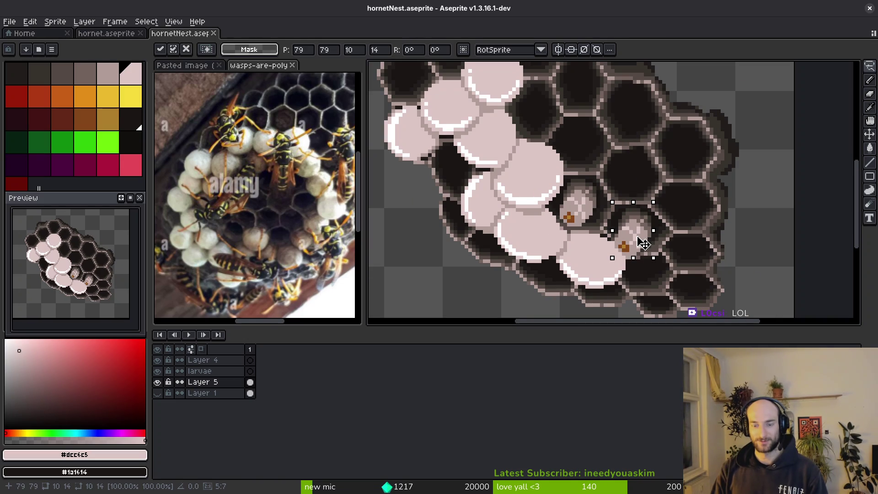
key(shift+h)
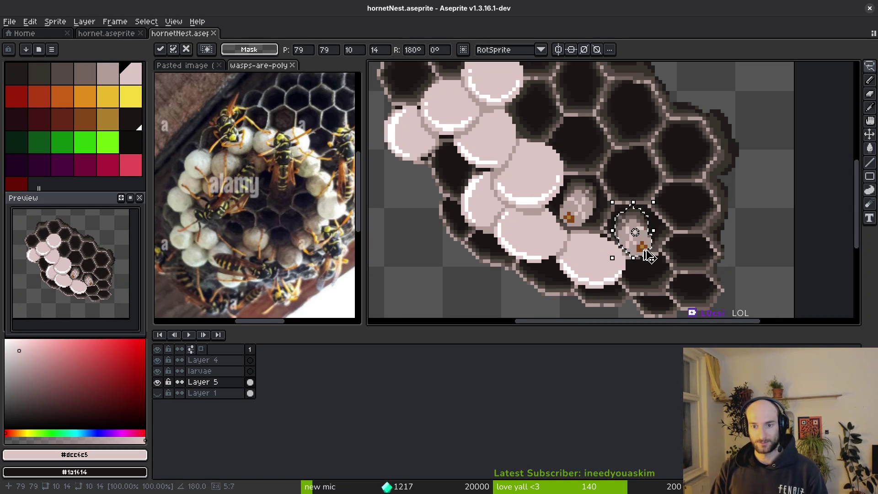
scroll(654, 236, down, 1)
mouse_move(653, 237)
mouse_down()
mouse_move(633, 217)
mouse_move(645, 211)
mouse_move(607, 183)
mouse_up()
key(Return)
Paste another larva copy, turn it, and drop it into the upper-right cell.
scroll(636, 196, up, 2)
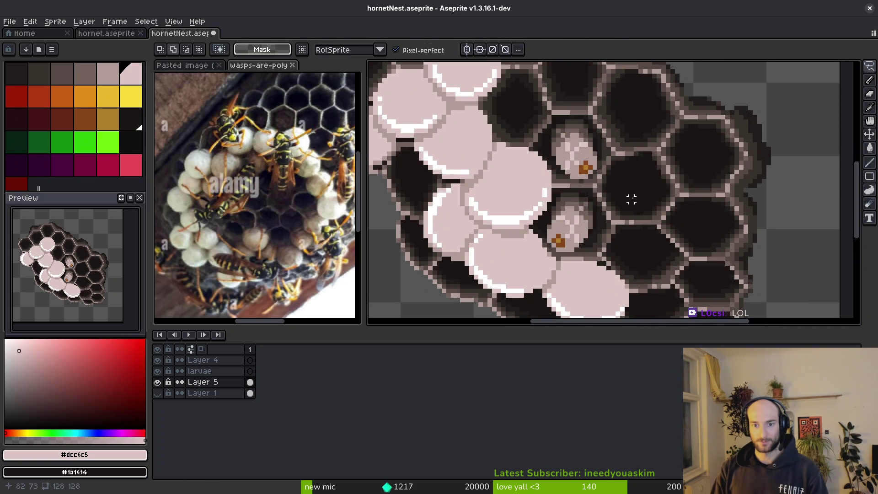
key(ctrl+v)
mouse_move(546, 182)
mouse_down()
mouse_move(540, 192)
mouse_move(596, 247)
mouse_move(639, 210)
mouse_up()
key(Return)
Select a copy's spot and nearby pixels and nudge them one pixel left.
scroll(658, 201, up, 3)
key(m)
mouse_move(651, 169)
mouse_down()
mouse_move(628, 215)
mouse_move(595, 178)
mouse_up()
scroll(628, 216, up, 1)
drag(618, 244, 530, 221)
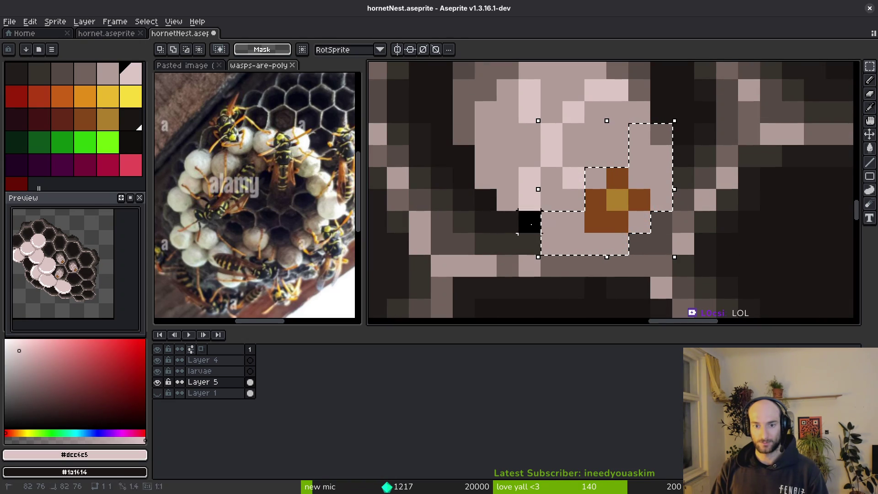
mouse_move(618, 133)
mouse_down()
mouse_move(574, 180)
mouse_move(578, 209)
mouse_up()
key(Left)
key(ctrl+d)
alt+click(549, 263)
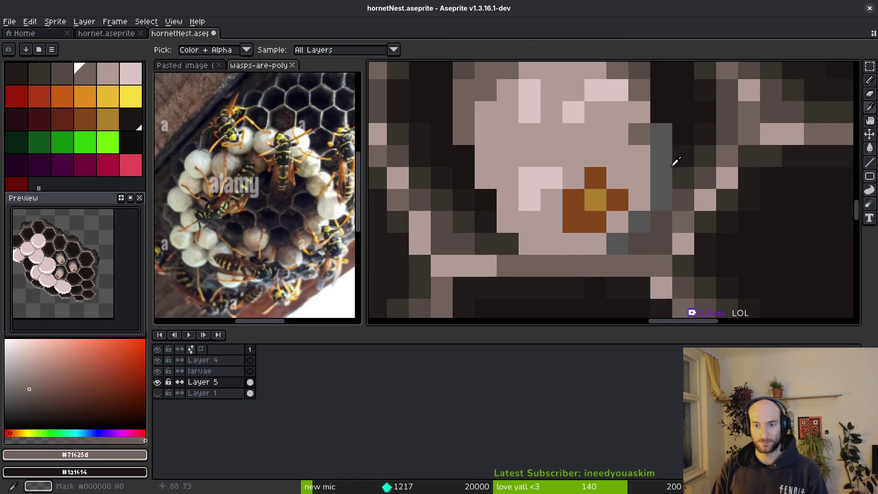
alt+click(690, 176)
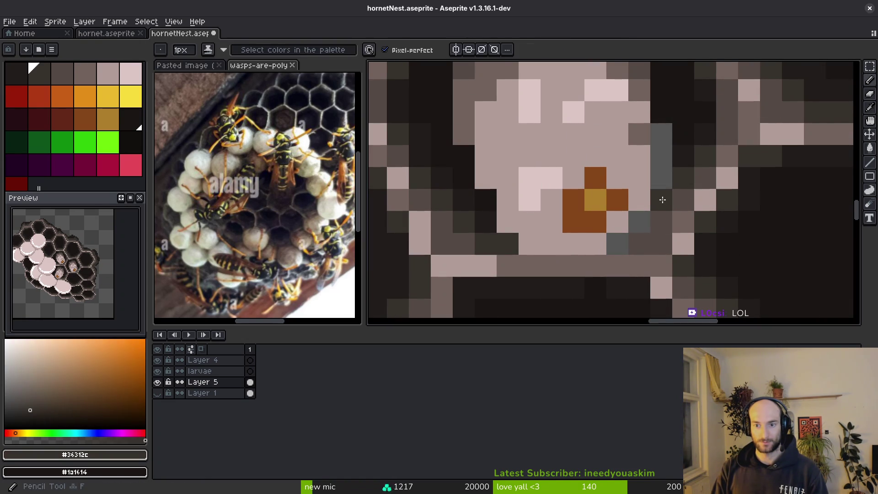
Darken the grey pixels beside the larva with the near-black comb colour and save.
alt+click(683, 143)
drag(663, 149, 661, 182)
scroll(695, 215, down, 5)
key(ctrl+s)
scroll(653, 170, up, 3)
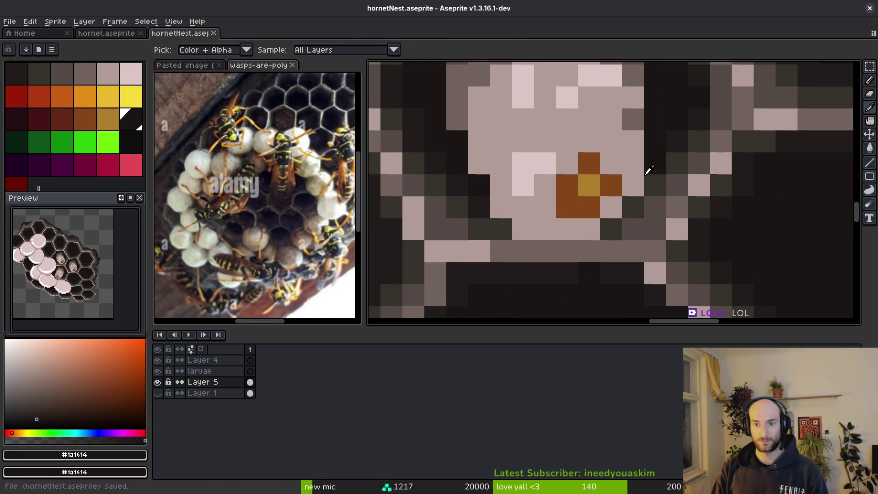
click(655, 185)
scroll(658, 187, down, 3)
scroll(666, 198, up, 3)
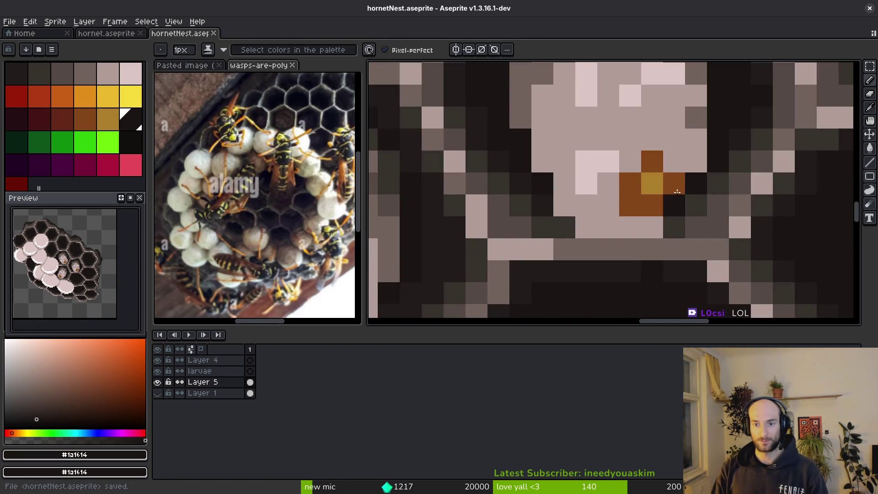
scroll(686, 241, down, 3)
scroll(674, 205, up, 3)
Brighten larva pixels with the light pink, undoing one wrongly darkened pixel.
alt+click(649, 172)
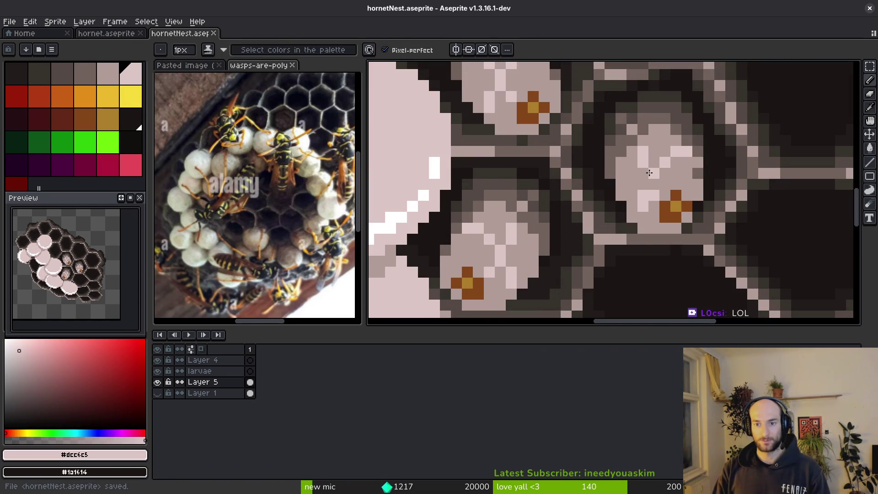
alt+click(667, 177)
click(654, 192)
key(ctrl+z)
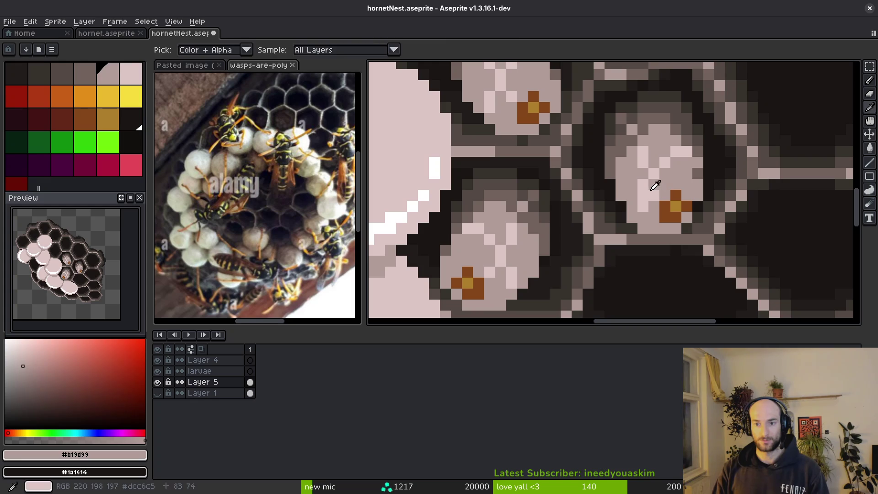
alt+click(653, 183)
alt+click(667, 188)
click(653, 237)
alt+click(635, 203)
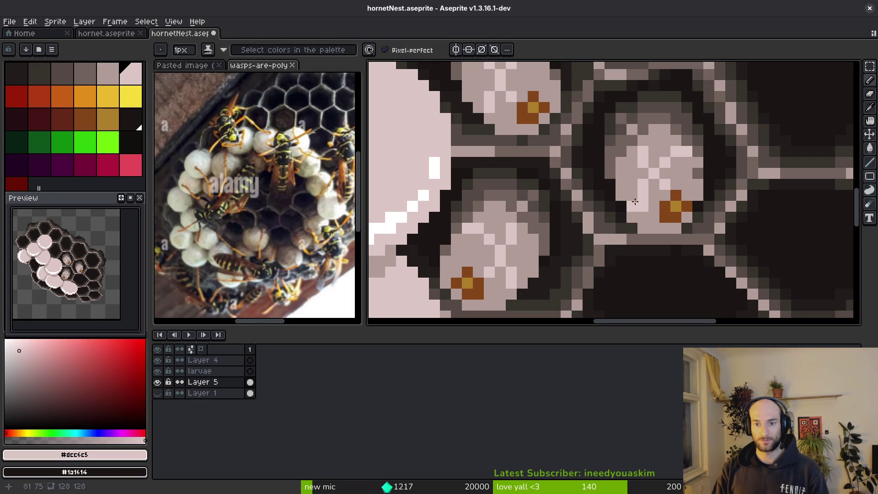
Add mid-pink shading pixels to the larva and save the sprite.
alt+click(650, 213)
click(632, 218)
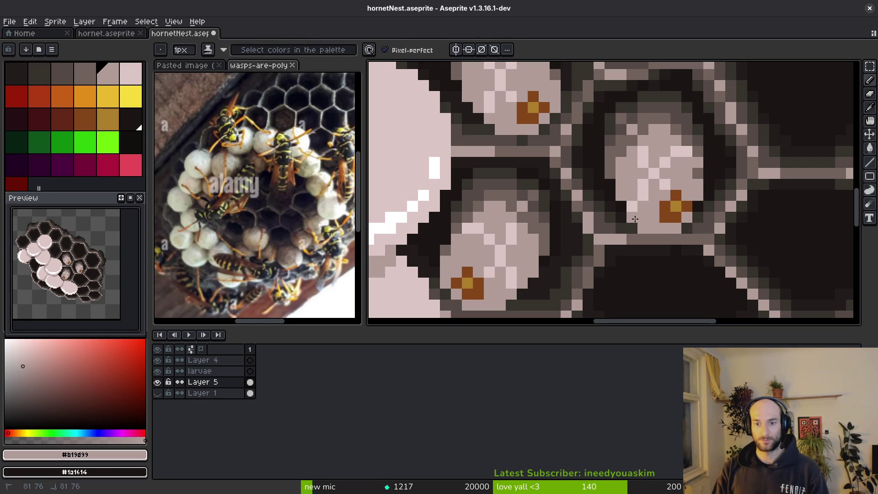
alt+click(639, 192)
alt+click(659, 183)
click(664, 184)
scroll(689, 202, down, 3)
key(ctrl+s)
scroll(688, 202, up, 3)
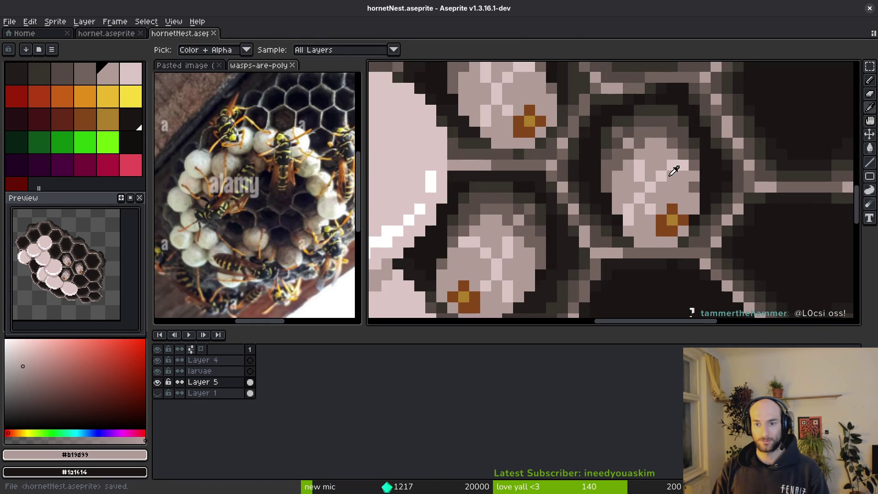
Eyedrop the light and mid pink shades from the larva again and save.
alt+click(668, 175)
alt+click(673, 164)
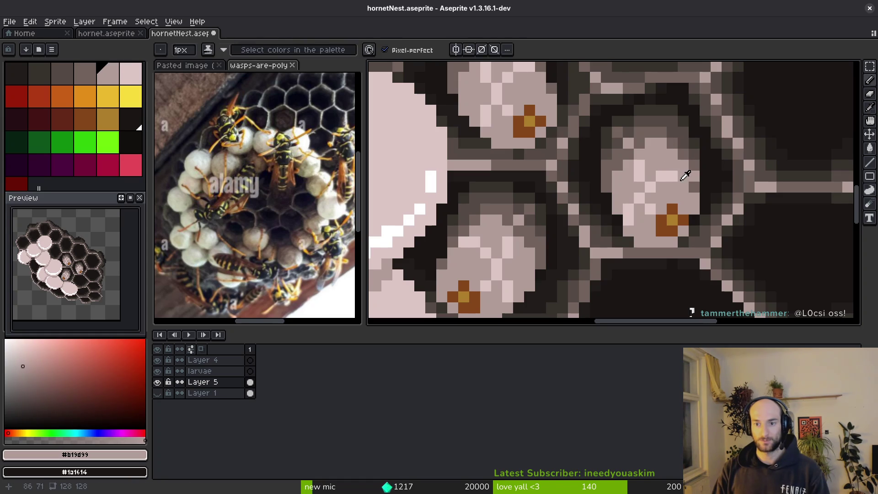
alt+click(683, 171)
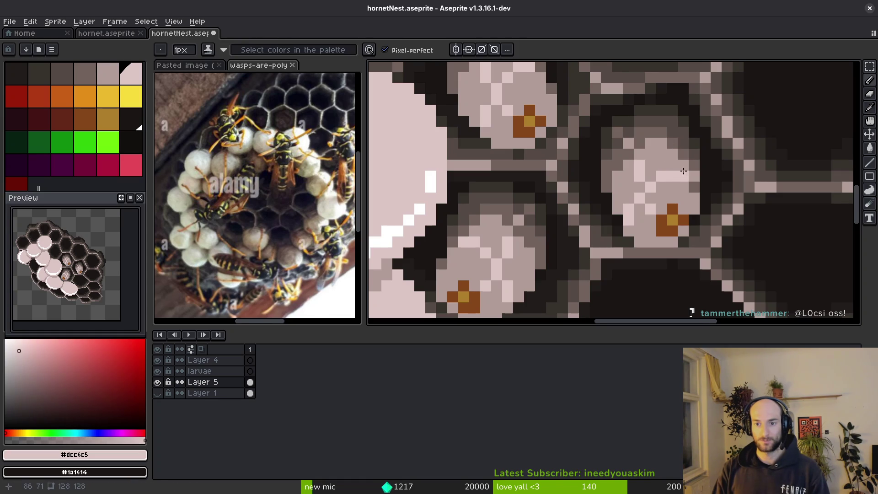
alt+click(692, 213)
key(ctrl+s)
Shift the brown spot into place with a rectangular marquee selection.
alt+click(655, 232)
key(m)
scroll(650, 220, up, 2)
mouse_move(683, 194)
mouse_down()
mouse_move(700, 238)
mouse_move(650, 237)
mouse_move(666, 238)
mouse_move(647, 210)
mouse_move(636, 235)
mouse_move(657, 226)
mouse_up()
alt+click(731, 153)
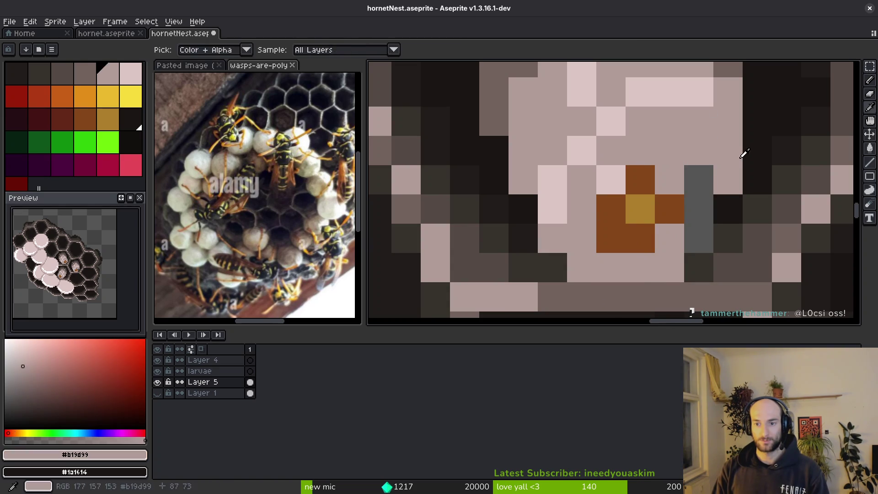
Flood-fill the leftover grey pixels with mid pink and save the sprite.
key(g)
click(699, 208)
click(699, 181)
click(699, 237)
key(ctrl+s)
Save the nest sprite with Ctrl+S.
scroll(691, 261, down, 3)
scroll(690, 260, down, 1)
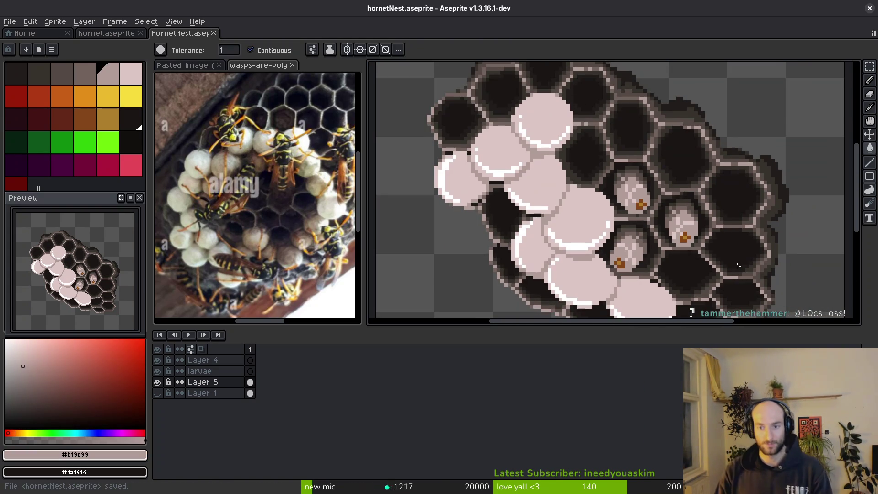
scroll(677, 220, up, 2)
key(ctrl+s)
Add frame 2 and copy the Layer 5 and Layer 1 honeycomb cels into it.
scroll(680, 267, down, 2)
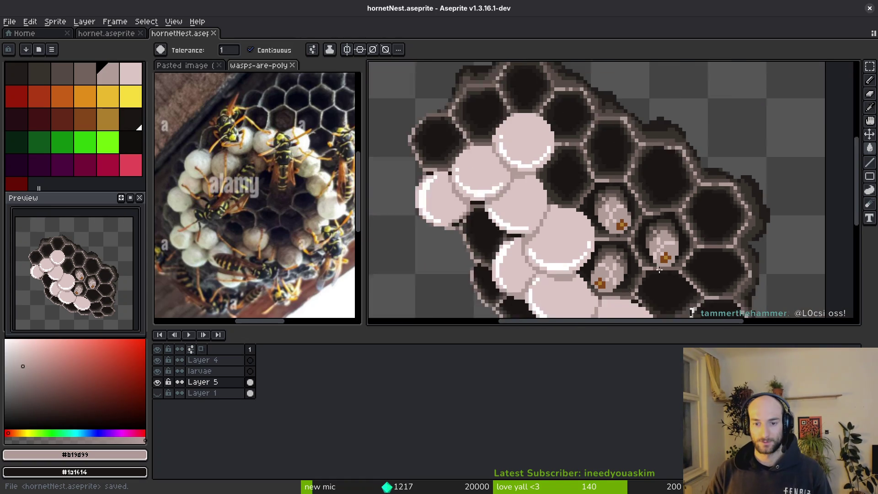
scroll(651, 254, down, 4)
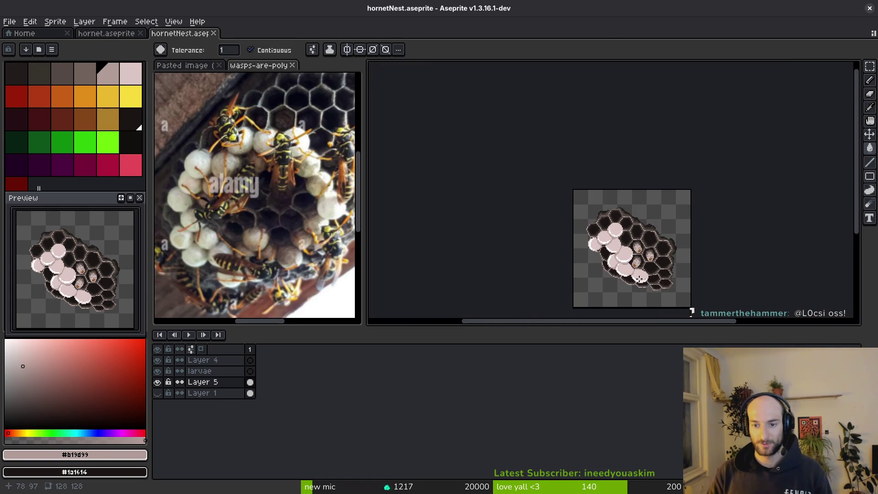
scroll(648, 273, up, 3)
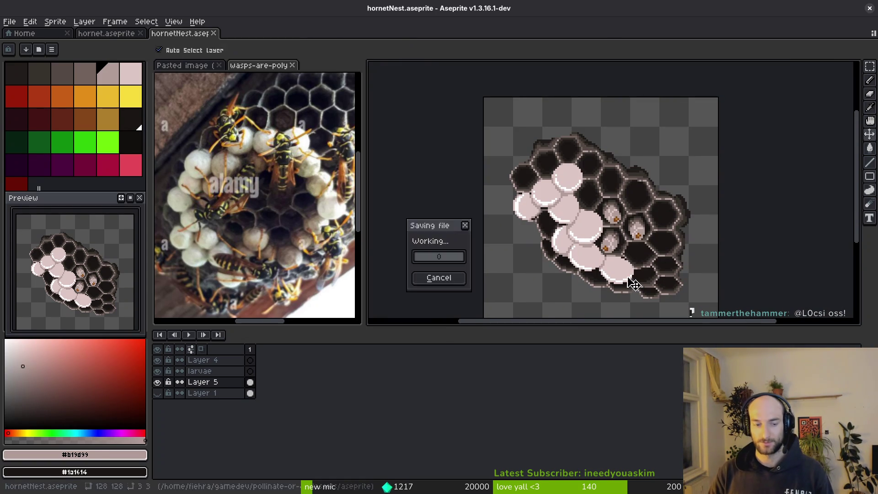
key(alt+b)
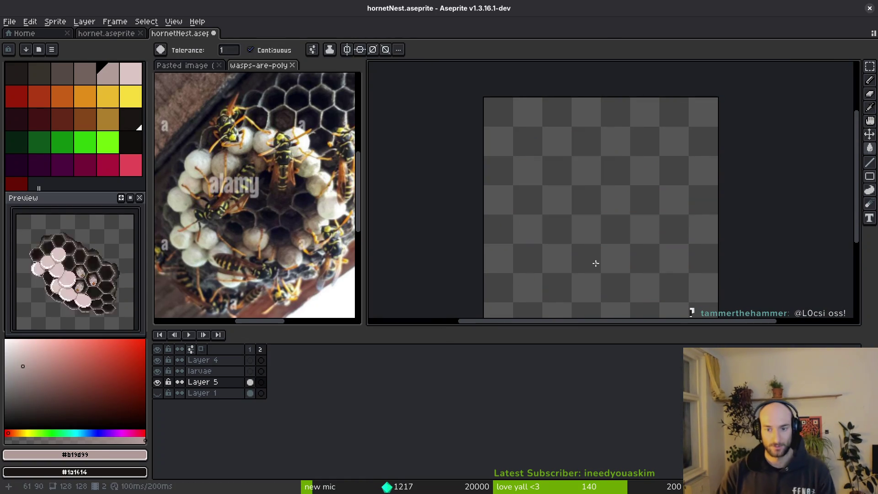
drag(250, 382, 261, 383)
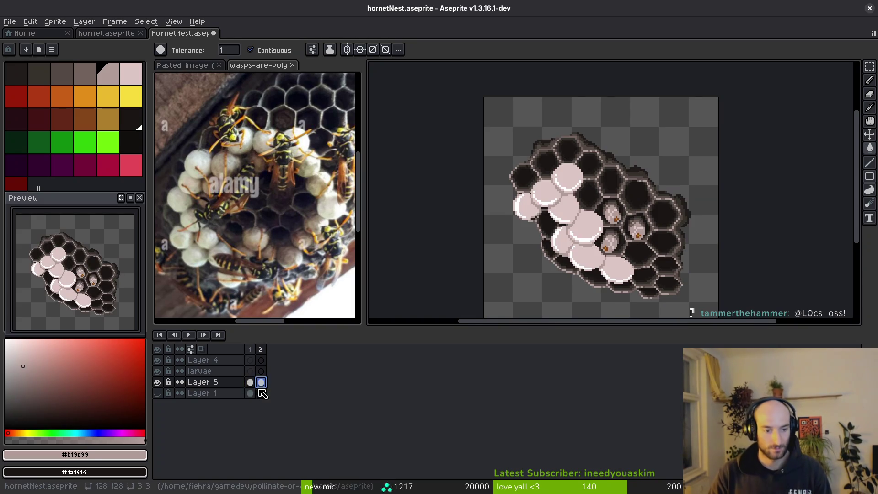
scroll(605, 257, up, 4)
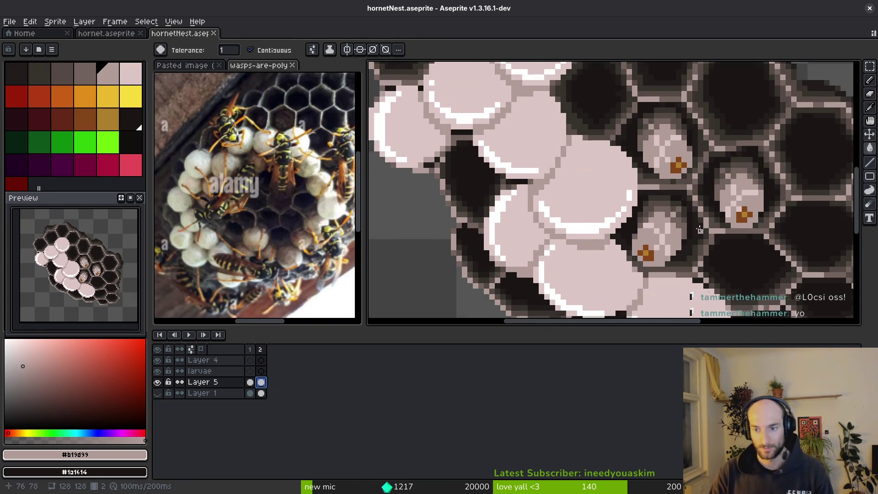
Lasso-trace a shaded larva on frame 2 and paste a copy.
key(shift+w)
scroll(646, 208, up, 1)
drag(627, 171, 627, 196)
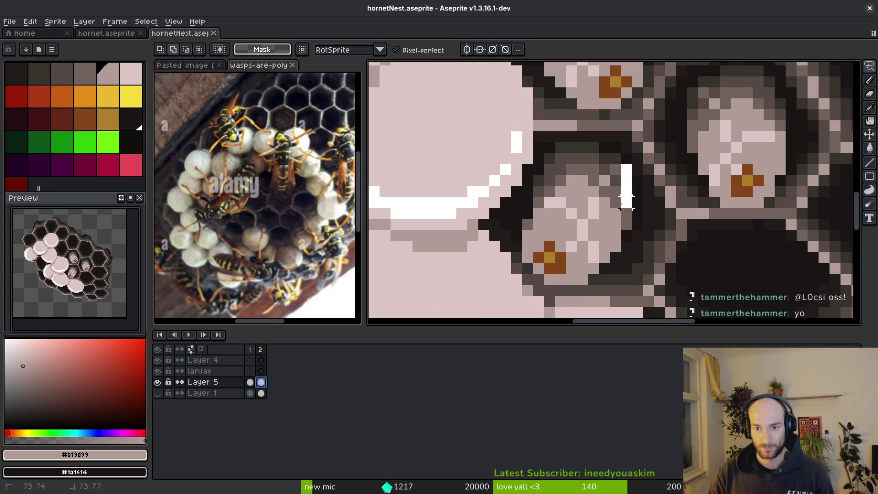
drag(594, 269, 582, 279)
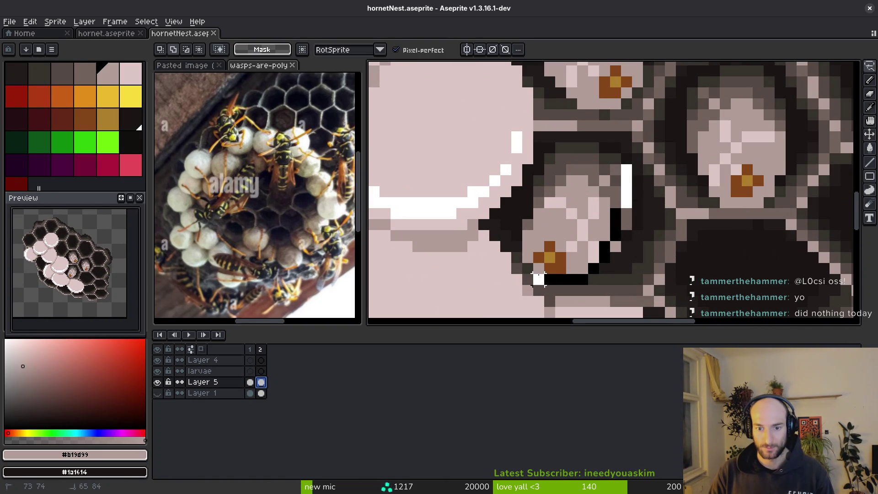
drag(527, 216, 561, 147)
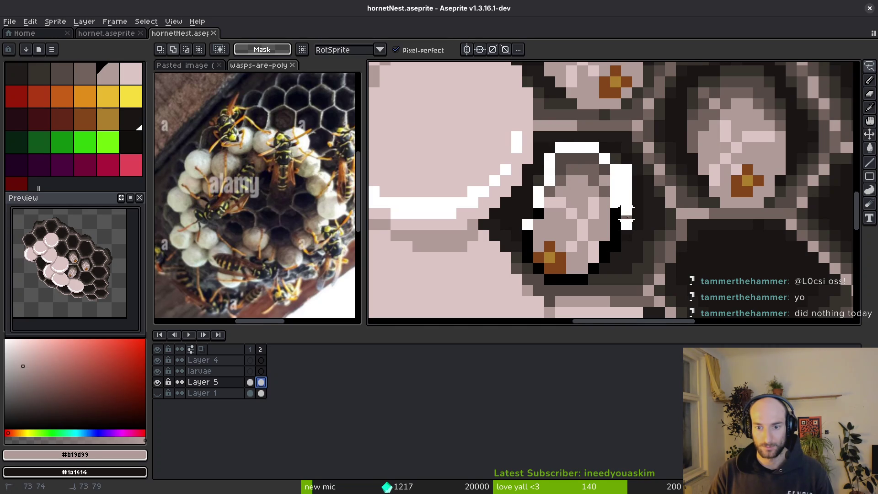
key(ctrl+v)
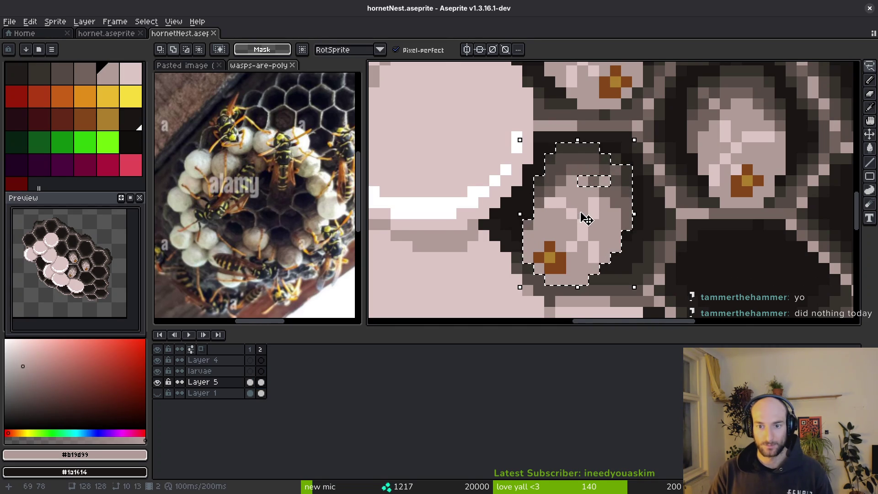
Move the pasted larva copy into another open cell and commit it.
scroll(587, 220, down, 2)
scroll(595, 192, up, 2)
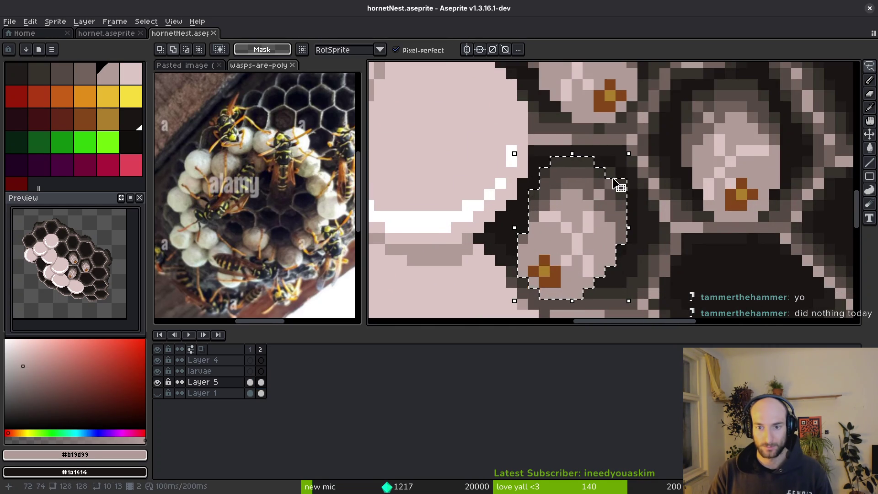
scroll(615, 181, up, 2)
scroll(613, 174, down, 4)
drag(561, 213, 532, 236)
scroll(532, 237, right, 3)
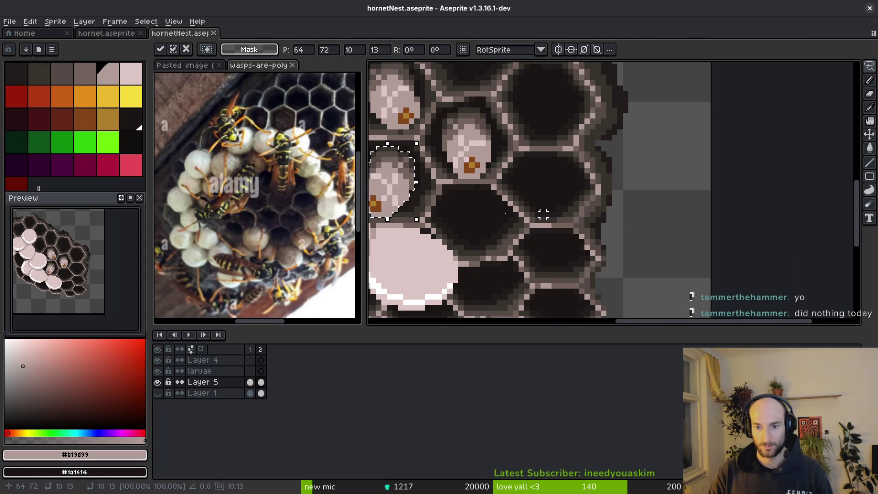
mouse_move(394, 182)
mouse_down()
mouse_move(676, 157)
mouse_move(671, 167)
mouse_up()
key(Return)
Lasso-select the newly placed larva, trimming stray pixels from the selection.
scroll(564, 184, up, 3)
scroll(564, 184, up, 2)
drag(556, 124, 513, 125)
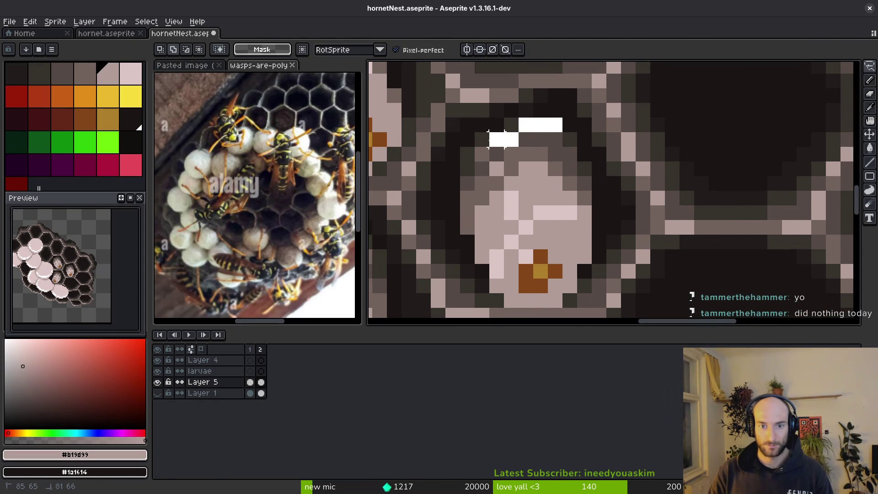
mouse_move(467, 169)
mouse_down()
mouse_move(468, 226)
mouse_move(482, 257)
mouse_up()
drag(468, 227, 496, 270)
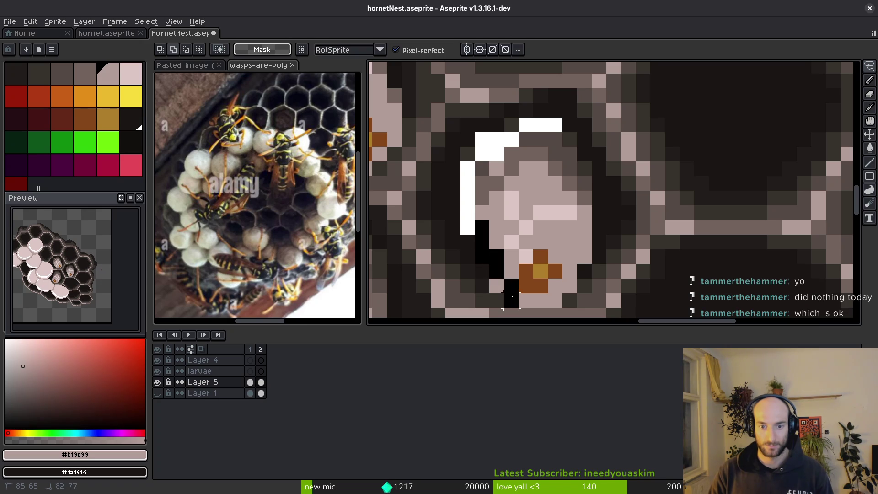
drag(555, 285, 570, 257)
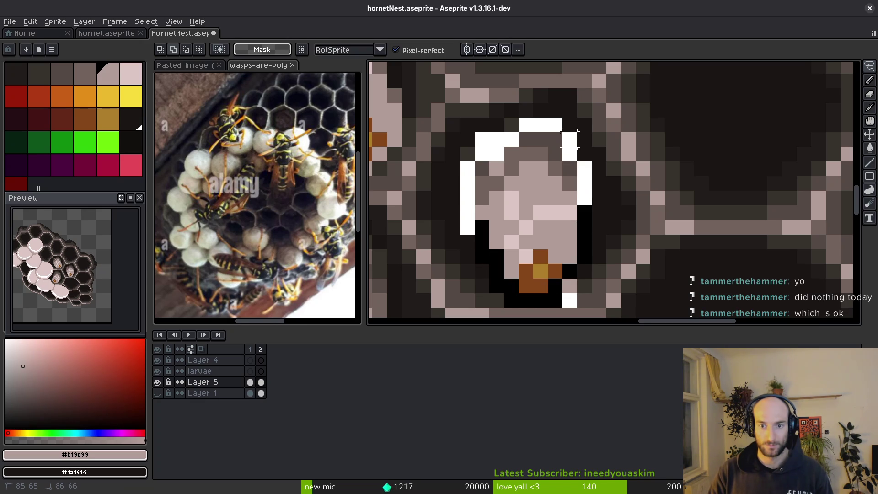
key(ctrl+v)
click(585, 155)
click(570, 286)
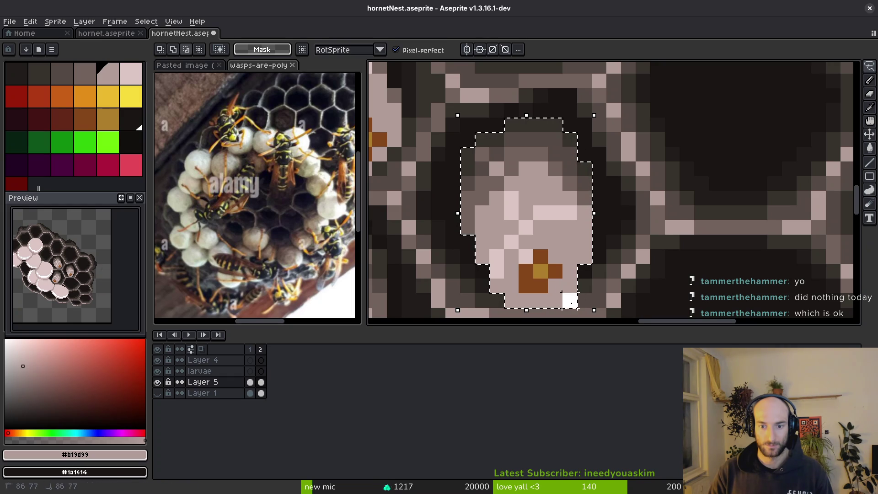
Drop a spare larva copy on the empty grey area beside the comb.
scroll(551, 237, down, 3)
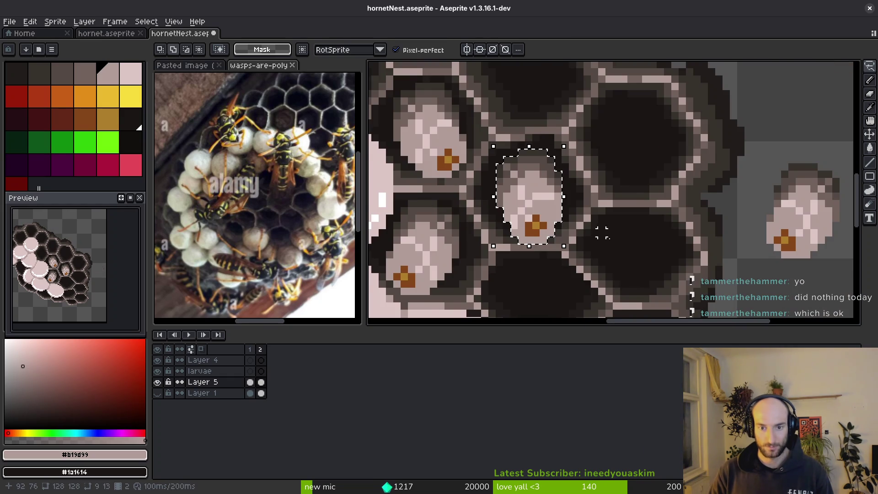
scroll(625, 246, up, 1)
mouse_move(455, 190)
mouse_down()
mouse_move(689, 284)
mouse_move(666, 185)
mouse_move(691, 188)
mouse_up()
key(Escape)
drag(657, 192, 540, 192)
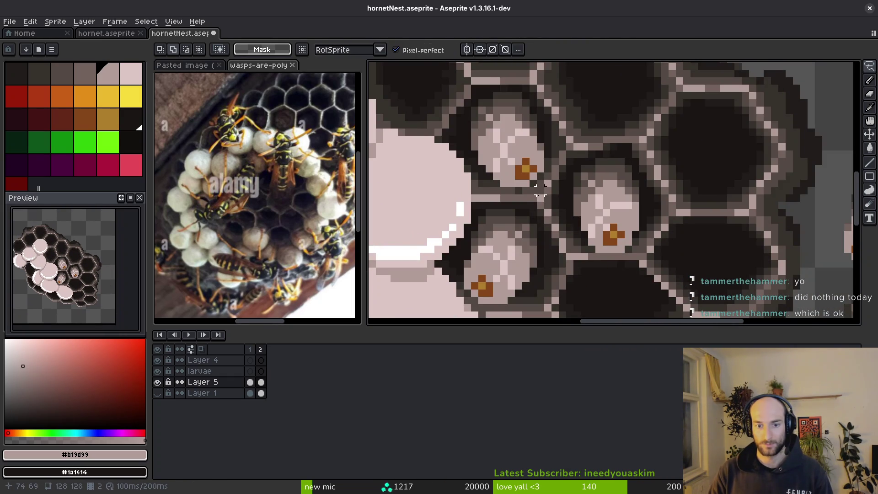
Restore the larva selection and move that larva out beside the comb.
scroll(577, 211, right, 5)
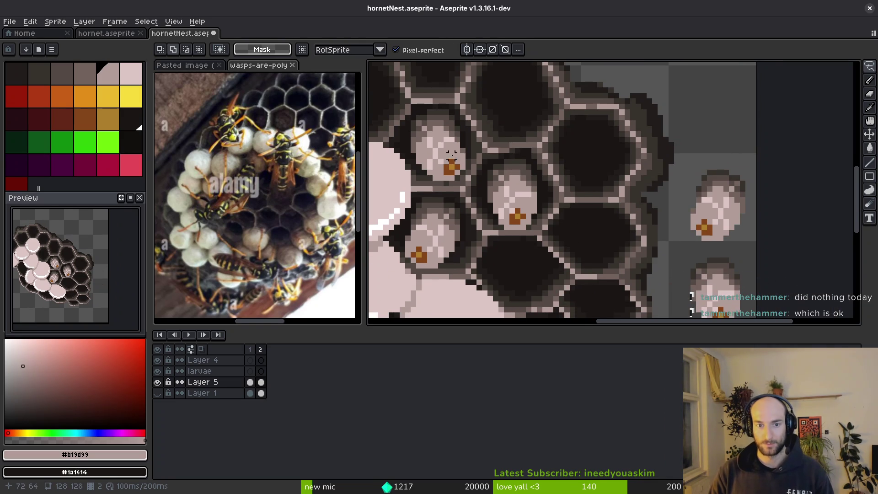
scroll(503, 183, left, 3)
key(ctrl+y)
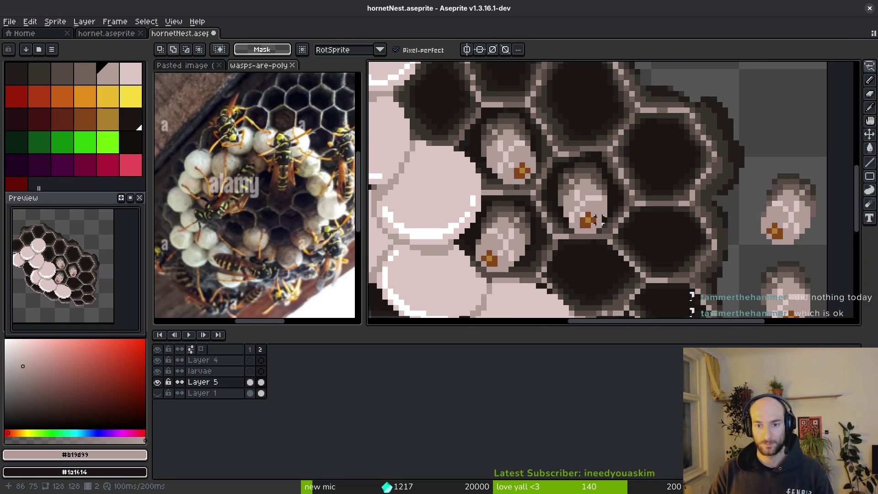
scroll(571, 203, up, 3)
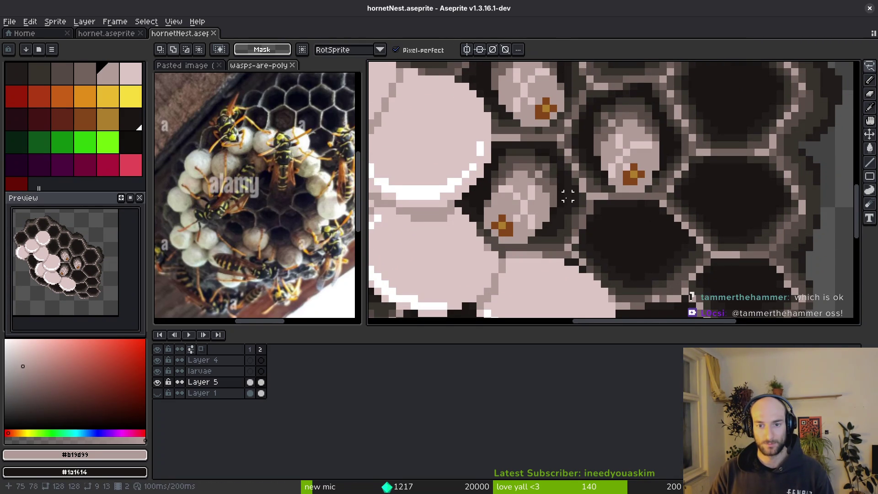
scroll(649, 218, right, 5)
scroll(559, 186, down, 2)
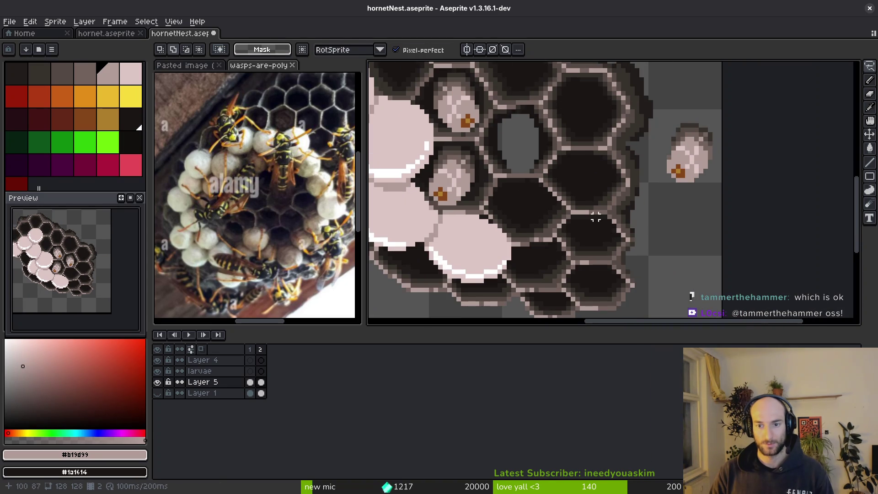
click(526, 160)
drag(526, 160, 695, 245)
key(Return)
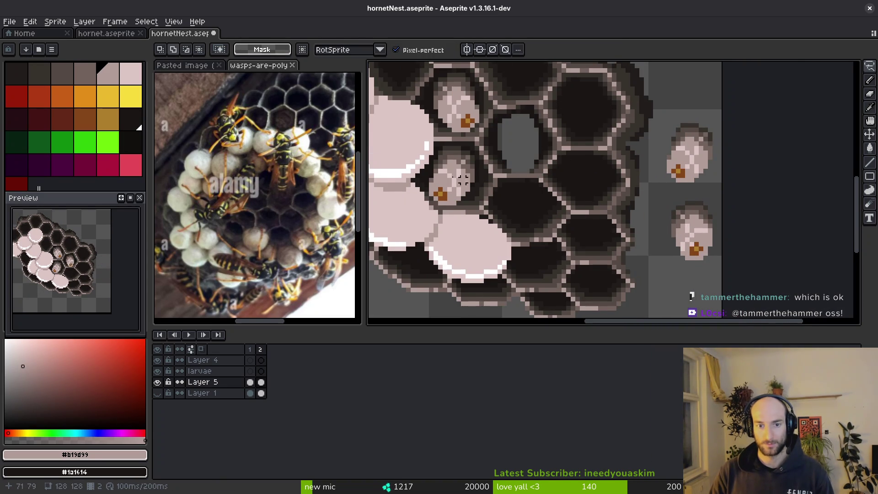
Lasso-trace the lower-left larva's outline, undoing a stray trace.
scroll(730, 166, up, 2)
scroll(729, 165, up, 3)
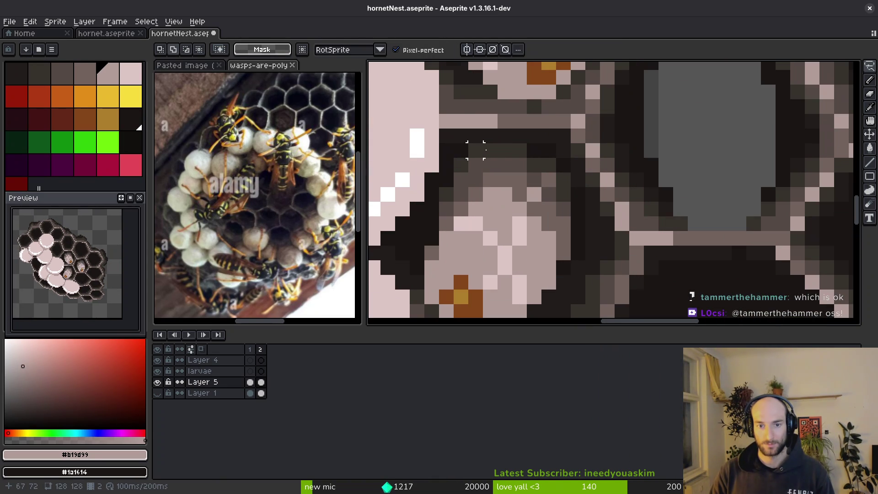
drag(517, 150, 475, 151)
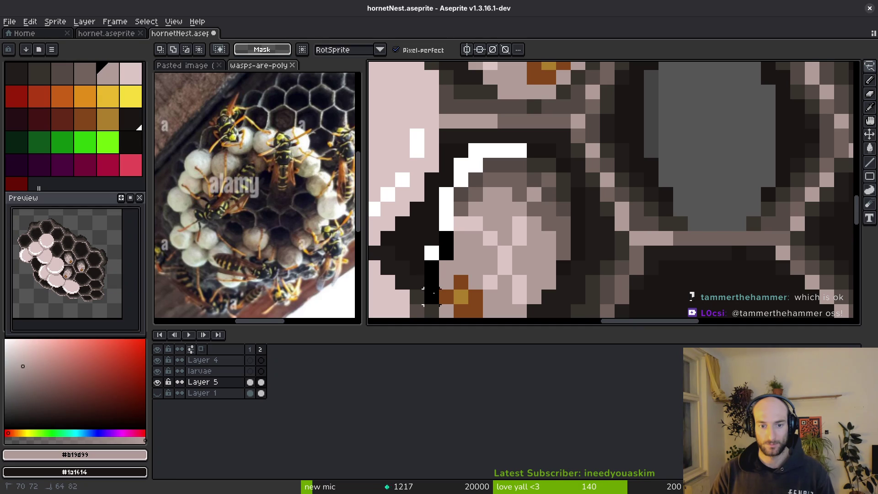
scroll(430, 295, up, 2)
mouse_move(457, 222)
mouse_down()
mouse_move(556, 183)
mouse_move(453, 105)
mouse_up()
key(ctrl+z)
key(ctrl+z)
scroll(555, 183, up, 3)
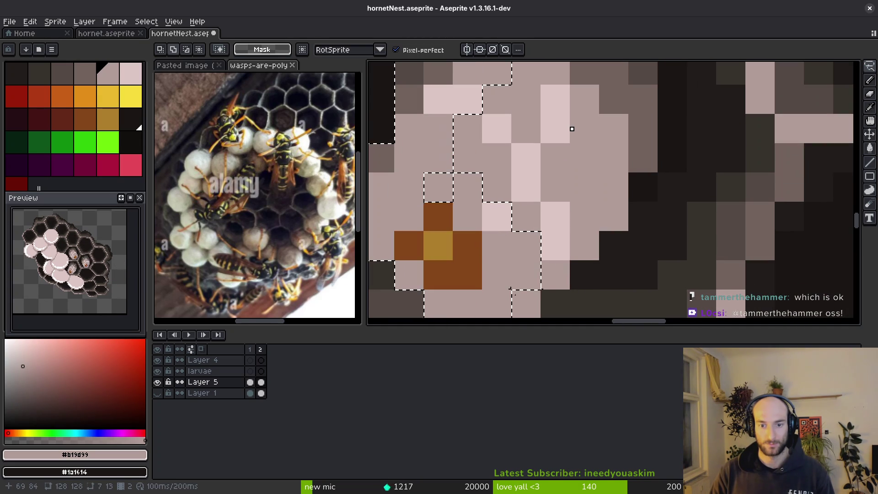
drag(554, 284, 555, 158)
Retry tracing around the lower-left larva, discarding the failed outlines.
scroll(572, 129, up, 3)
key(ctrl+z)
mouse_move(547, 306)
mouse_down()
mouse_move(563, 275)
mouse_move(606, 229)
mouse_move(606, 110)
mouse_move(520, 290)
mouse_up()
key(ctrl+z)
scroll(486, 255, up, 4)
mouse_move(475, 208)
mouse_down()
mouse_move(567, 208)
mouse_move(578, 265)
mouse_move(549, 237)
mouse_move(480, 265)
mouse_up()
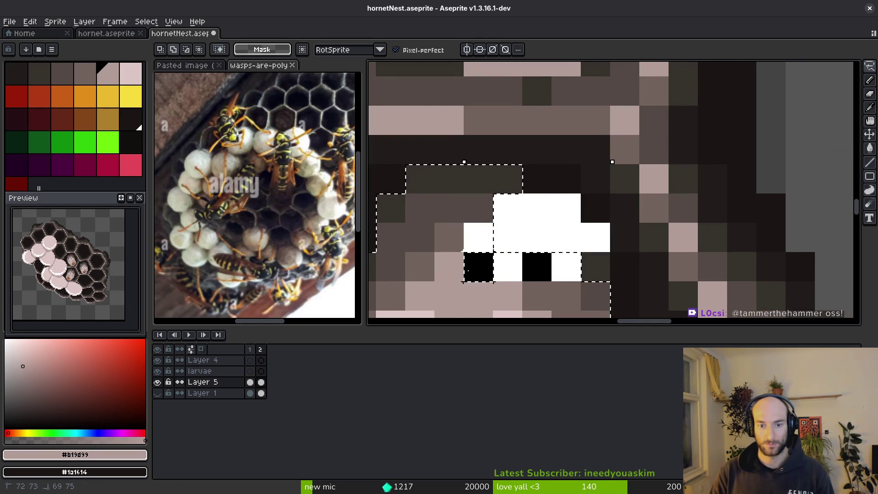
key(ctrl+z)
scroll(567, 286, down, 3)
scroll(567, 285, down, 3)
Move the larva up into the upper-right cell and save the sprite.
mouse_move(620, 195)
mouse_down()
mouse_move(555, 229)
mouse_move(582, 231)
mouse_move(432, 275)
mouse_move(649, 142)
mouse_move(672, 182)
mouse_up()
scroll(611, 197, down, 2)
key(ctrl+s)
scroll(510, 209, up, 4)
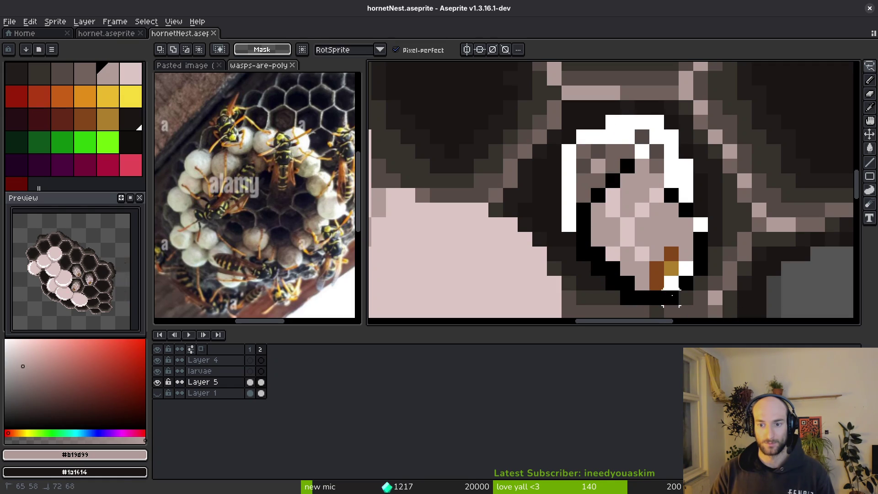
Undo the outline traced around the larva and the misplaced larva copy.
key(ctrl+z)
scroll(654, 257, down, 1)
scroll(653, 256, up, 1)
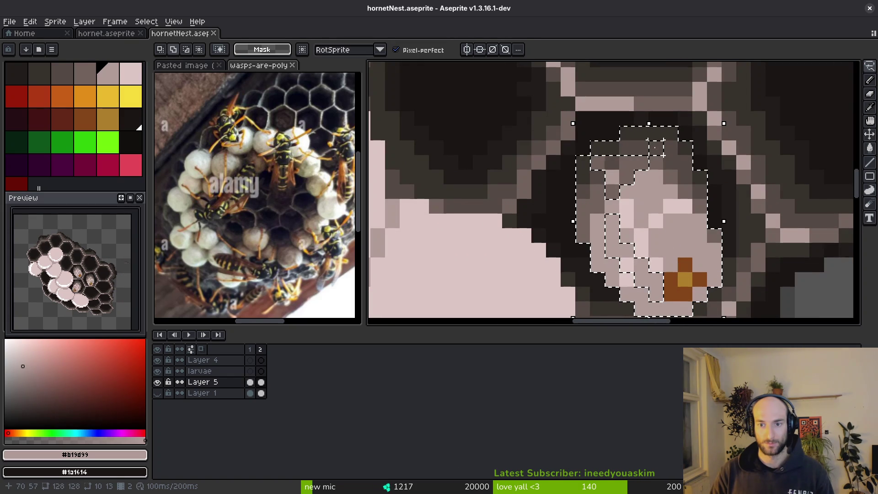
key(ctrl+y)
key(ctrl+y)
key(ctrl+y)
key(ctrl+z)
key(ctrl+z)
key(ctrl+z)
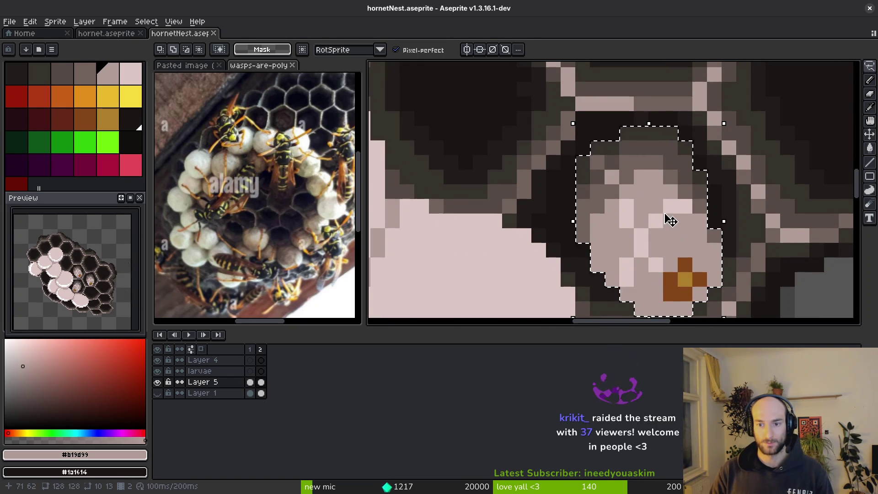
scroll(670, 221, down, 1)
key(ctrl+z)
key(ctrl+z)
key(ctrl+z)
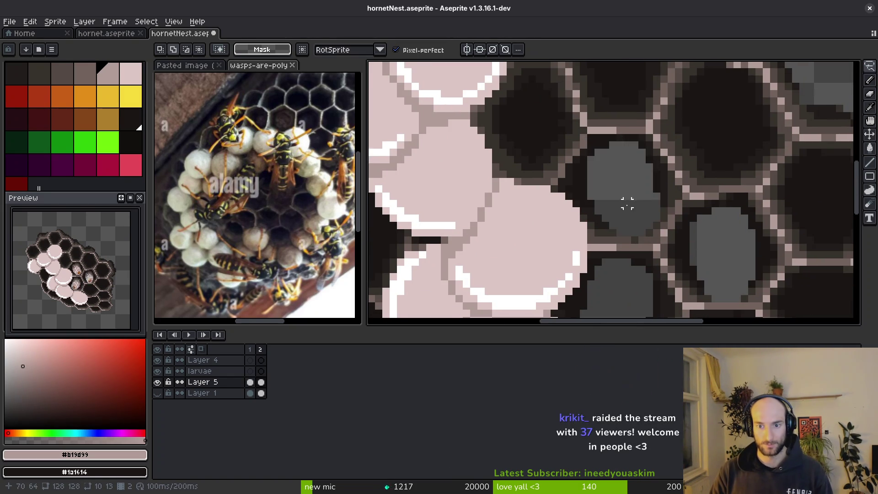
scroll(633, 210, right, 5)
Paste a copy of the larva, move it upward, and save the sprite.
key(ctrl+v)
drag(602, 205, 602, 85)
click(566, 158)
key(ctrl+s)
scroll(566, 158, down, 1)
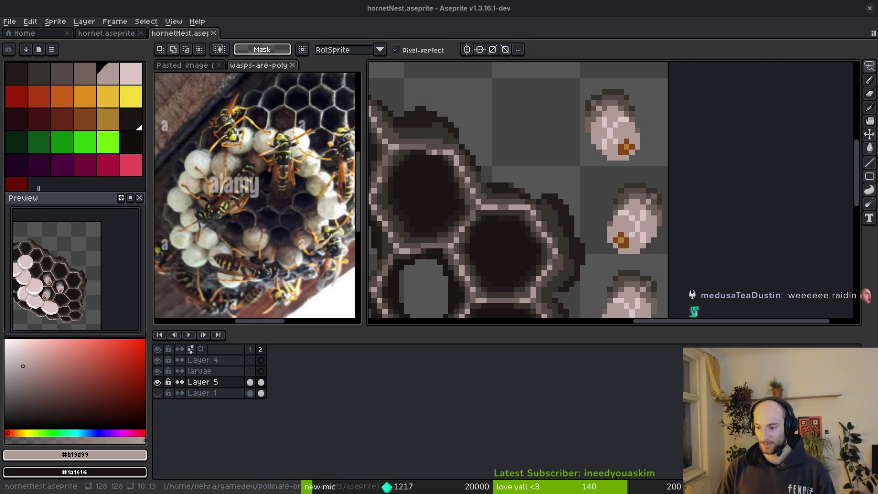
Lasso a spare larva at the right edge and add empty frames 3 and 4.
scroll(585, 204, down, 2)
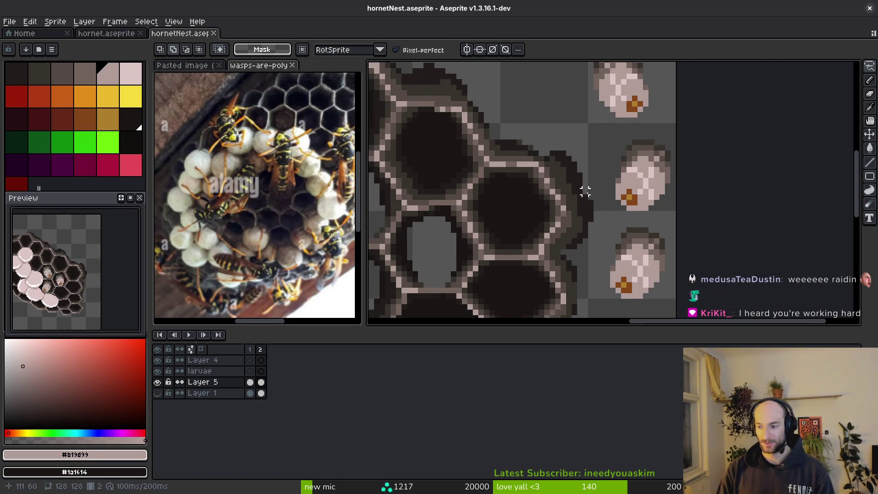
scroll(579, 154, up, 3)
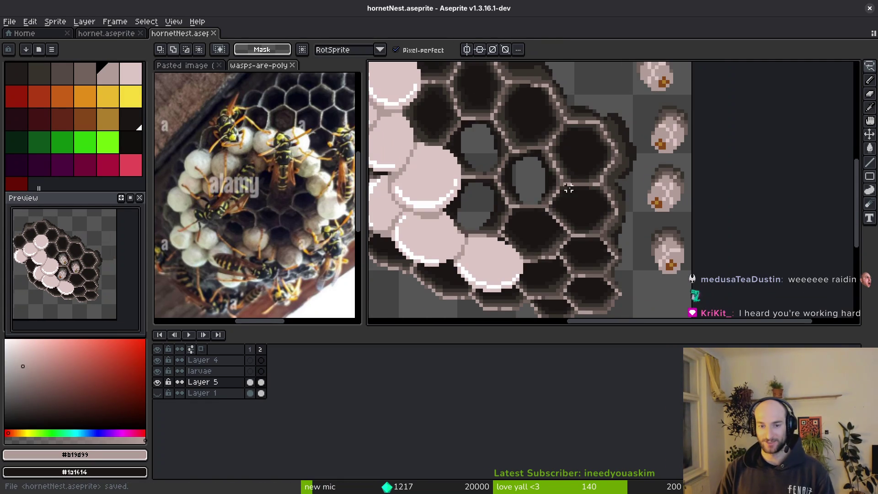
ctrl+scroll(672, 184, down, 1)
scroll(672, 185, up, 2)
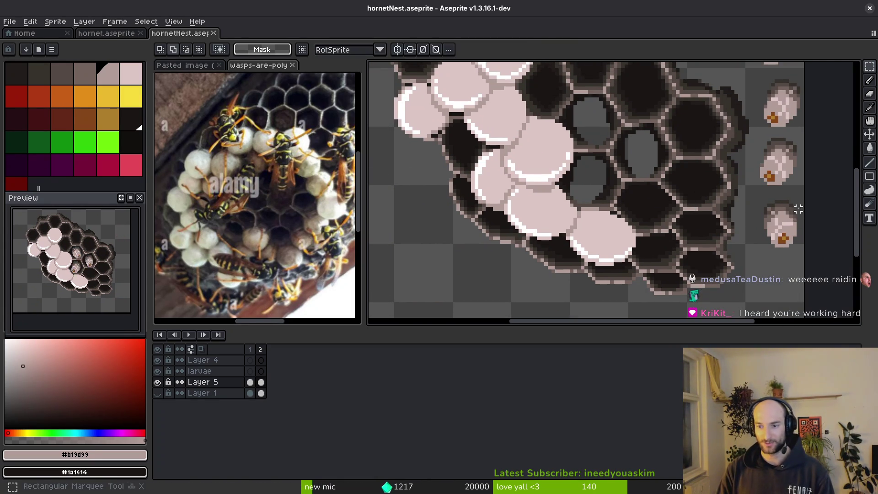
drag(803, 259, 803, 261)
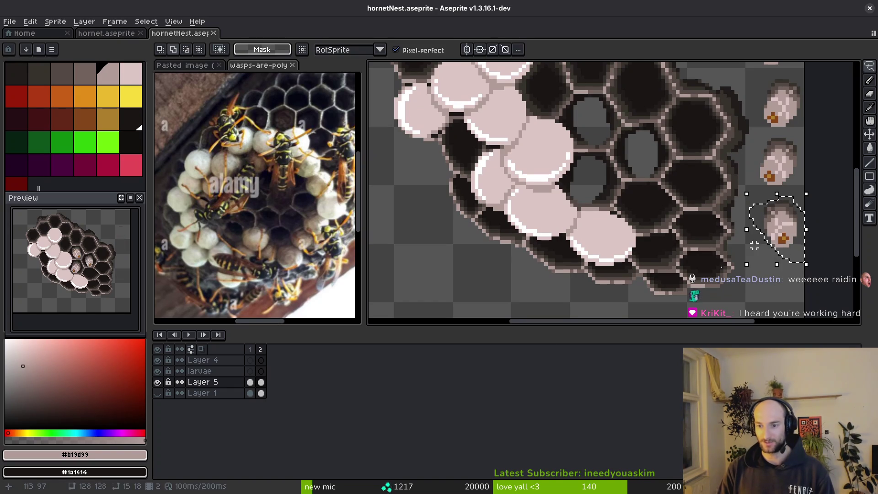
key(alt+shift+n)
key(alt+shift+n)
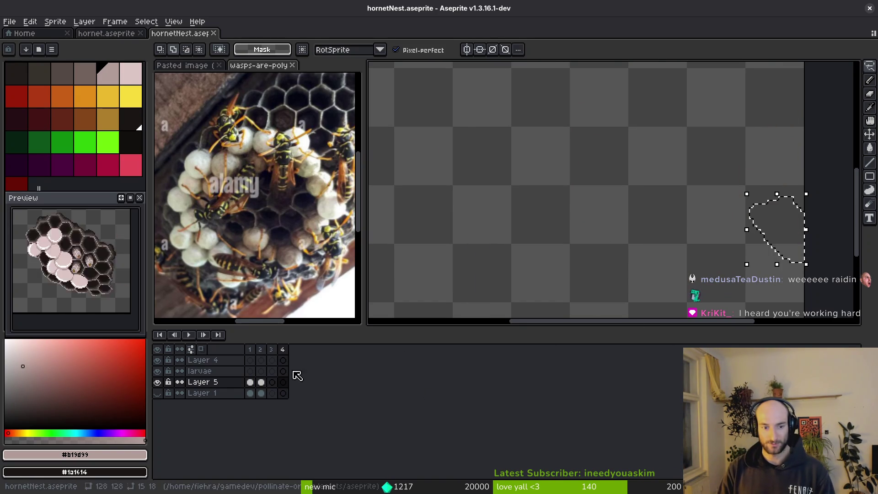
On frame 2, move the larva into the empty grey cell, mirror it horizontally, and nudge it two pixels right.
click(261, 381)
click(736, 238)
scroll(555, 188, up, 1)
drag(839, 274, 548, 211)
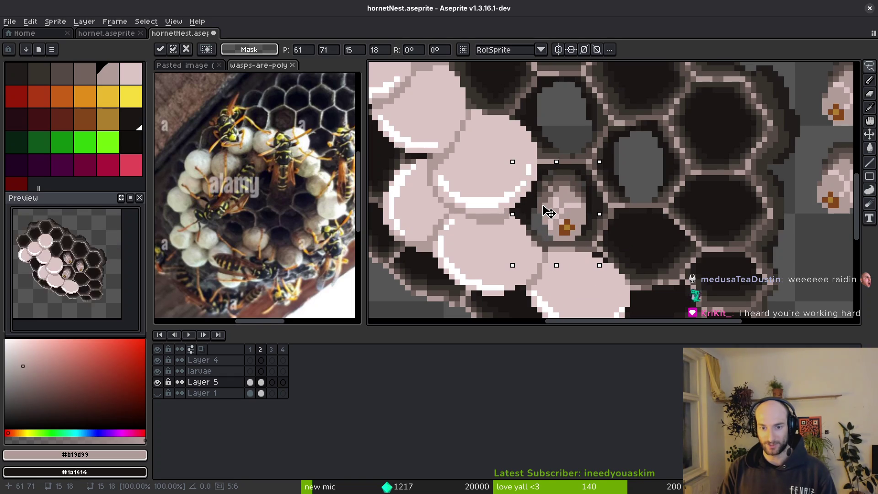
key(shift+h)
drag(572, 211, 584, 210)
click(616, 234)
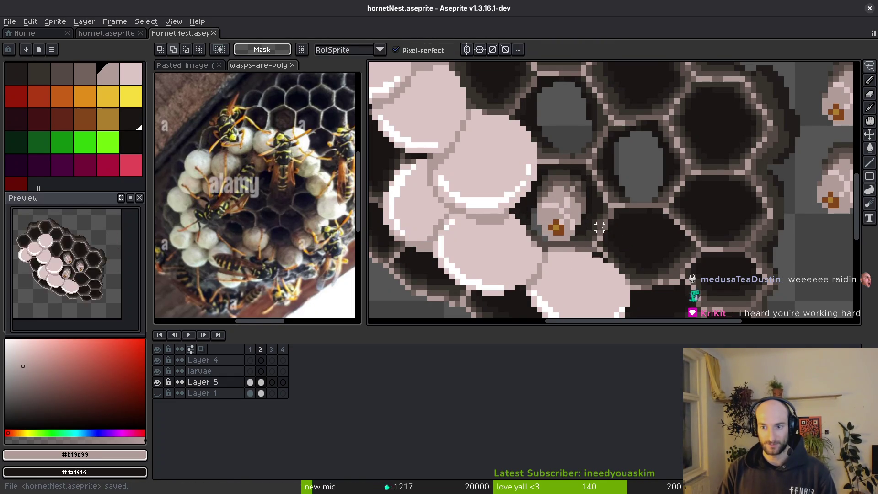
Make a rectangular selection over a small strip of larva pixels, then clear it.
scroll(567, 209, right, 3)
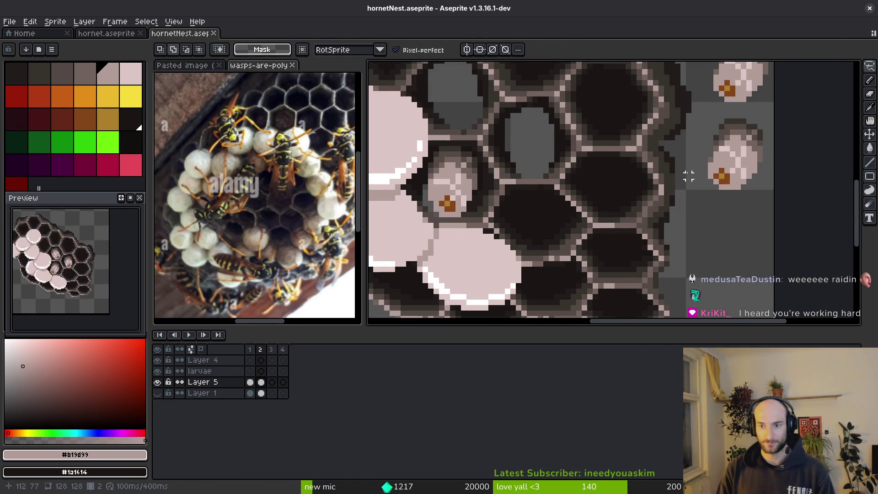
drag(688, 182, 696, 195)
mouse_move(752, 166)
mouse_down()
mouse_move(716, 242)
mouse_move(697, 235)
mouse_up()
key(m)
scroll(647, 209, up, 2)
mouse_move(646, 207)
mouse_down()
mouse_move(635, 220)
mouse_move(772, 302)
mouse_up()
click(635, 198)
Shift the lower spare larva one pixel right and sample the larva pink #b19d99.
key(Right)
key(Return)
key(i)
click(747, 211)
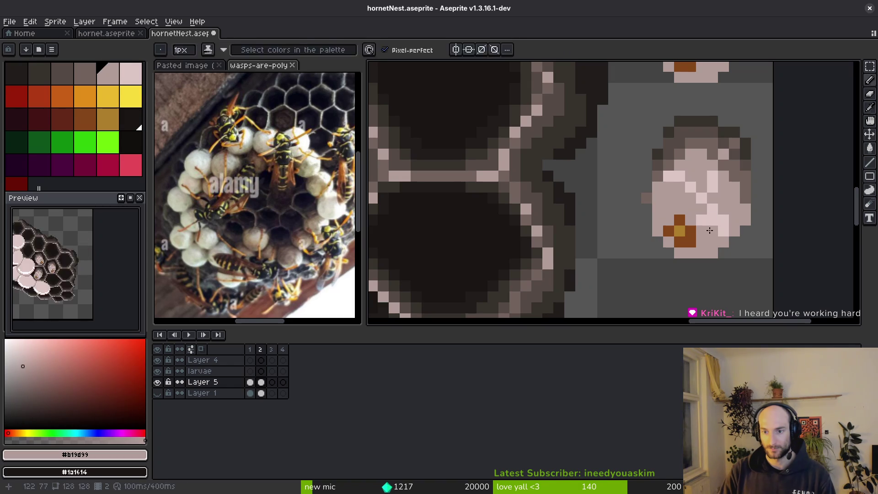
Erase stray pixels, re-pick larva pink #b19d99, and compare frame 1 against frame 2.
key(e)
scroll(734, 242, down, 3)
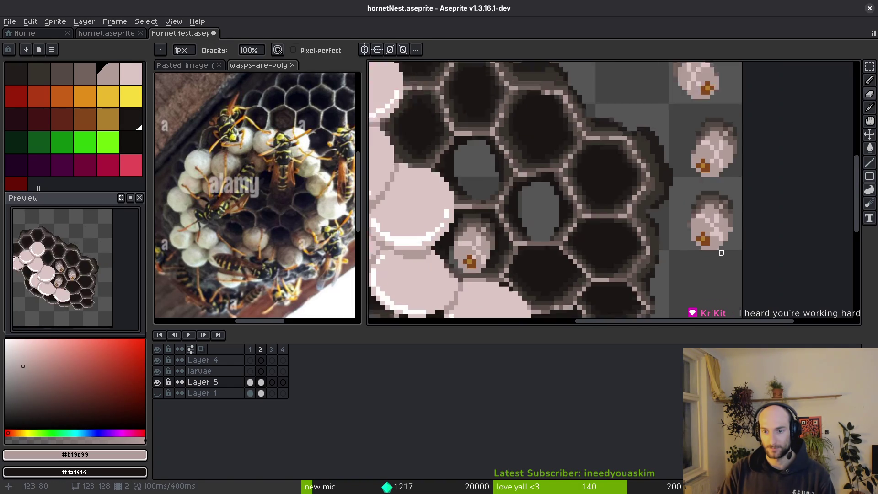
alt+click(723, 238)
scroll(718, 231, up, 3)
alt+click(718, 231)
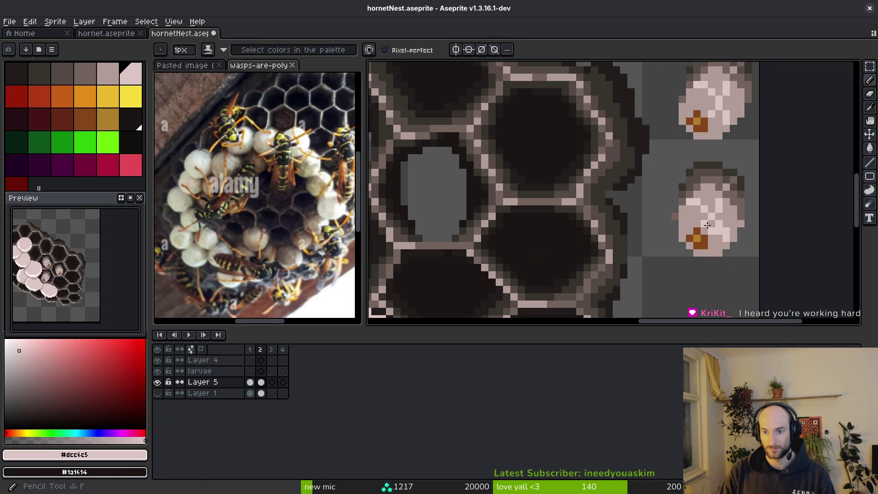
scroll(732, 222, down, 3)
key(comma)
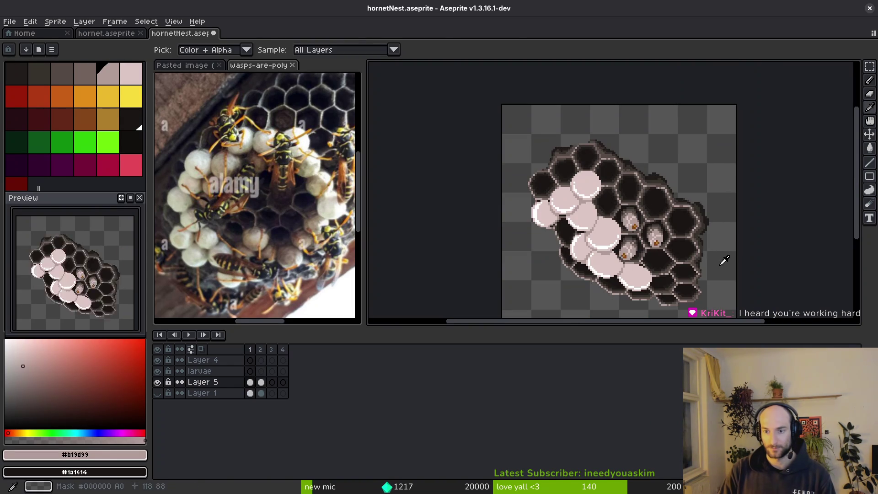
scroll(695, 256, up, 3)
key(period)
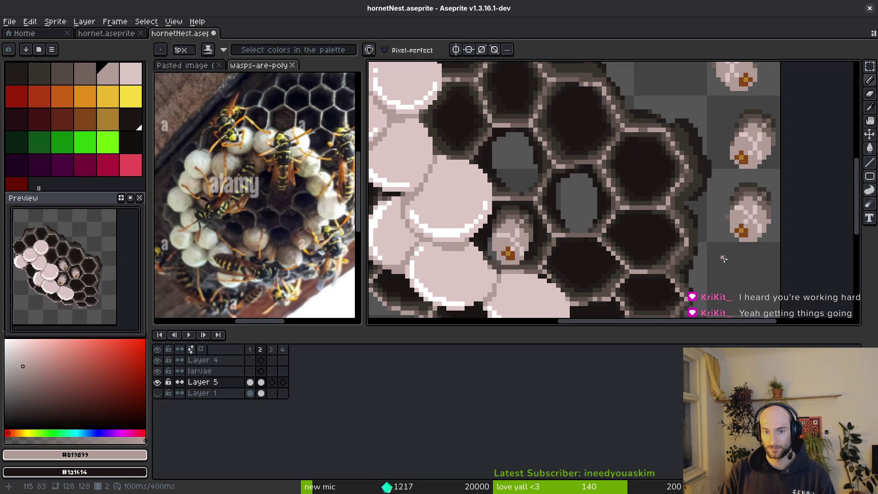
Sample larva pinks #dcc6c5 and #b19d99, then box-select the larva's brown head spot.
scroll(748, 240, up, 2)
alt+click(721, 177)
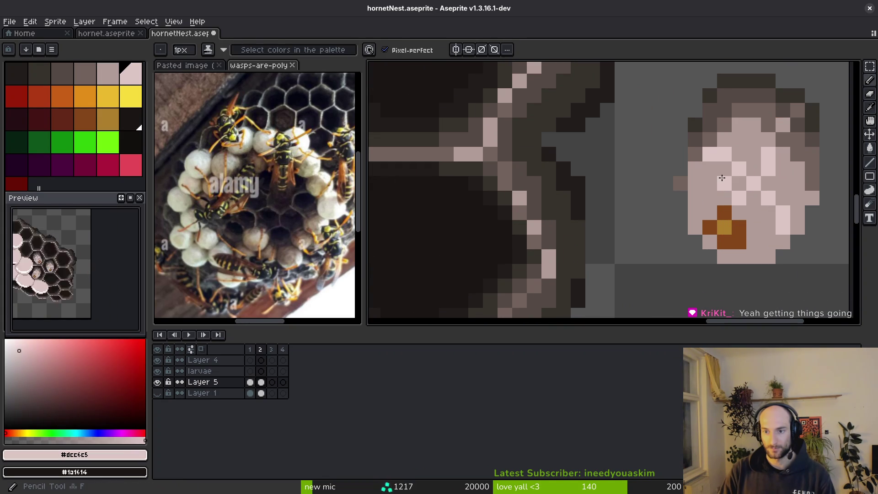
alt+click(756, 141)
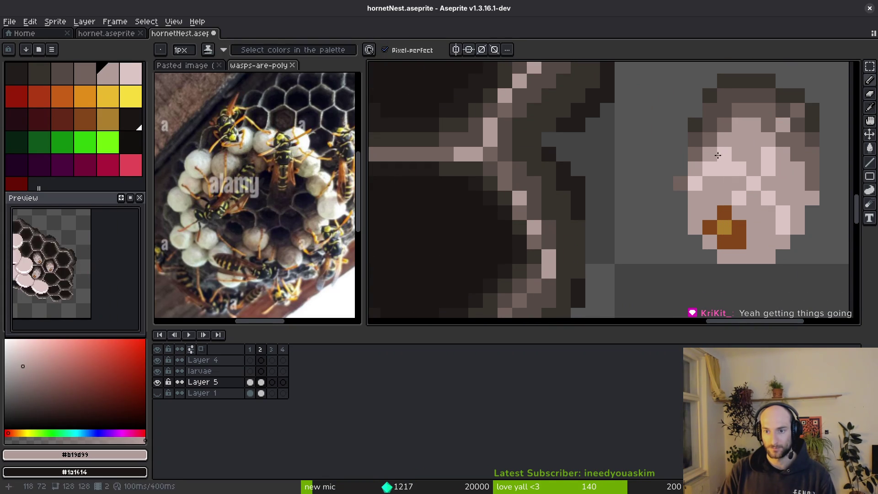
scroll(774, 209, down, 2)
scroll(686, 174, up, 3)
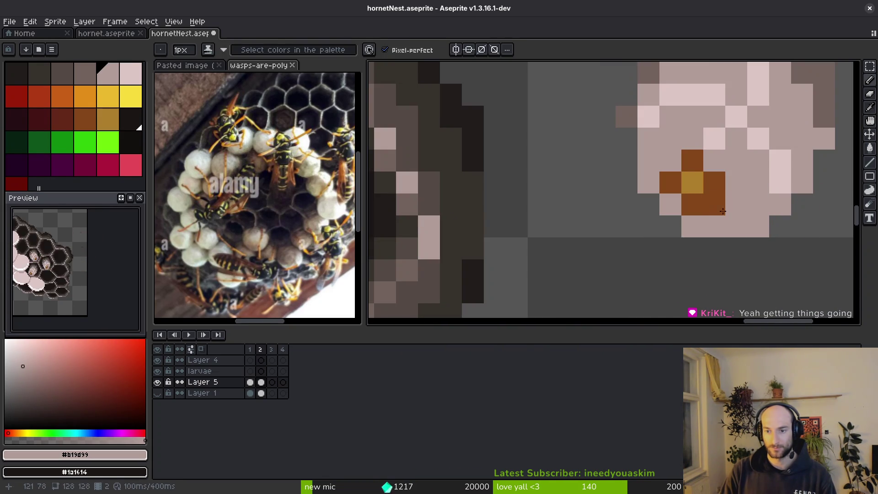
key(m)
drag(663, 153, 722, 212)
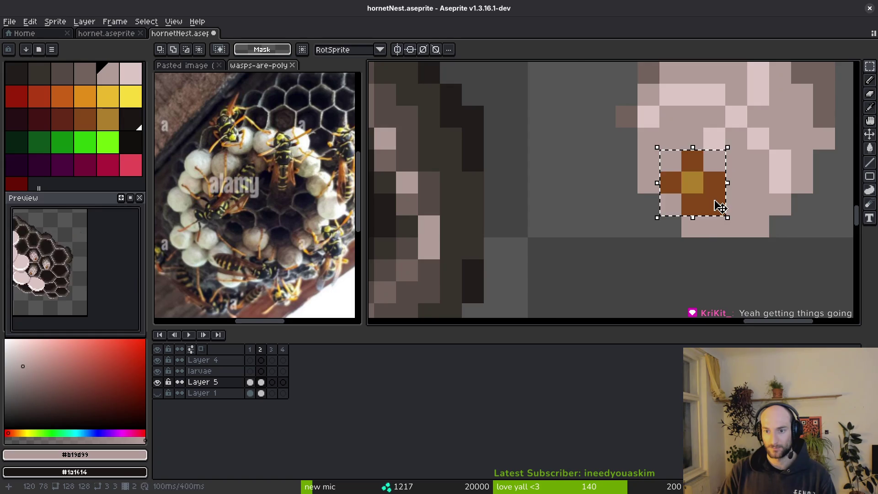
Undo the last transformation and save the sprite.
scroll(712, 191, down, 2)
scroll(711, 192, down, 2)
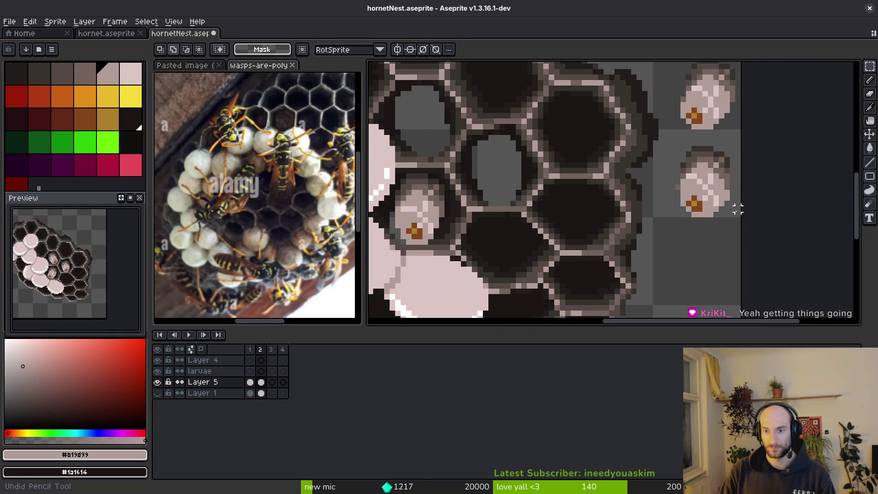
key(ctrl+z)
key(ctrl+s)
Move the selected larva out to the right side and save.
scroll(738, 209, down, 2)
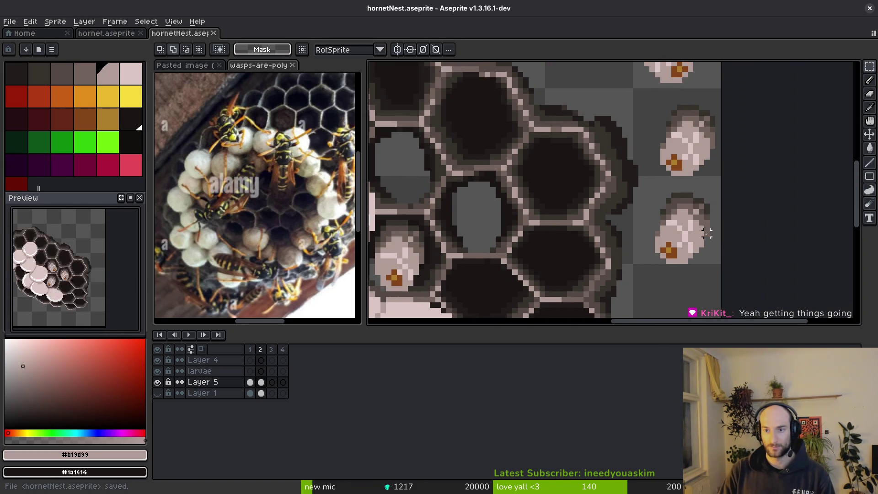
scroll(685, 257, down, 3)
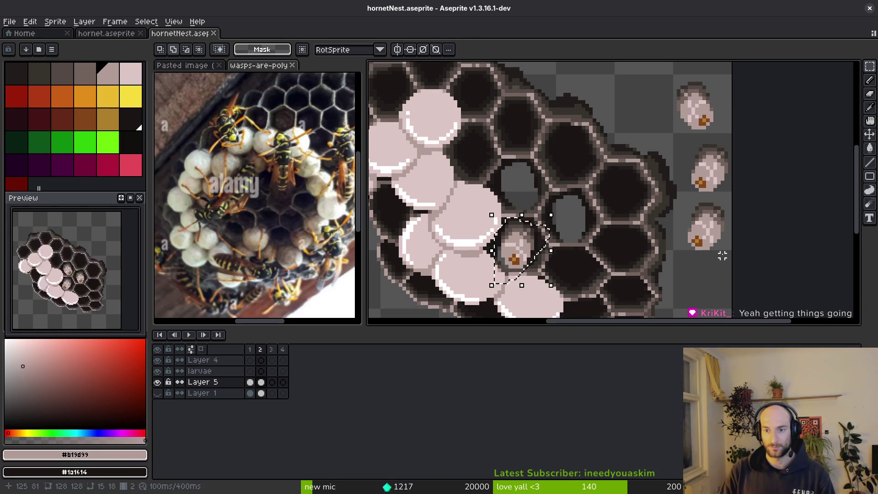
scroll(709, 190, down, 3)
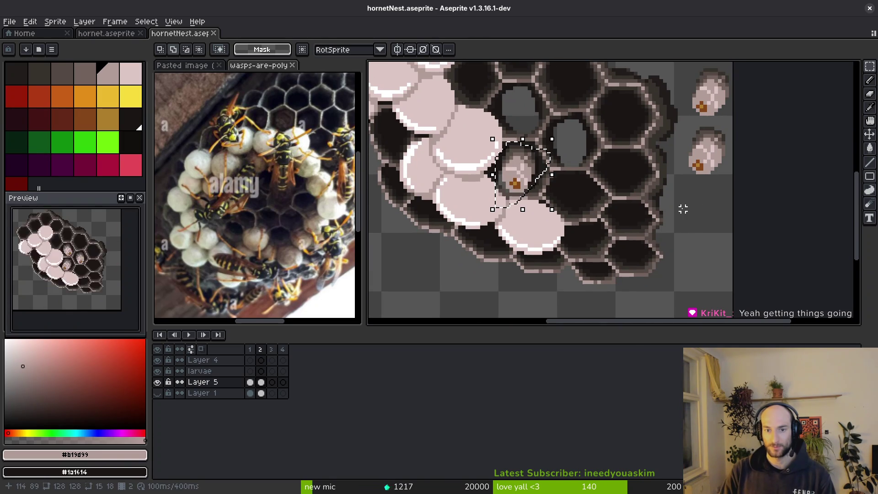
scroll(683, 209, down, 2)
drag(603, 194, 689, 218)
key(ctrl+s)
Move the larva into the upper-left comb cell and save.
scroll(690, 216, up, 3)
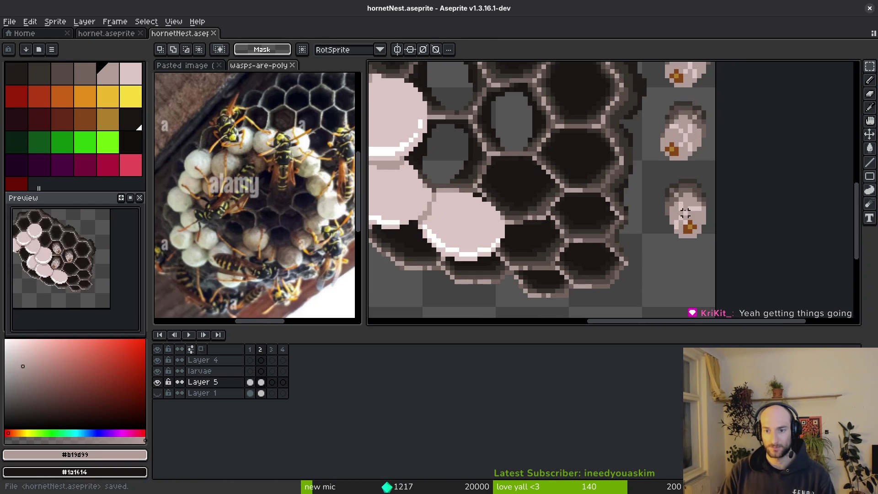
drag(685, 224, 447, 158)
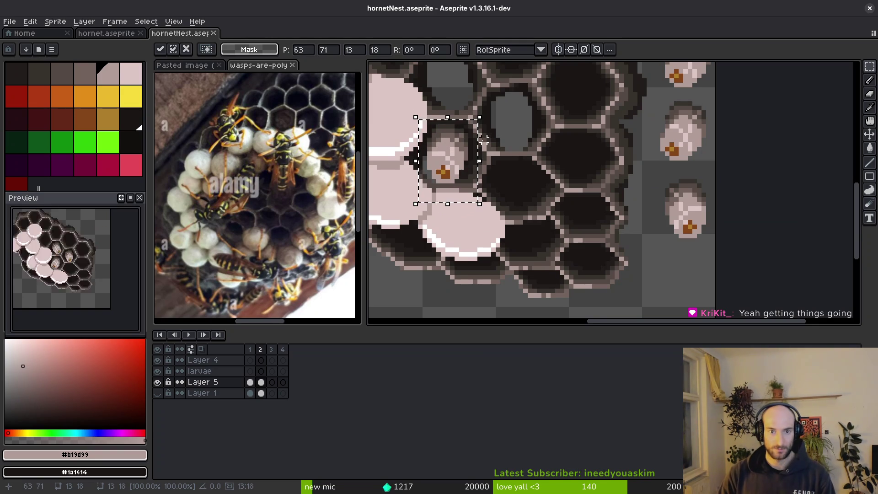
scroll(484, 140, up, 3)
key(ctrl+s)
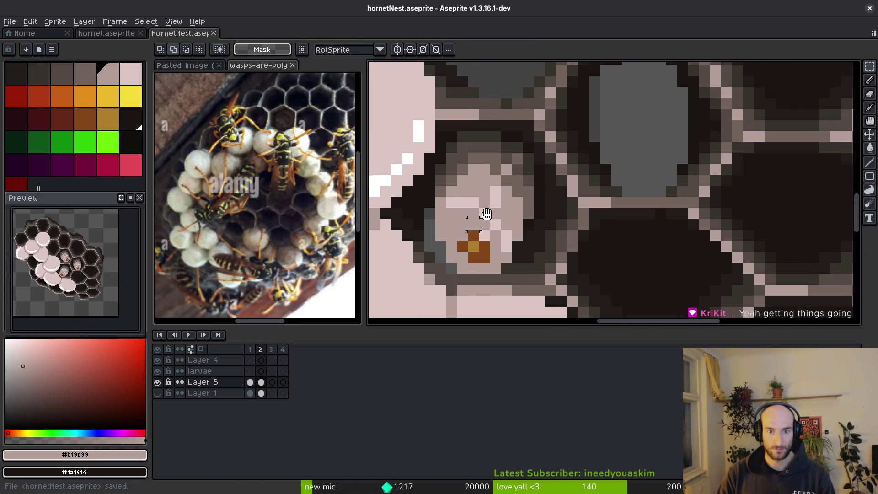
Pick the dark comb colours #201c1a and #1a1614 with the pencil, and save.
key(b)
scroll(488, 176, up, 2)
alt+click(488, 177)
click(496, 181)
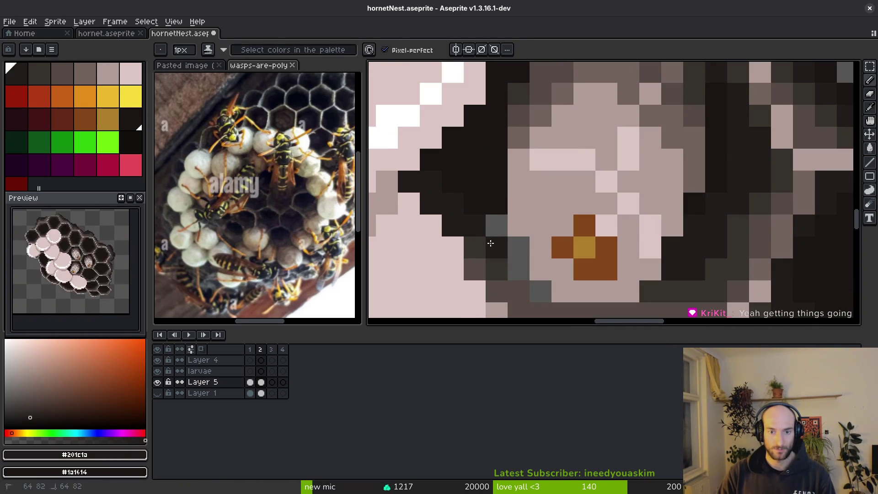
alt+click(500, 274)
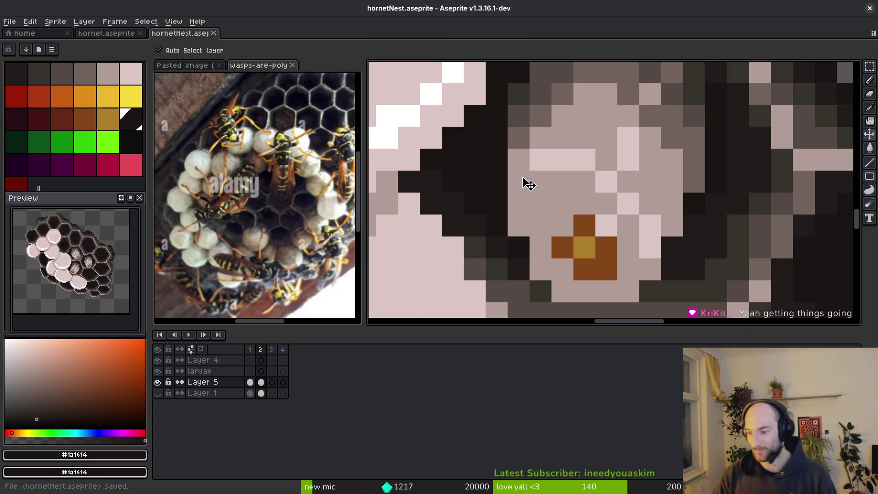
scroll(604, 179, down, 3)
key(ctrl+s)
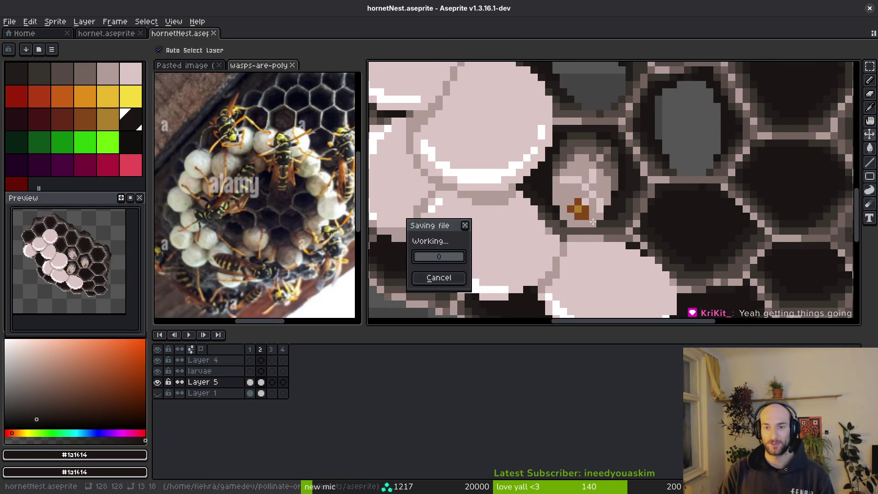
Compare frames 1 and 2 of the comb, then save hornetNest.aseprite.
key(Left)
drag(646, 239, 657, 255)
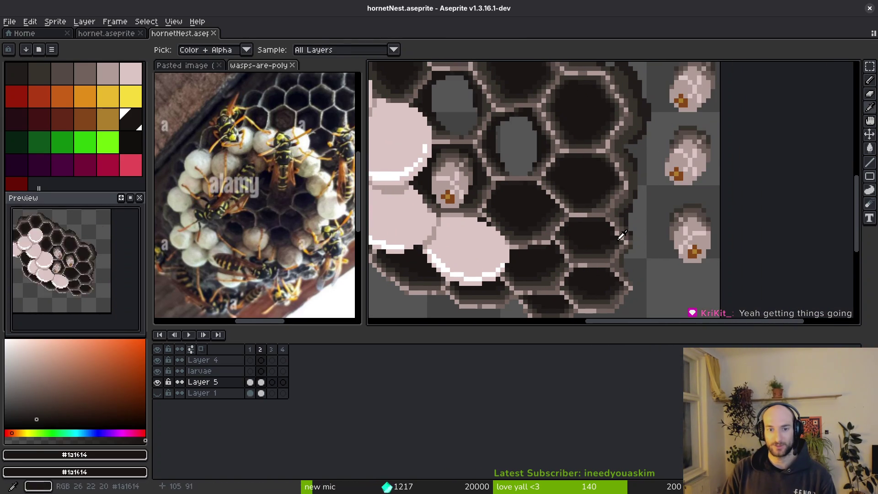
scroll(547, 221, down, 2)
key(Right)
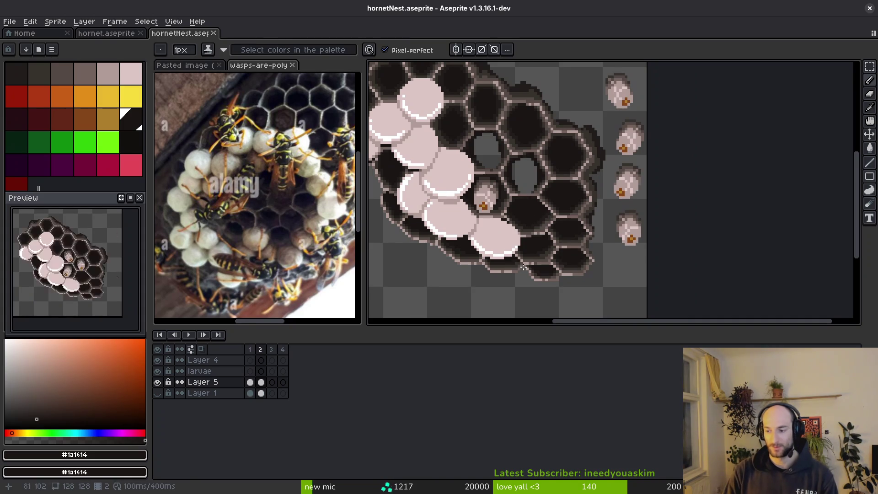
key(ctrl+s)
Switch over to the Godot project editor.
scroll(618, 195, left, 1)
key(alt)
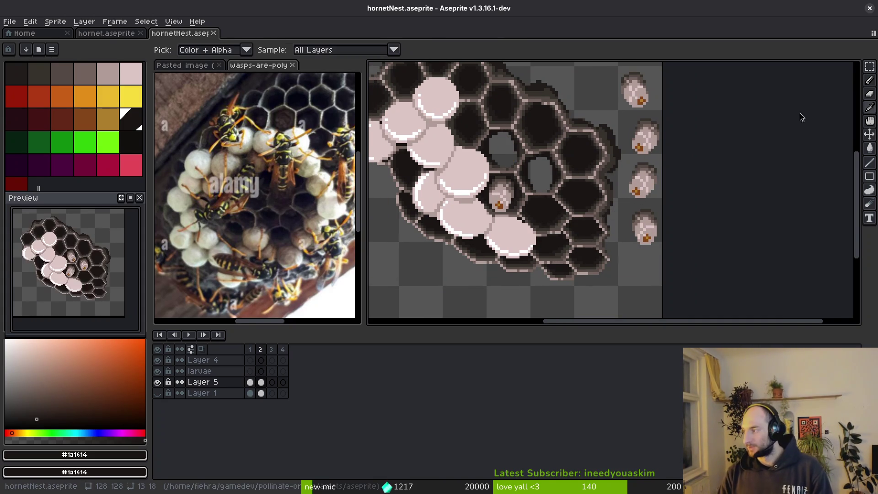
key(alt+Tab)
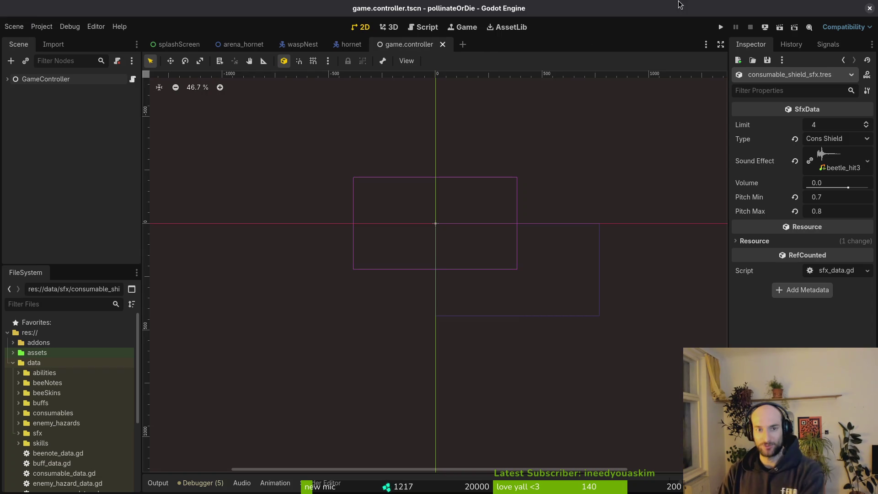
Play-test the HORNET boss arena via the F1 level select, rebirth, then return to Aseprite.
click(721, 28)
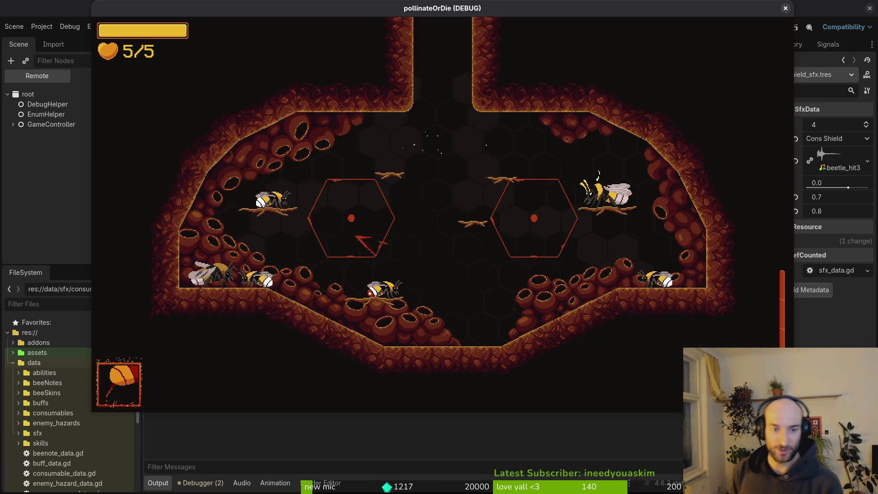
key(F1)
key(Up)
key(Return)
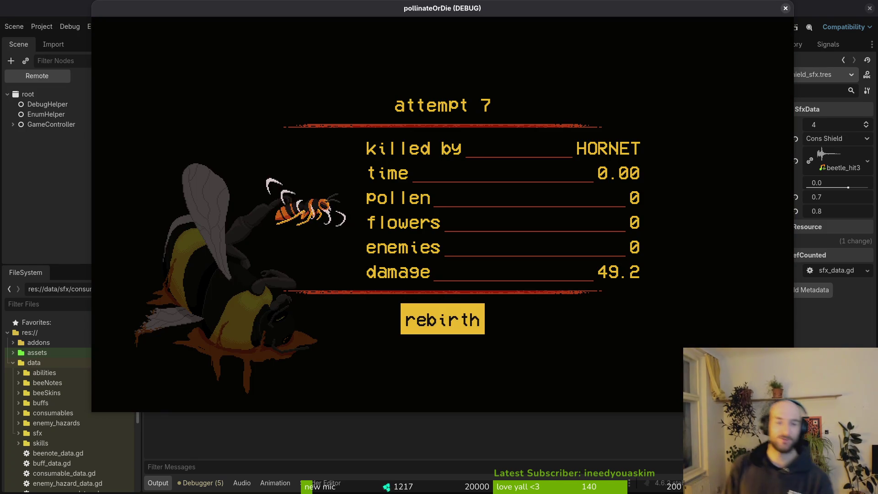
key(Return)
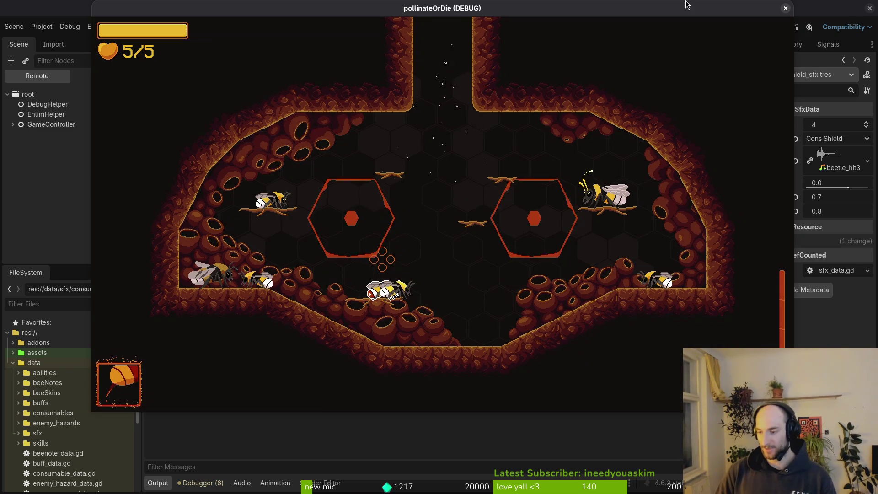
key(alt+Tab)
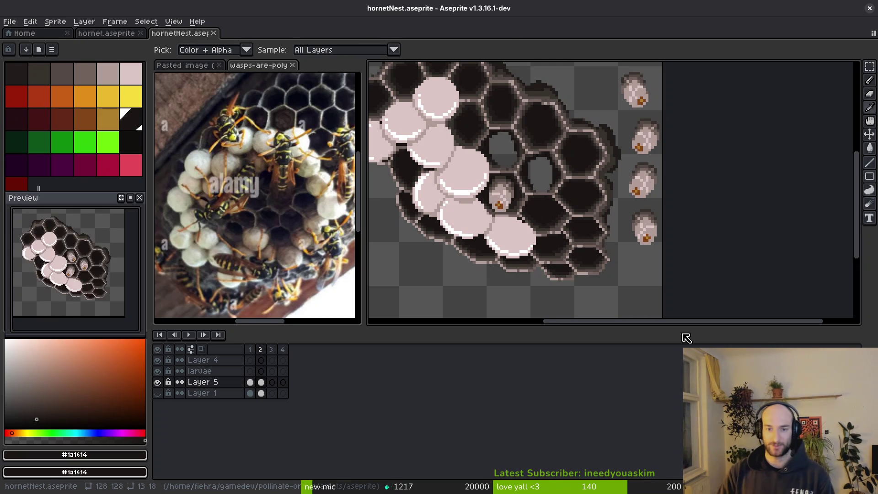
Save the hornet nest sprite.
scroll(554, 193, up, 1)
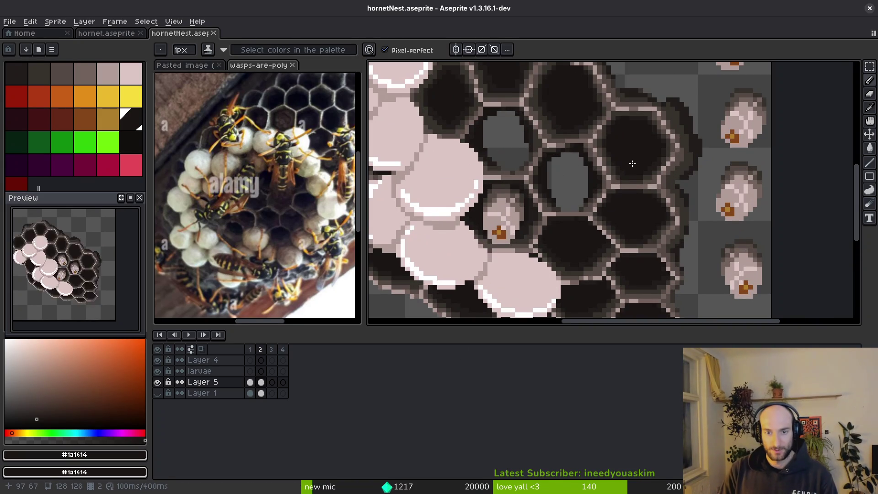
scroll(602, 176, up, 2)
scroll(586, 201, up, 1)
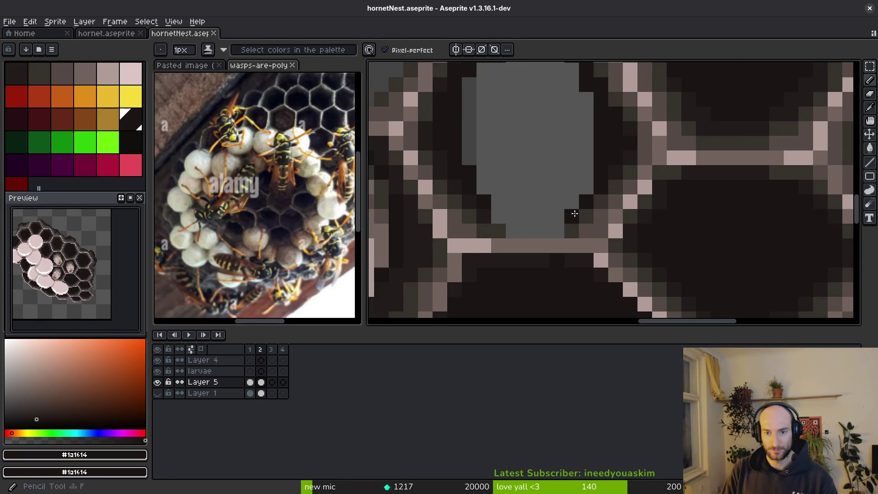
scroll(570, 205, down, 3)
key(ctrl+s)
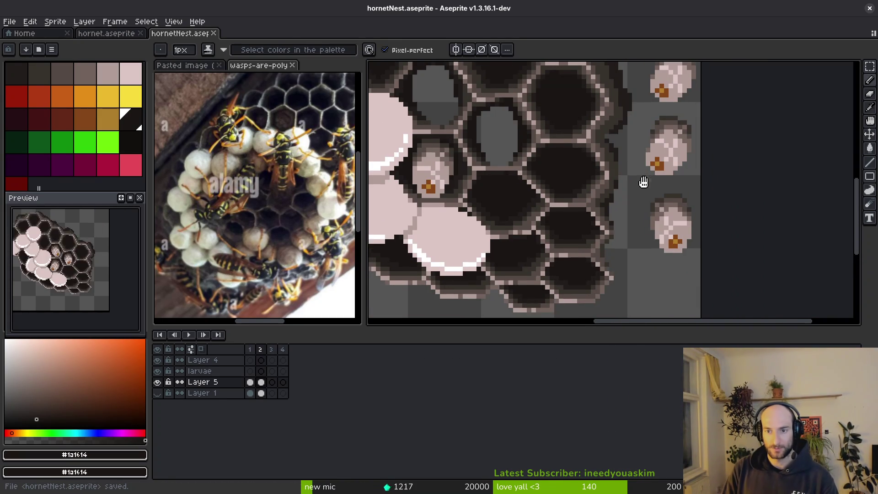
Flip one larva on the right of the comb horizontally, deselect it and save.
scroll(690, 176, down, 1)
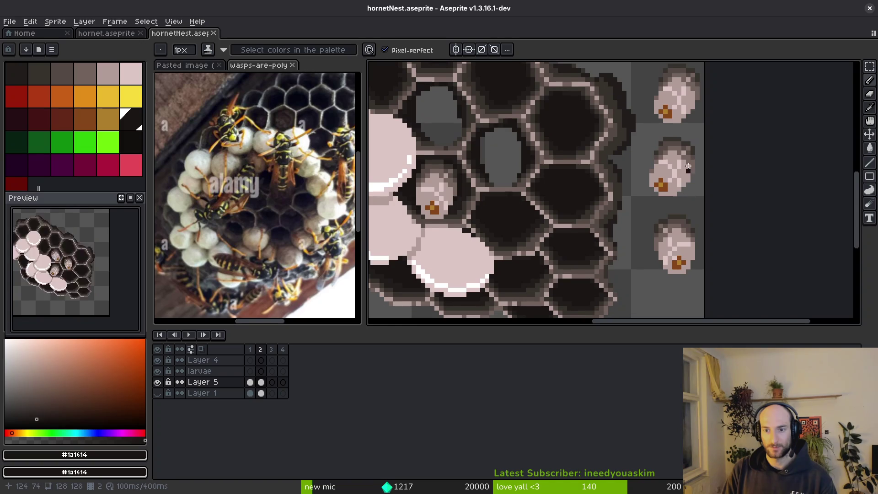
scroll(683, 190, up, 1)
key(m)
scroll(688, 200, up, 1)
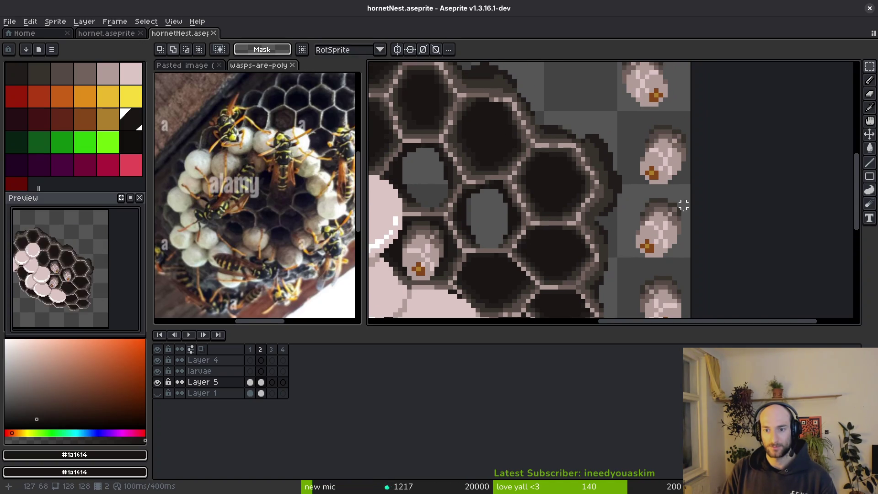
drag(633, 191, 690, 259)
key(shift+h)
key(ctrl+d)
key(ctrl+s)
Paste the nest art into the empty frame 3 of Layer 5.
scroll(636, 149, down, 2)
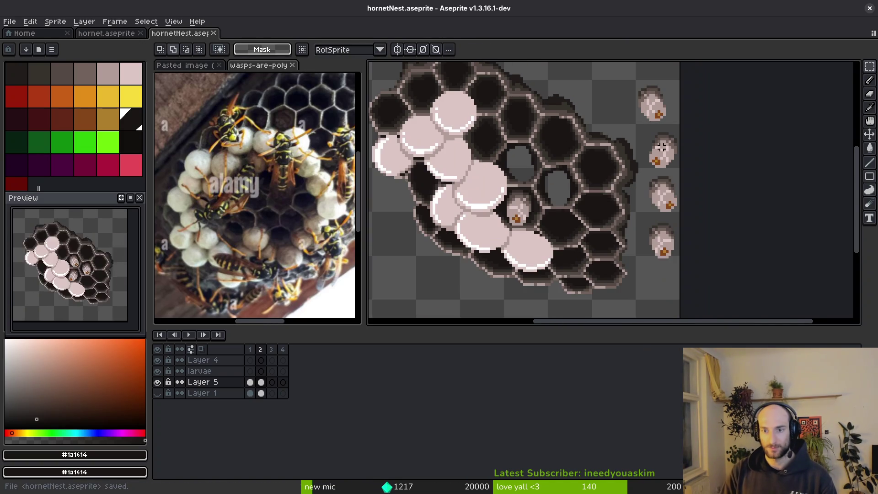
scroll(661, 184, up, 2)
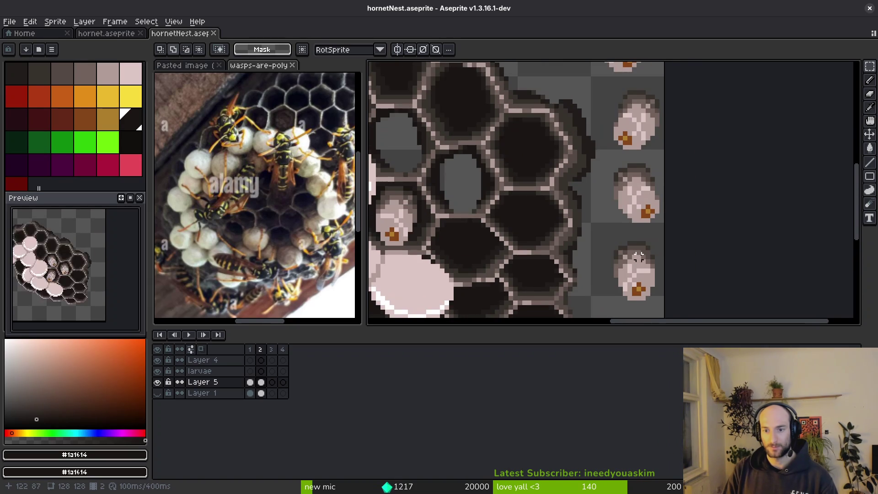
scroll(608, 204, down, 3)
drag(597, 211, 636, 229)
key(Left)
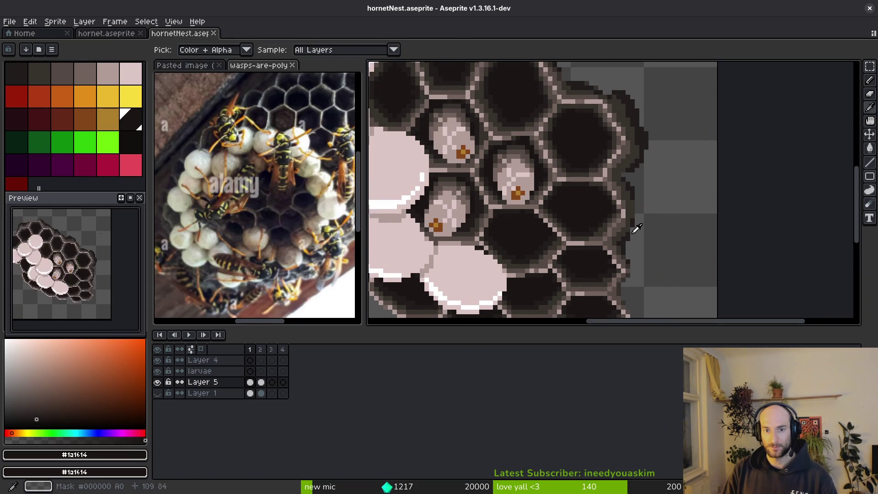
key(Right)
key(m)
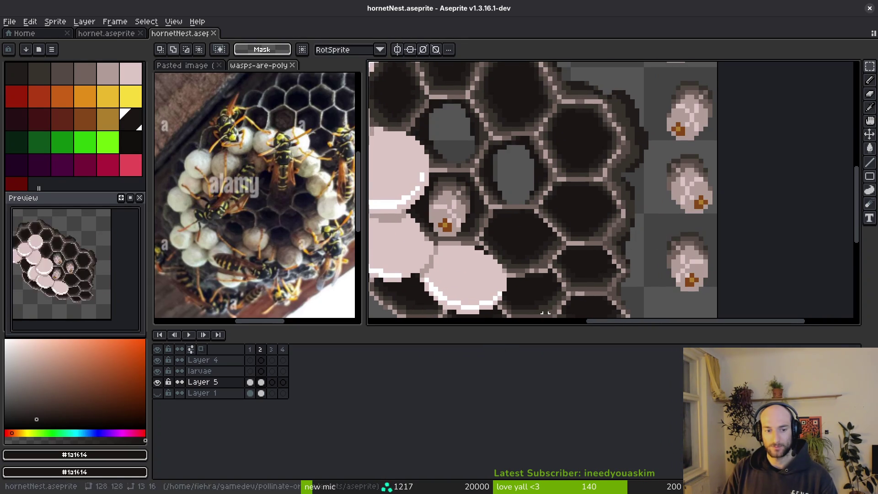
click(276, 387)
key(ctrl+v)
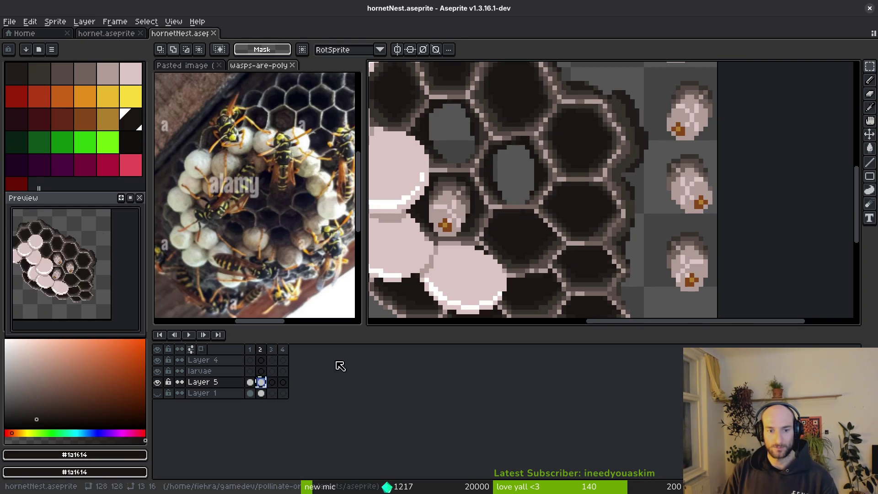
Copy frame 2's nest art and paste it into the empty frame 4 of Layer 5.
click(283, 382)
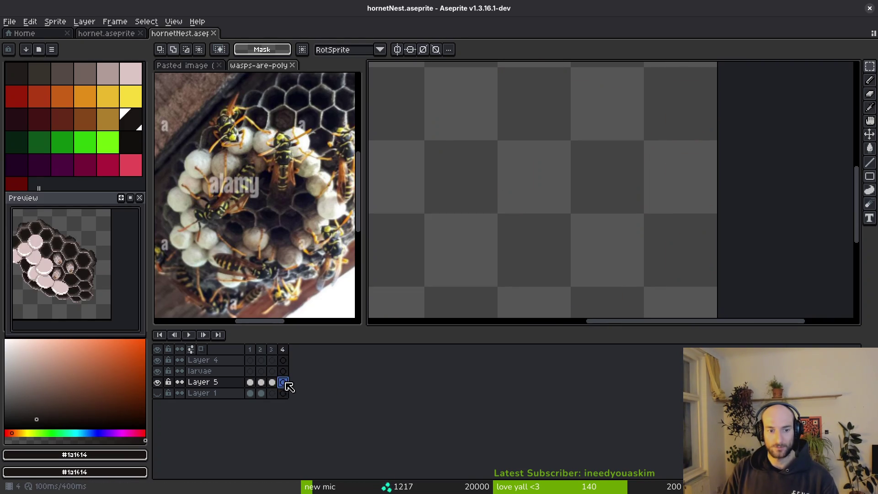
click(263, 384)
key(Right)
key(Left)
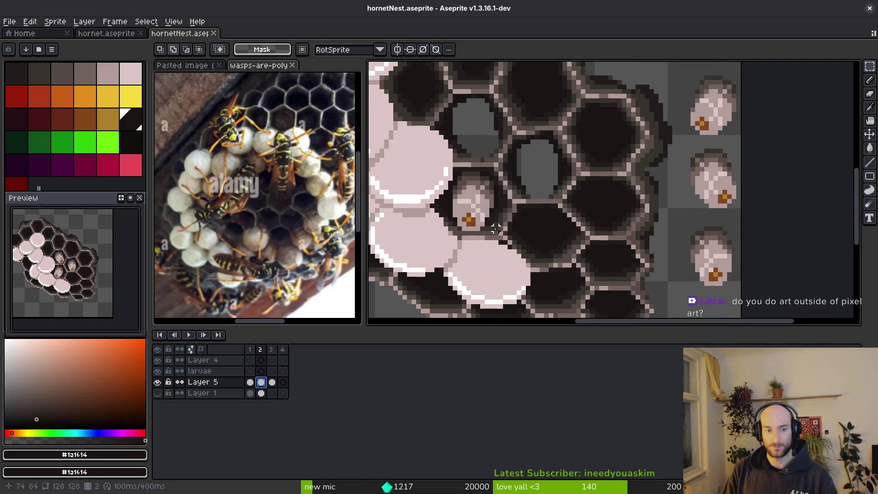
key(alt)
key(Right)
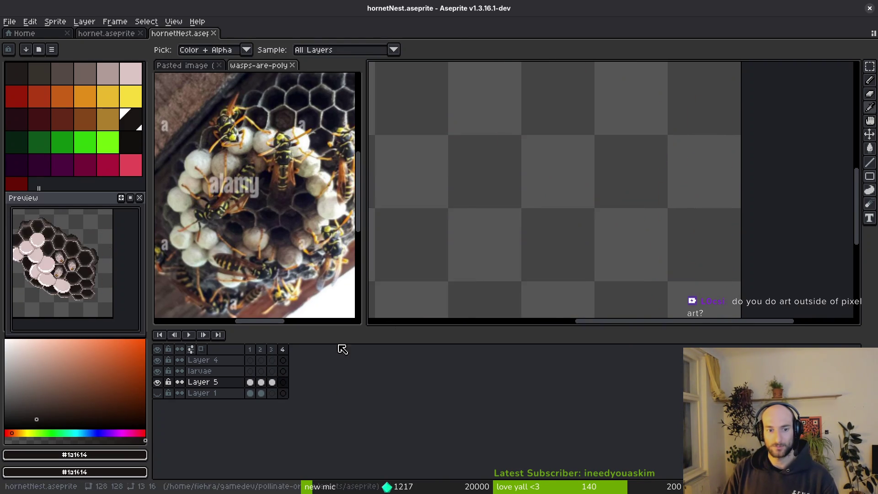
key(Left)
click(283, 383)
key(Left)
key(ctrl+c)
key(Right)
key(ctrl+v)
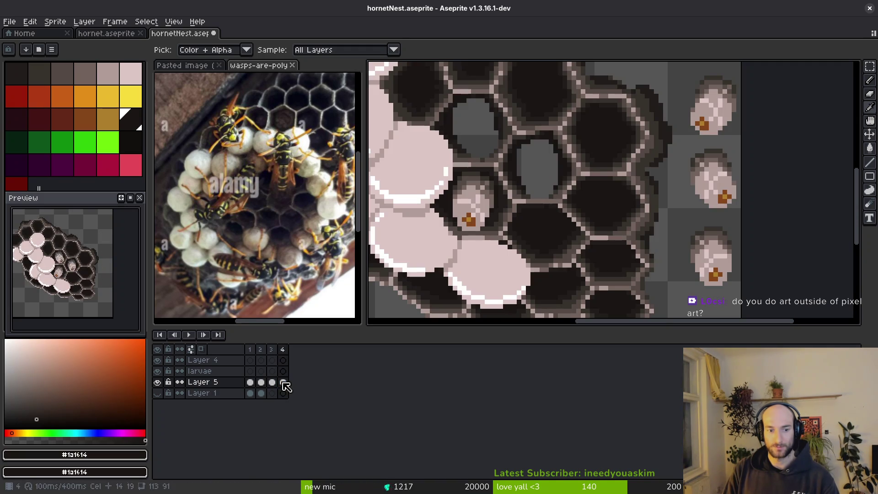
Lasso one larva and erase it from its cell.
scroll(445, 200, down, 1)
scroll(551, 138, up, 2)
key(shift+w)
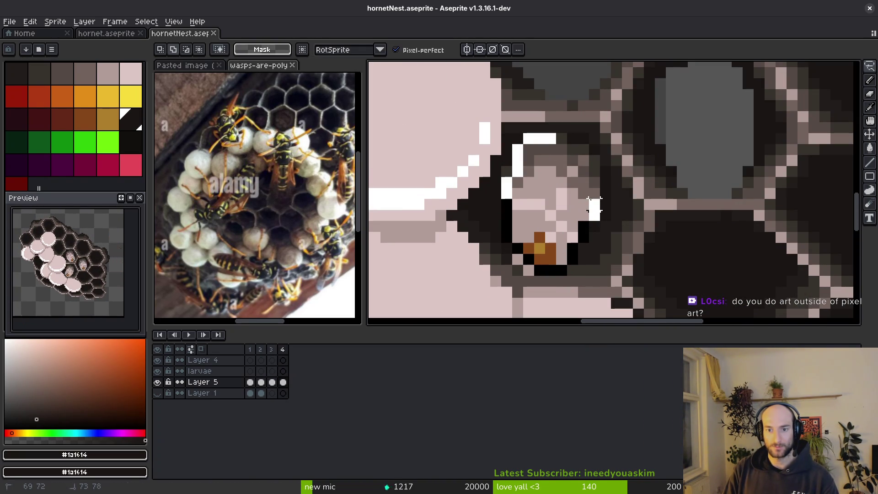
drag(567, 133, 569, 137)
scroll(590, 179, up, 3)
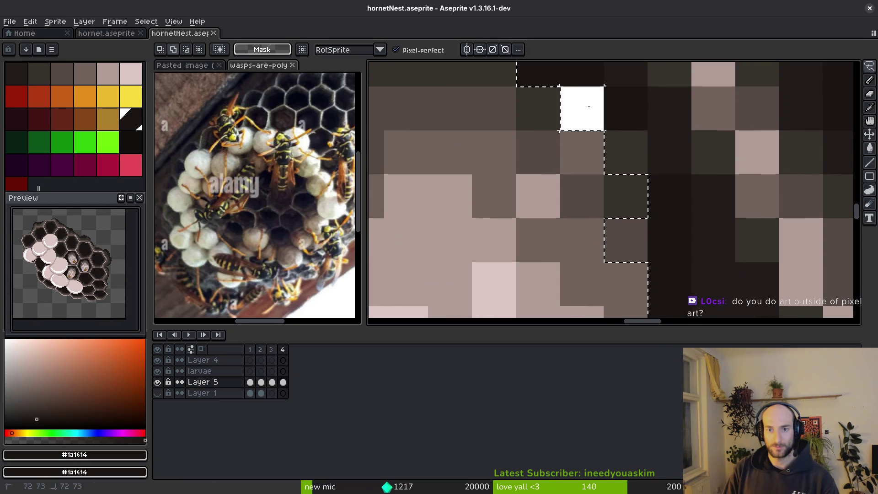
scroll(637, 196, down, 2)
scroll(613, 273, down, 1)
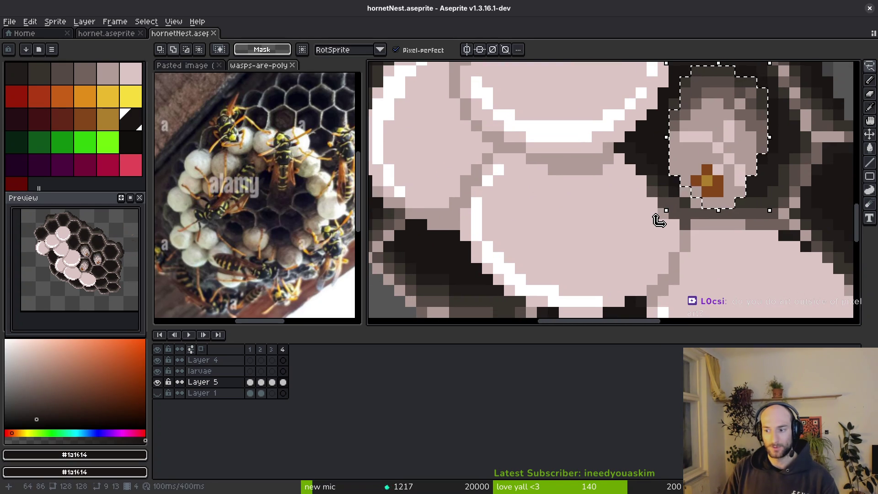
scroll(613, 194, down, 1)
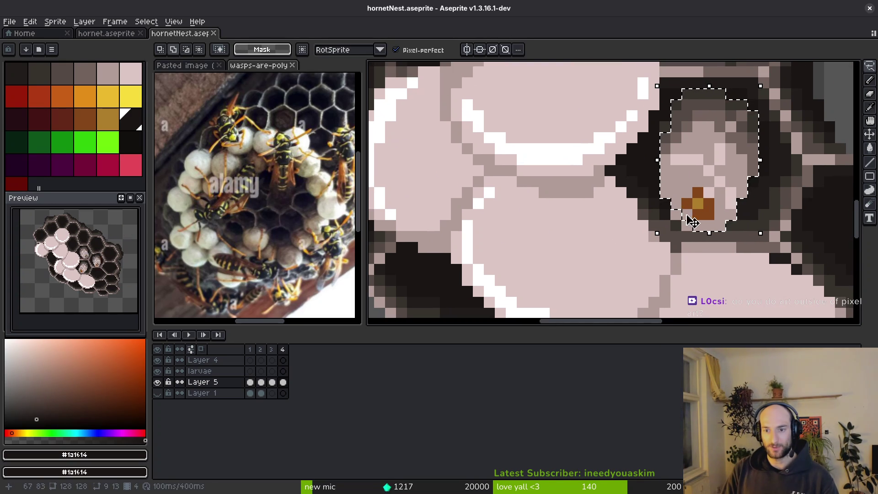
scroll(696, 223, up, 3)
scroll(663, 259, down, 1)
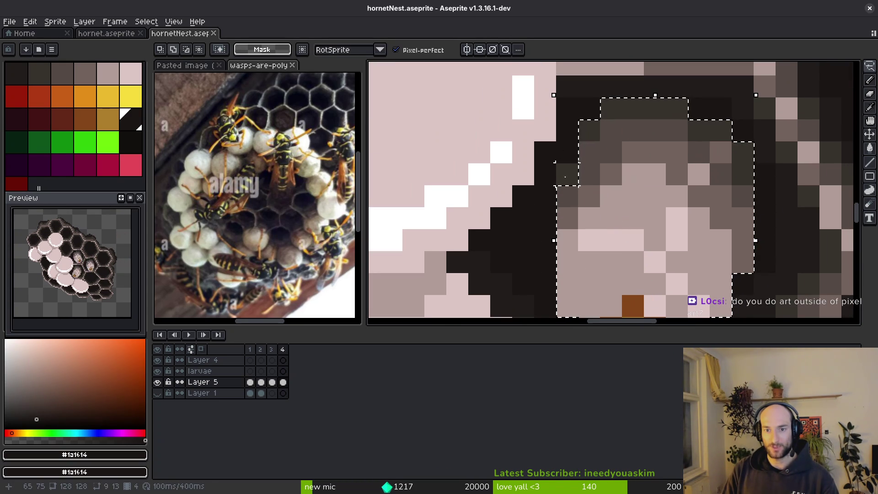
scroll(601, 169, down, 1)
key(Delete)
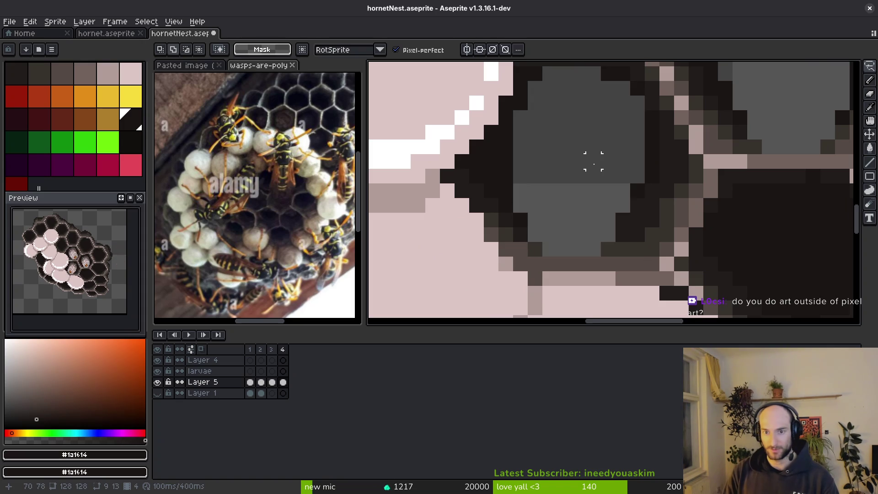
Paste a larva into the empty comb cell on frame 3.
scroll(590, 188, down, 3)
key(i)
key(ctrl+v)
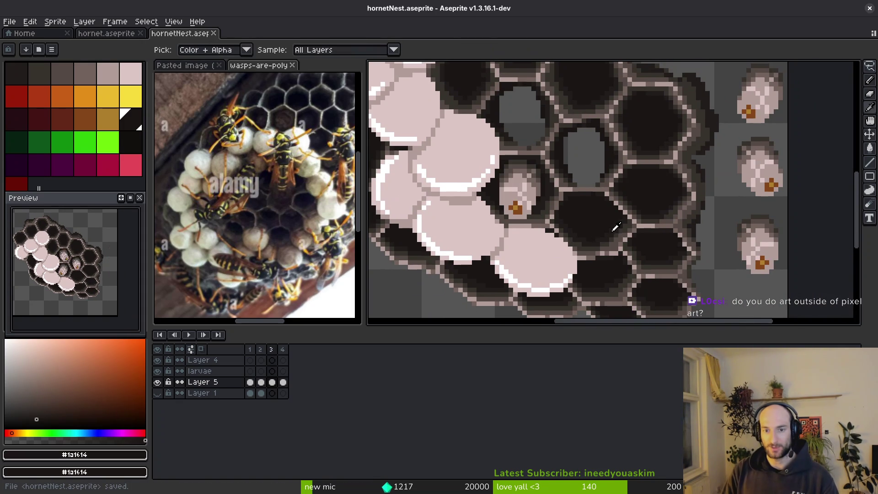
key(Right)
On frame 4, move a larva from the side column into the open comb cell.
key(q)
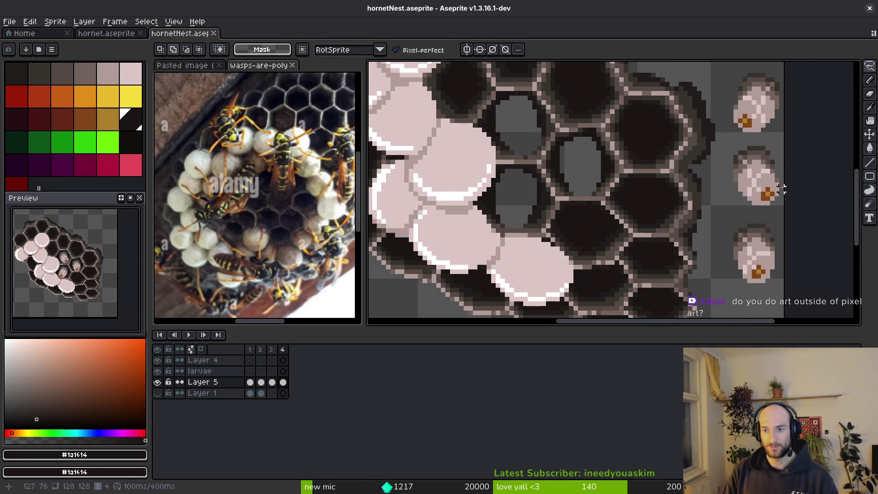
drag(785, 199, 783, 203)
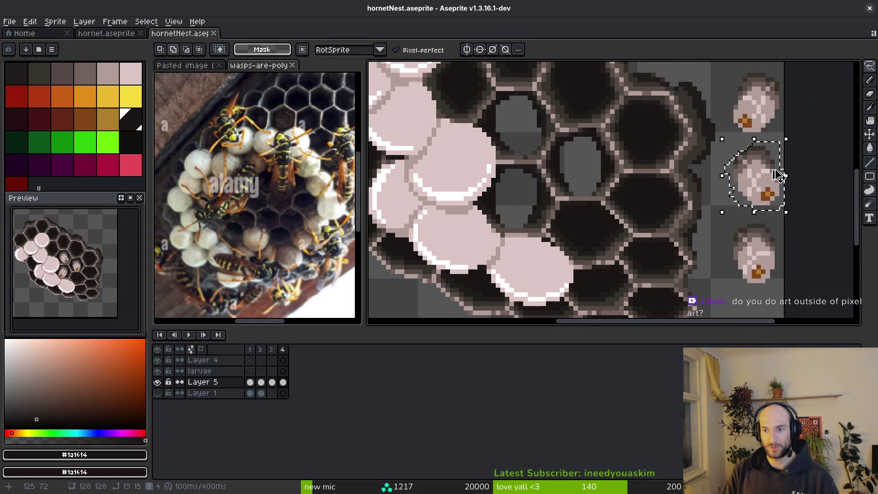
scroll(766, 194, up, 2)
scroll(731, 178, down, 2)
mouse_move(736, 172)
mouse_down()
mouse_move(558, 216)
mouse_move(518, 210)
mouse_up()
scroll(558, 215, up, 2)
key(f)
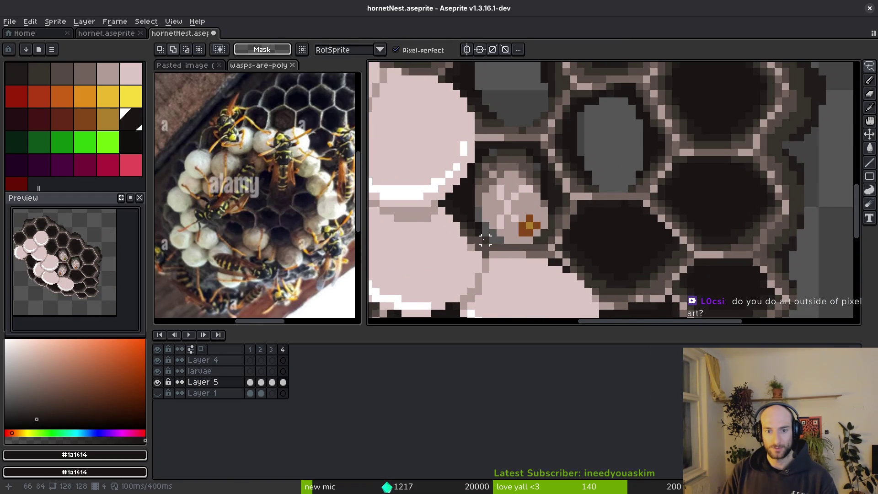
scroll(518, 247, up, 3)
alt+click(470, 212)
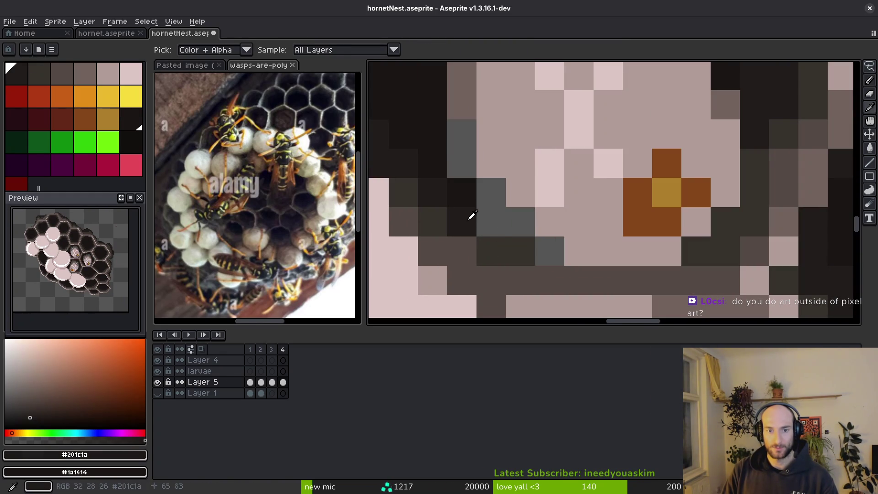
Paint dark #1a1614 edge pixels around the larva in the open cell and save.
drag(491, 222, 543, 253)
alt+click(499, 215)
mouse_move(499, 215)
mouse_down()
mouse_move(465, 166)
mouse_move(462, 135)
mouse_up()
scroll(461, 135, down, 3)
key(ctrl+s)
scroll(562, 206, up, 3)
alt+click(557, 181)
click(527, 176)
scroll(594, 256, down, 1)
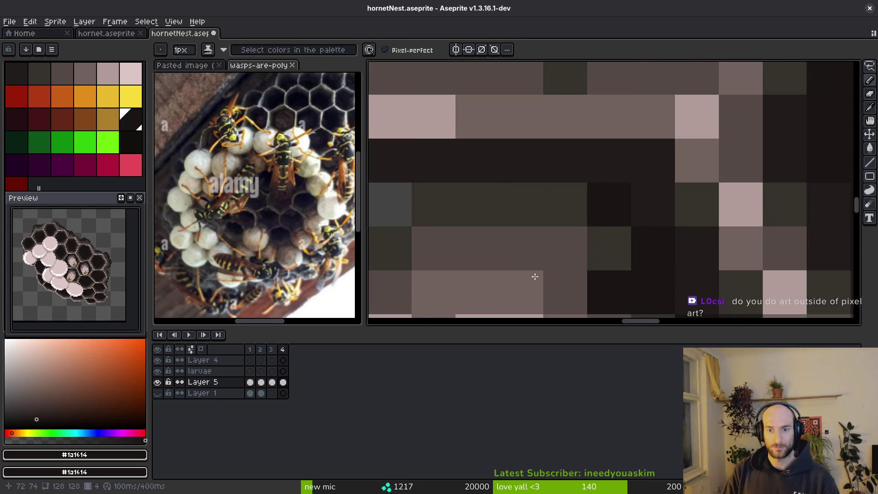
scroll(615, 225, down, 1)
scroll(640, 256, down, 2)
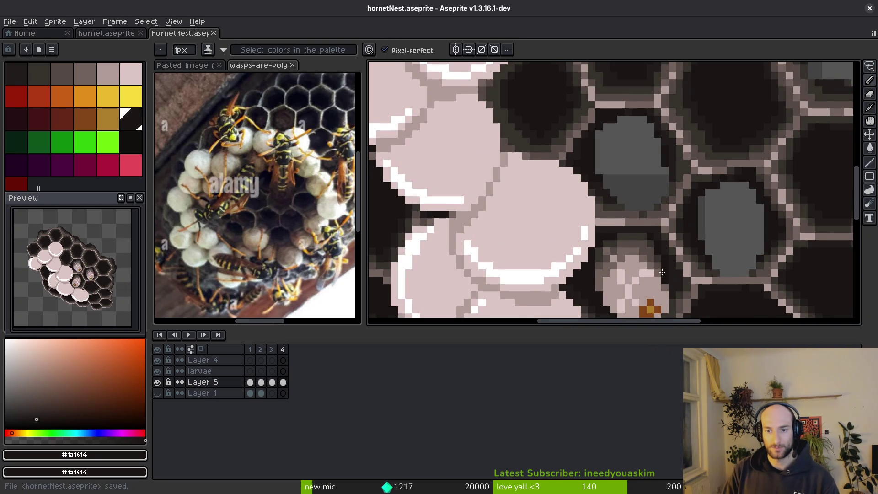
scroll(662, 272, down, 2)
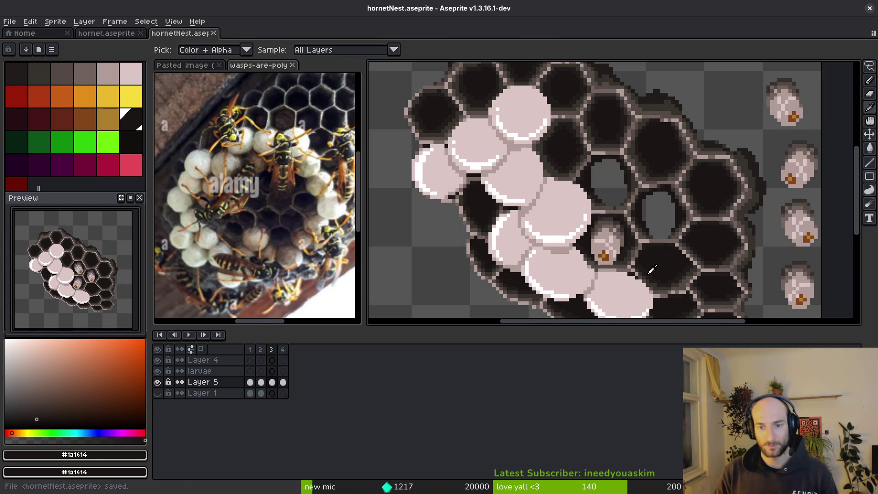
scroll(613, 247, up, 3)
Sample the pink-grey and grey shades (#b19d99, #71625d, #544a45) and paint a grey pixel beside the larva.
click(586, 219)
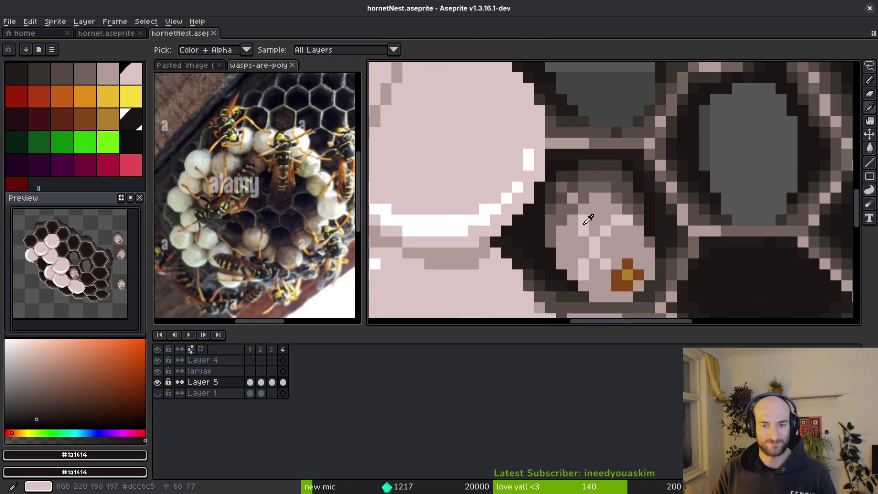
alt+click(581, 197)
key(alt)
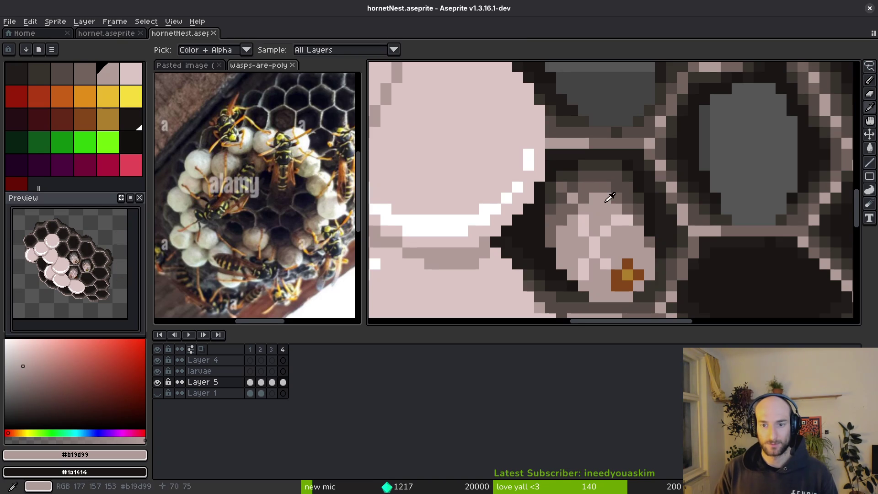
alt+click(620, 192)
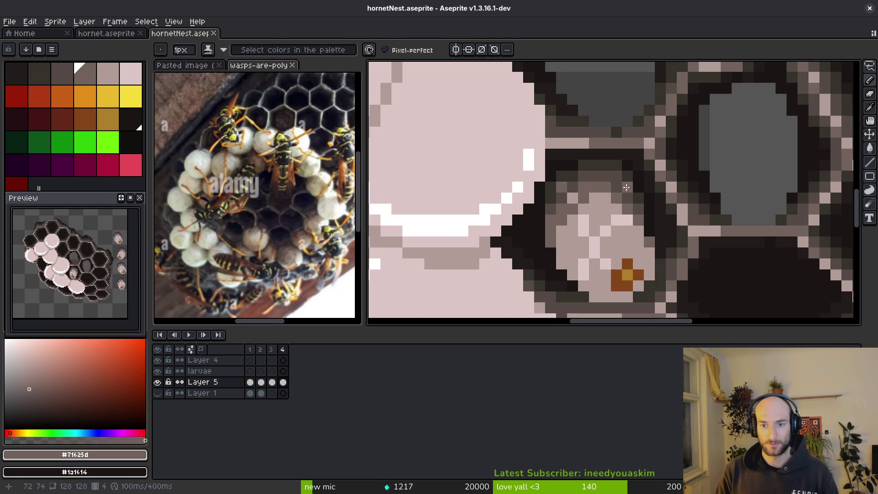
alt+click(561, 188)
alt+click(584, 183)
click(596, 220)
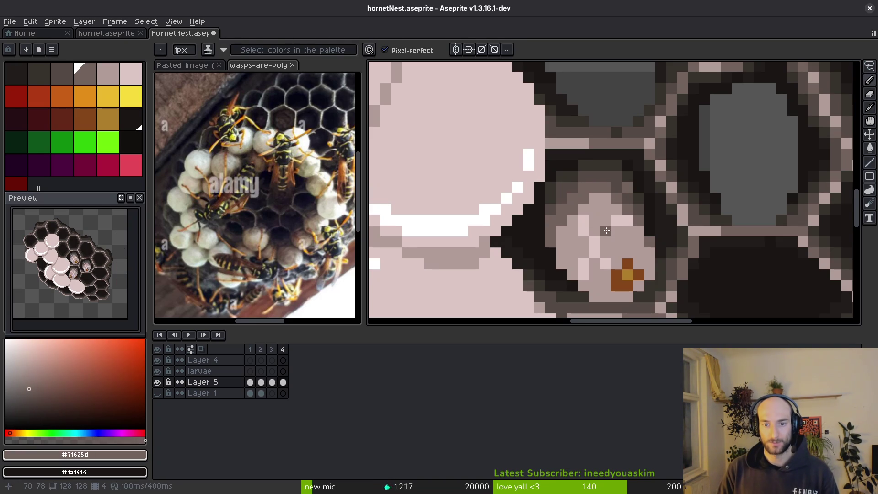
On frame 4, add a light pink #dcc6c5 pixel to the larva's lower edge and darken one with #b19d99.
key(Left)
key(Right)
scroll(645, 256, down, 3)
key(Left)
key(Right)
scroll(653, 279, up, 3)
key(Left)
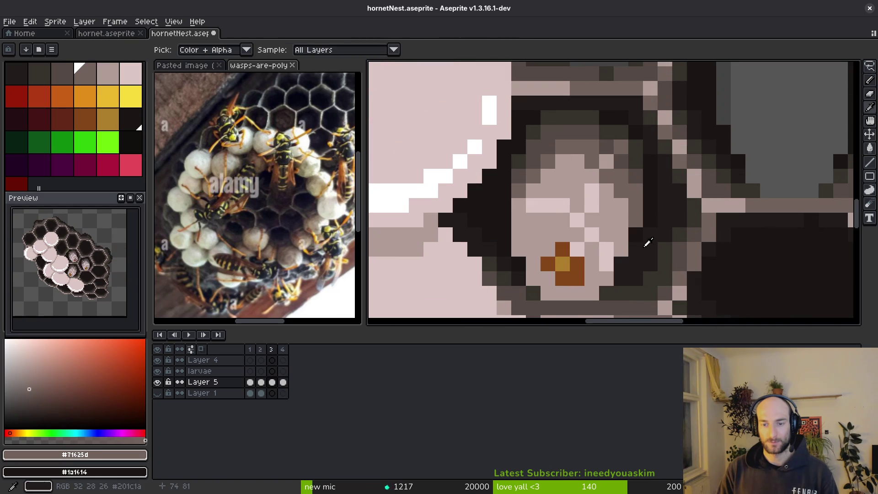
alt+click(604, 241)
key(Right)
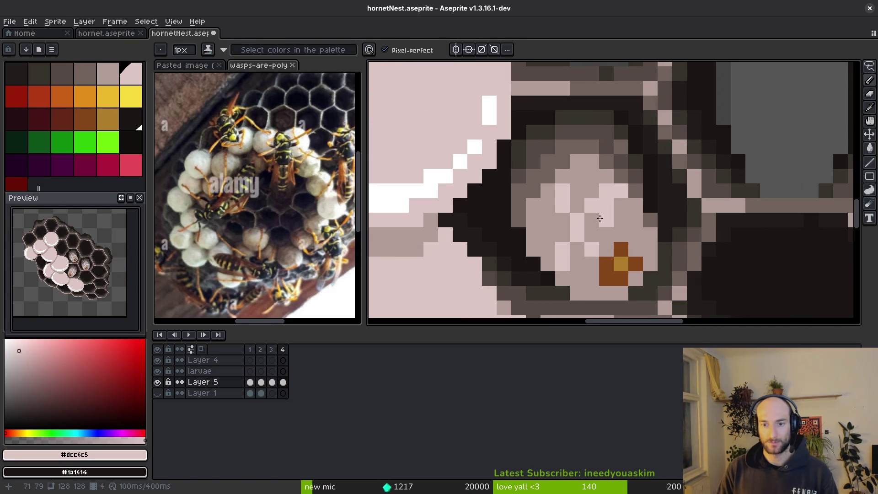
click(638, 232)
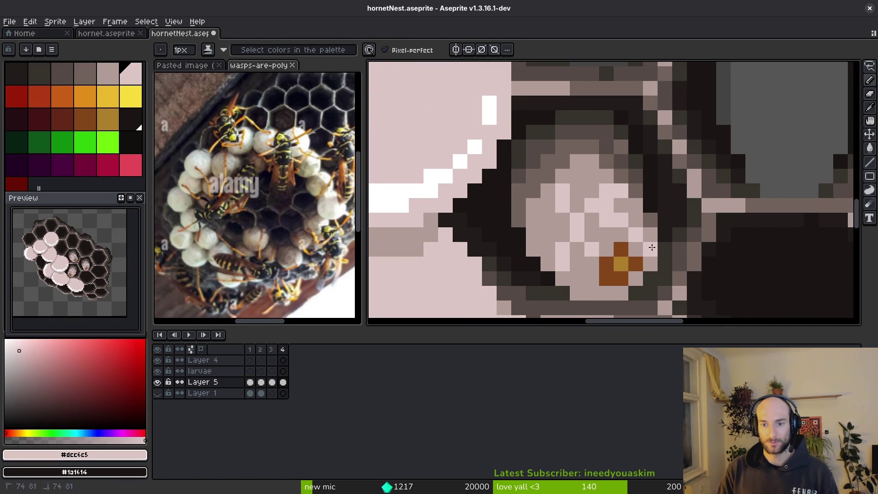
alt+click(573, 216)
click(590, 249)
Recolour more larva pixels with pink-grey #b19d99 and bucket-fill its light patch.
scroll(605, 205, down, 4)
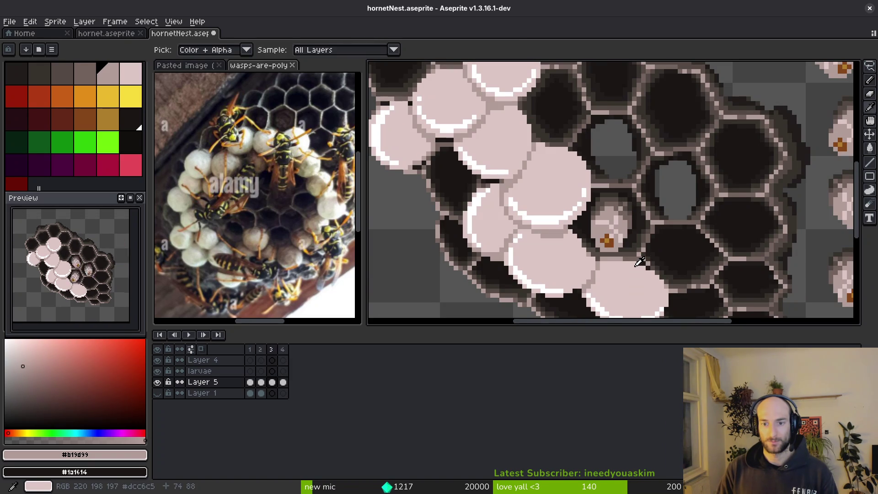
key(Left)
key(Right)
key(Right)
key(b)
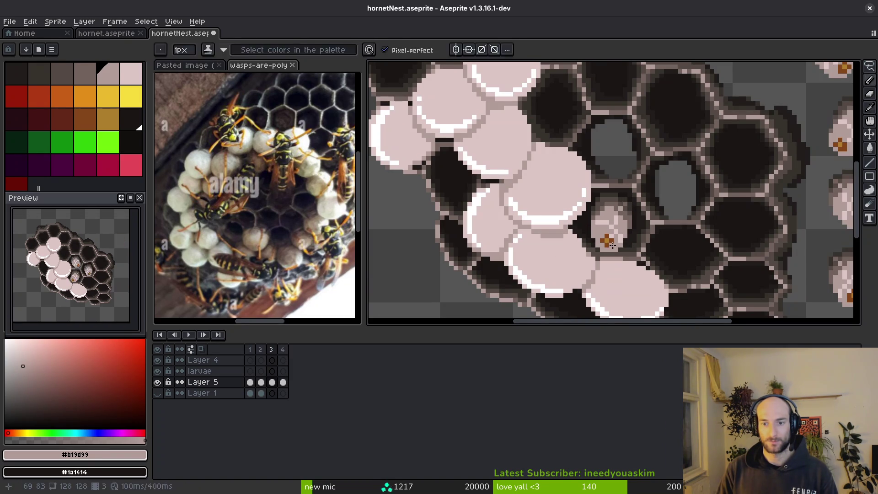
scroll(618, 242, up, 3)
alt+click(601, 213)
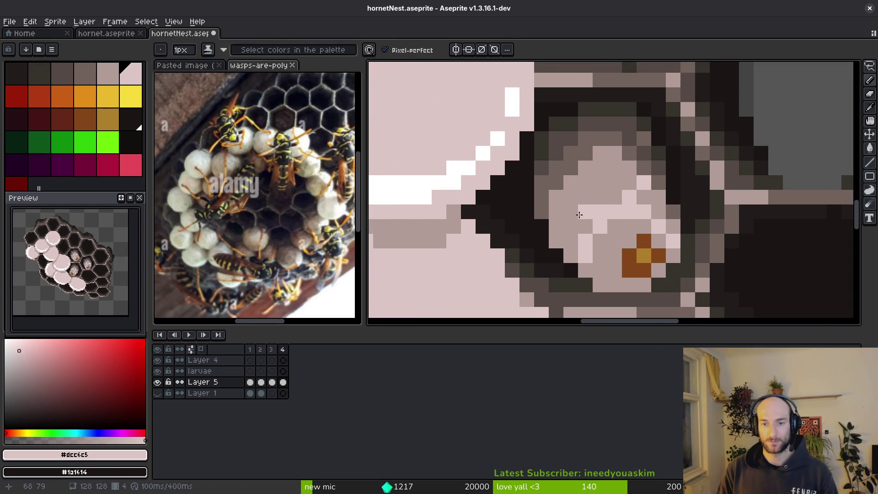
alt+click(611, 229)
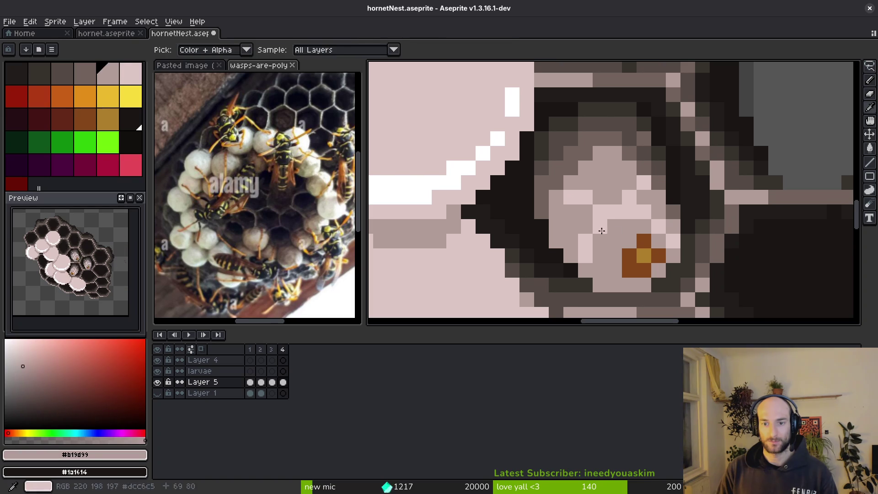
click(586, 255)
scroll(664, 257, down, 3)
click(659, 259)
scroll(651, 257, up, 3)
key(g)
click(639, 216)
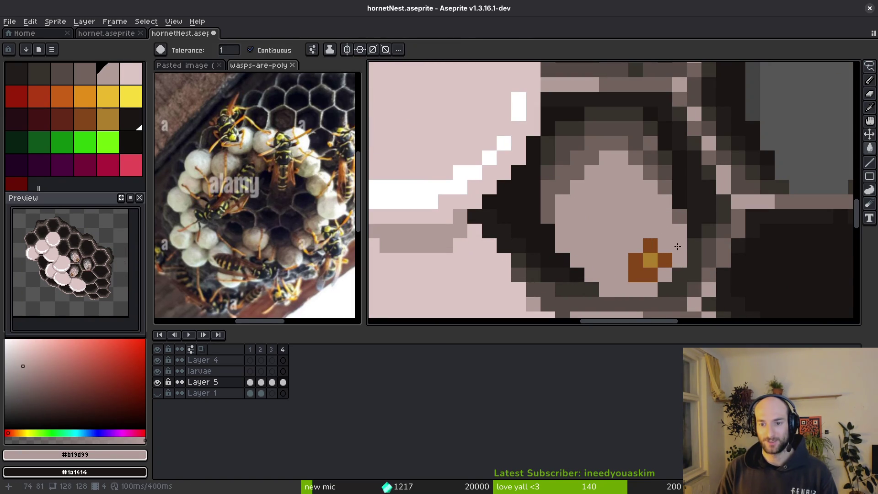
On frame 2, add a light pink highlight to the larva.
key(Left)
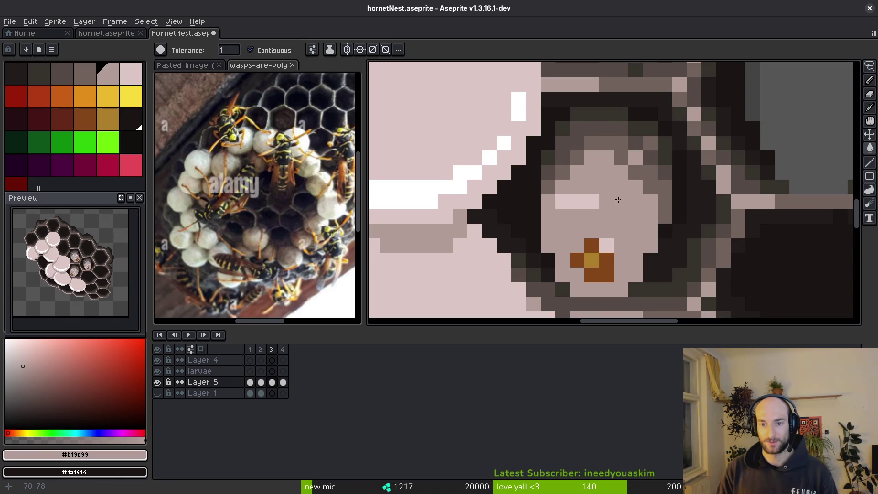
scroll(578, 206, down, 2)
scroll(594, 219, up, 2)
key(i)
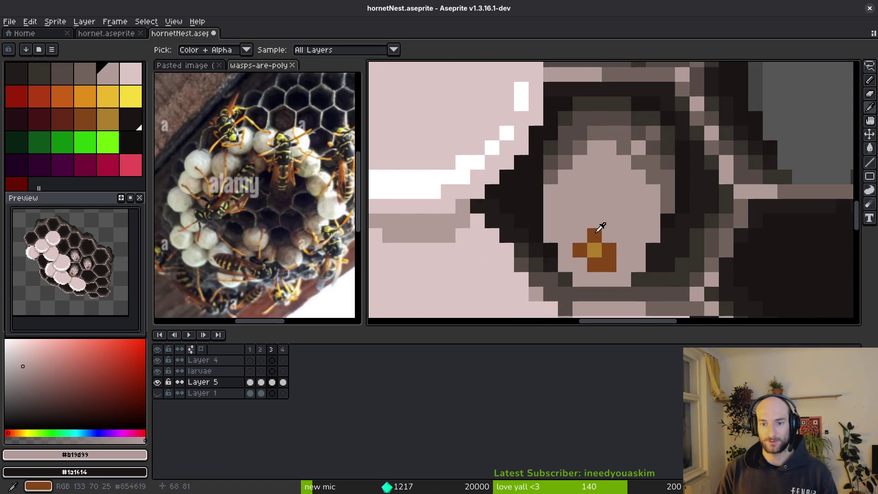
key(Left)
key(g)
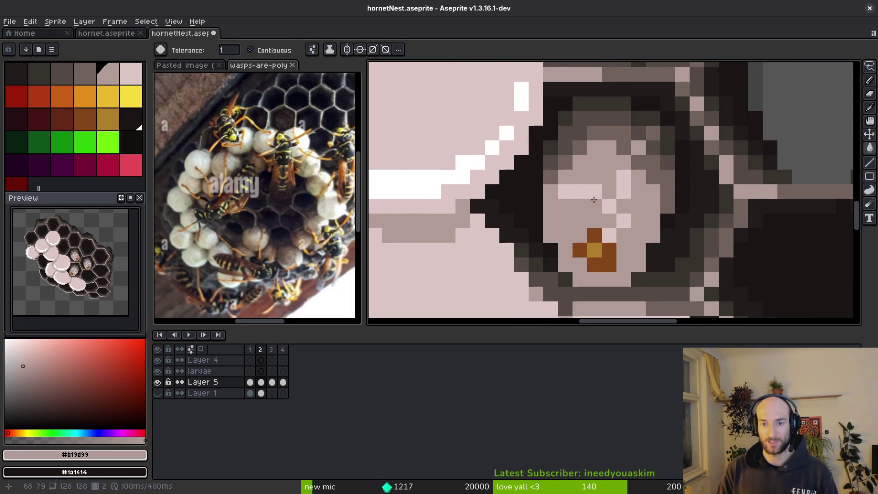
alt+click(620, 221)
key(b)
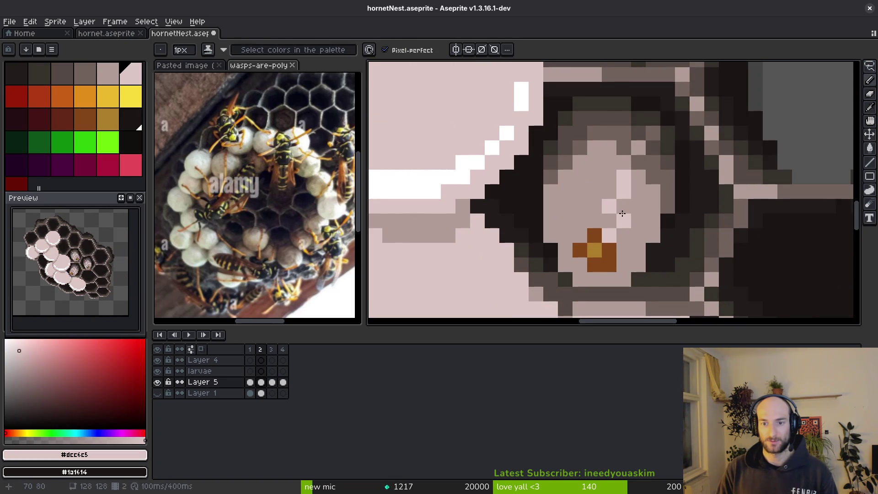
click(609, 191)
Touch up the frame 2 larva's shading with mid pink-grey #b19d99.
alt+click(624, 210)
click(624, 191)
alt+click(613, 201)
click(608, 220)
alt+click(631, 229)
scroll(649, 244, down, 5)
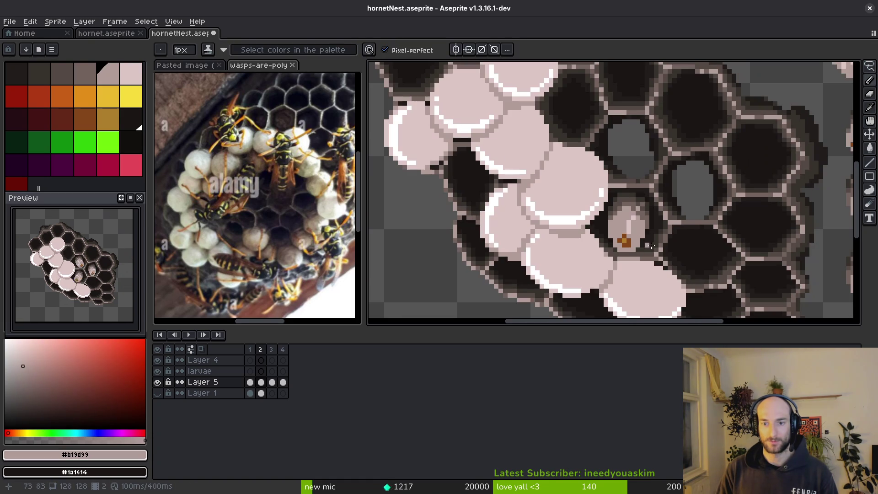
Switch to the Paint Bucket and compare the larva on frames 1 and 2.
key(Left)
scroll(650, 234, up, 3)
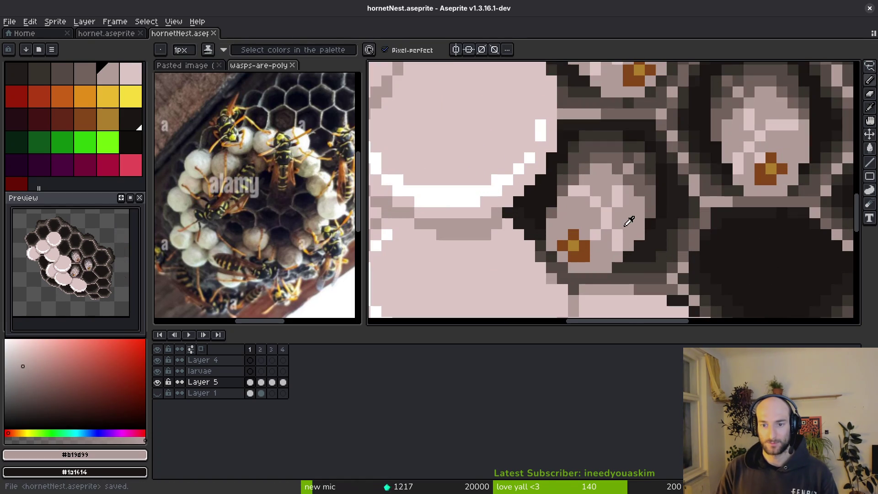
key(g)
scroll(624, 203, down, 3)
key(Right)
key(Left)
key(Right)
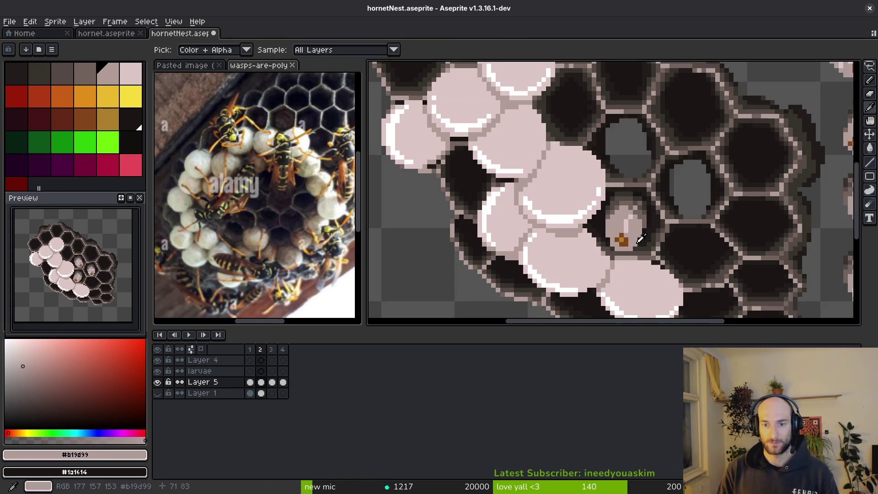
scroll(640, 238, up, 3)
Flood-fill the frame 2 larva cells with light pink, then undo the flat fill.
alt+click(629, 196)
key(Left)
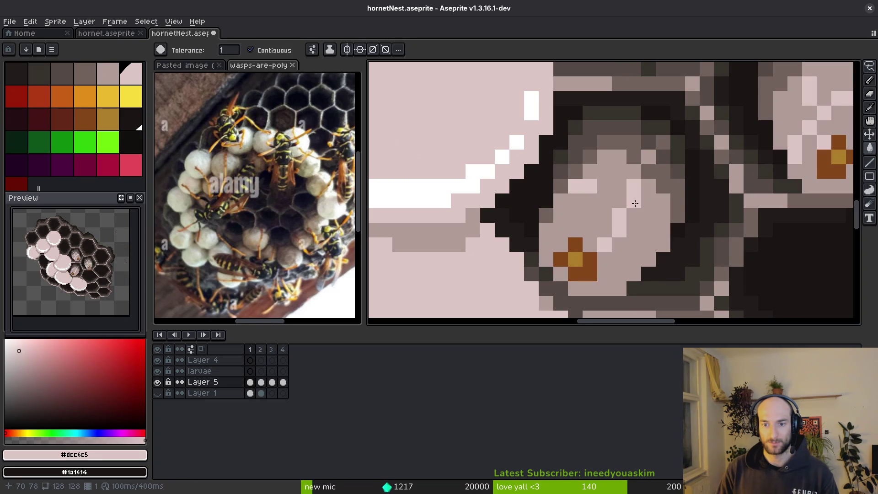
key(Right)
alt+click(633, 192)
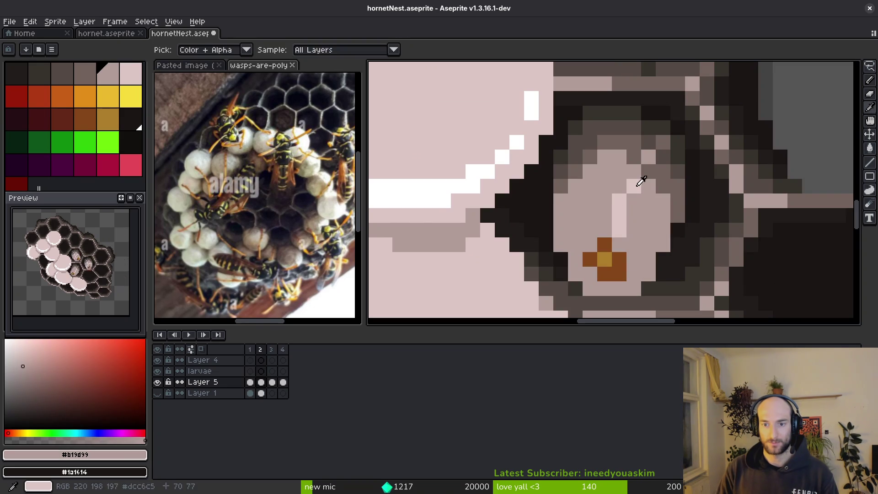
alt+click(633, 183)
click(633, 204)
key(ctrl+z)
Eyedrop the darker larva pink, save, then sample the light larva pink.
alt+click(625, 197)
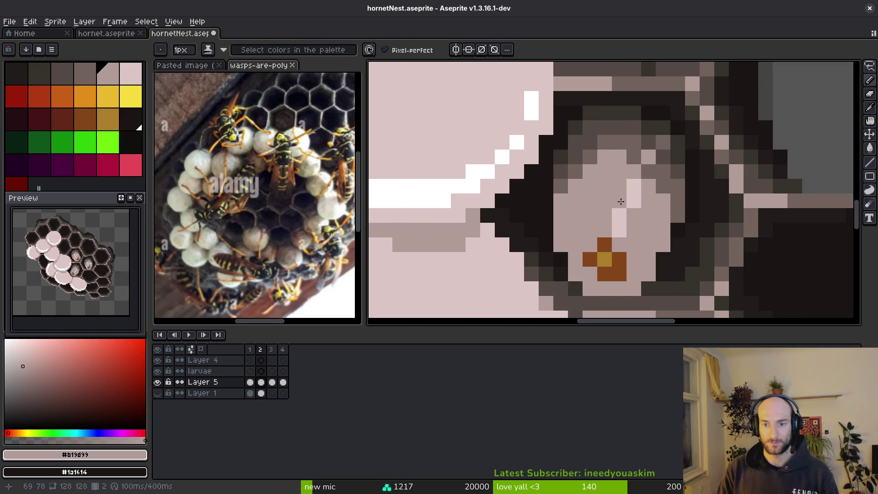
key(ctrl+s)
scroll(651, 227, down, 3)
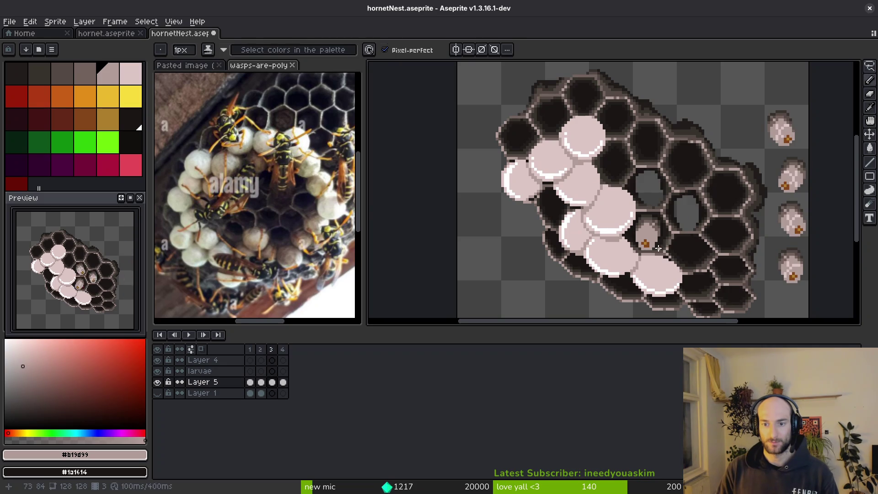
scroll(660, 236, up, 4)
alt+click(644, 191)
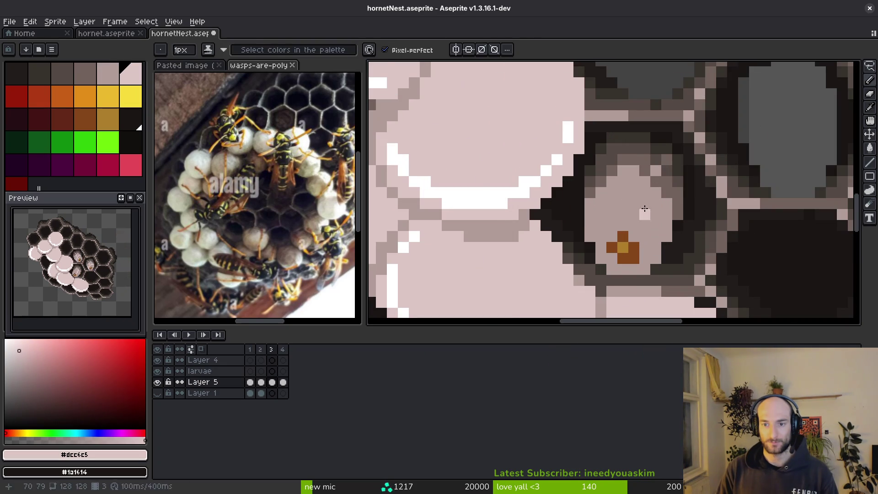
scroll(633, 220, down, 3)
scroll(654, 193, up, 4)
On frame 4, add light and darker pink highlight pixels to the larva and save.
key(Right)
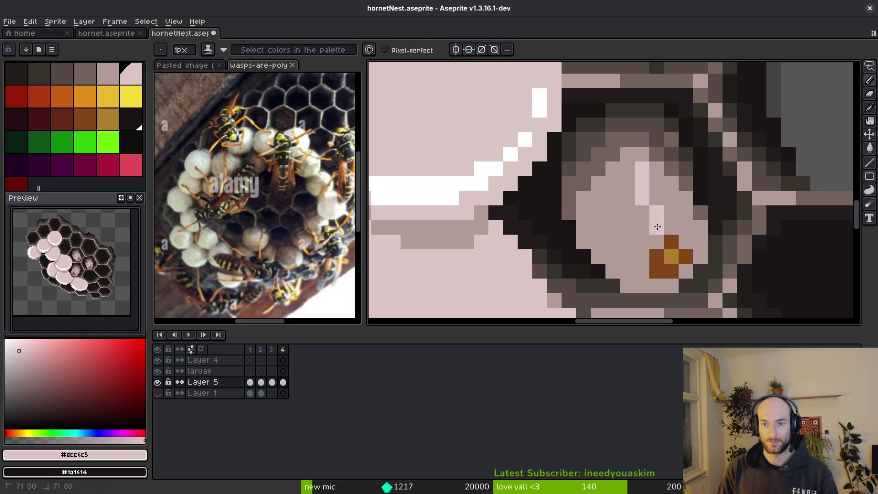
scroll(657, 227, down, 3)
scroll(664, 211, up, 3)
click(664, 210)
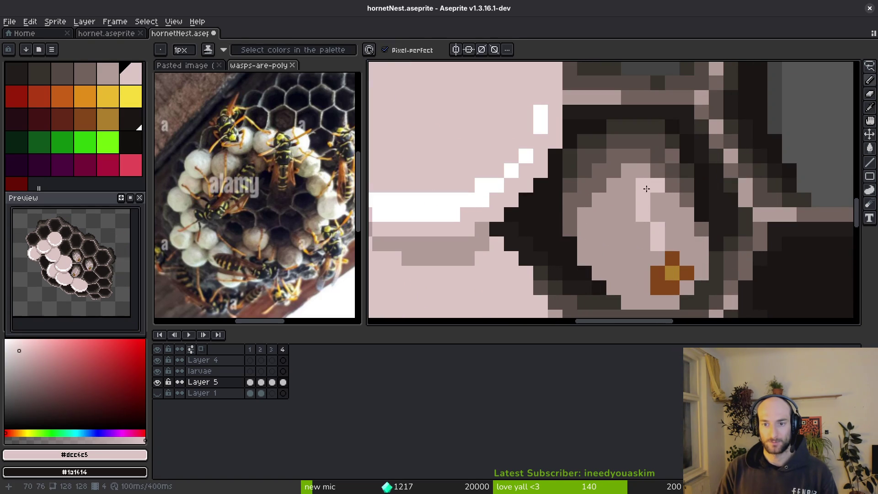
alt+click(634, 187)
scroll(640, 192, down, 3)
scroll(664, 227, up, 3)
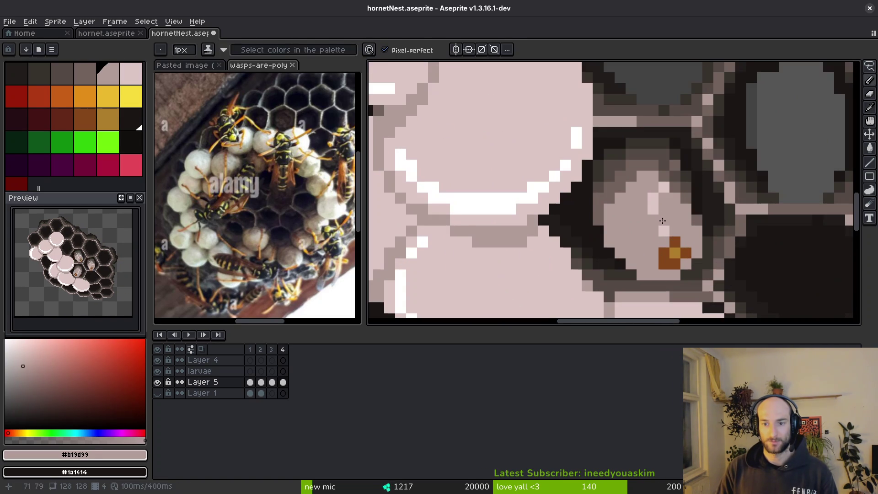
alt+click(658, 218)
scroll(665, 225, down, 3)
key(ctrl+s)
Switch back to the Pencil for single pixels and save the sprite again.
scroll(641, 233, down, 2)
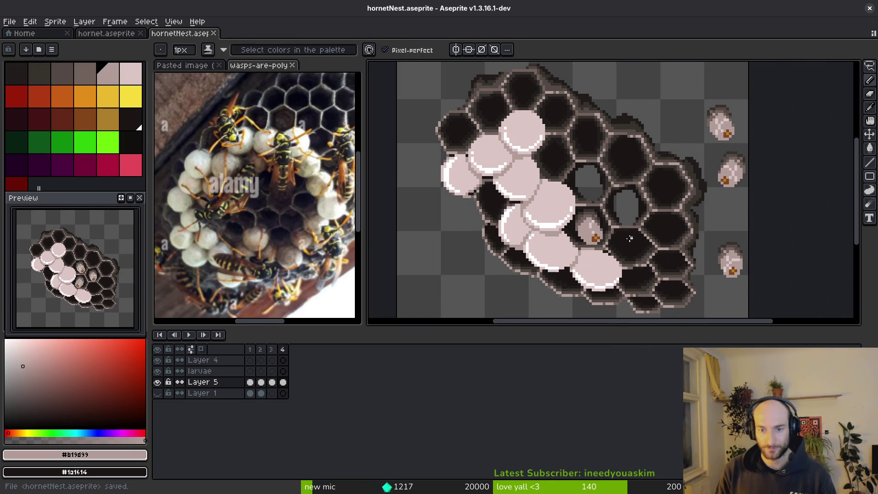
scroll(608, 207, up, 2)
scroll(572, 220, down, 2)
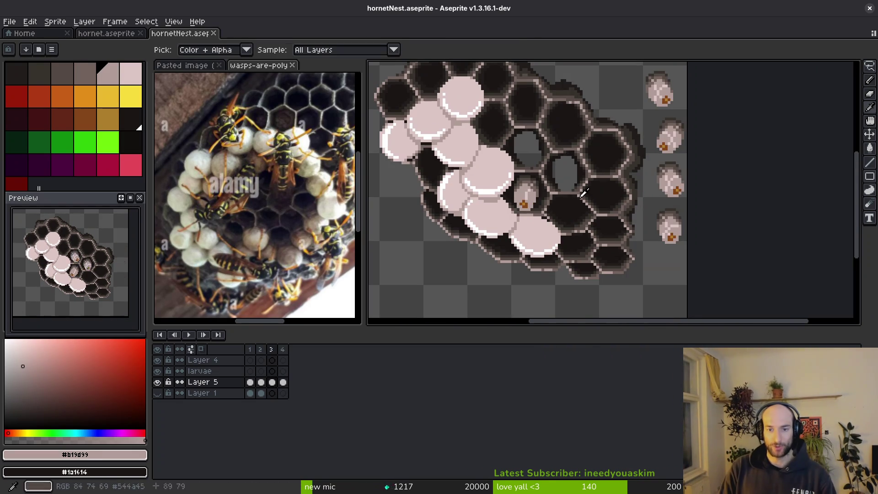
key(b)
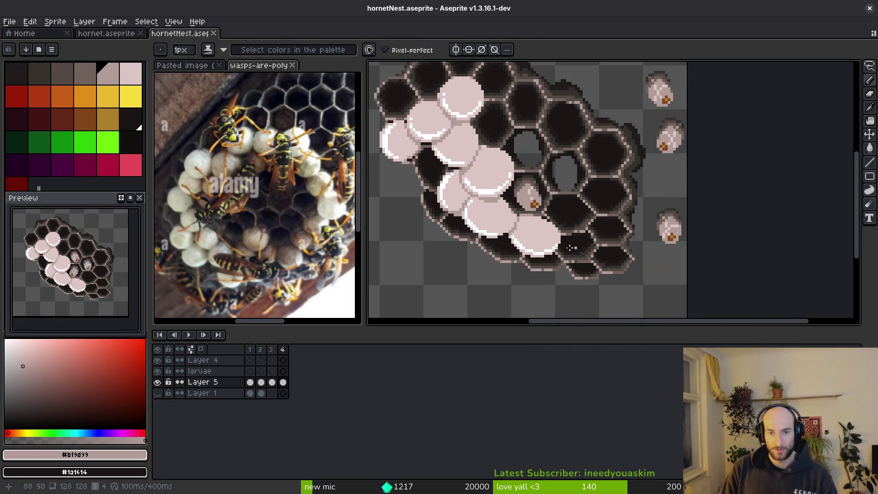
scroll(687, 271, up, 3)
key(ctrl+s)
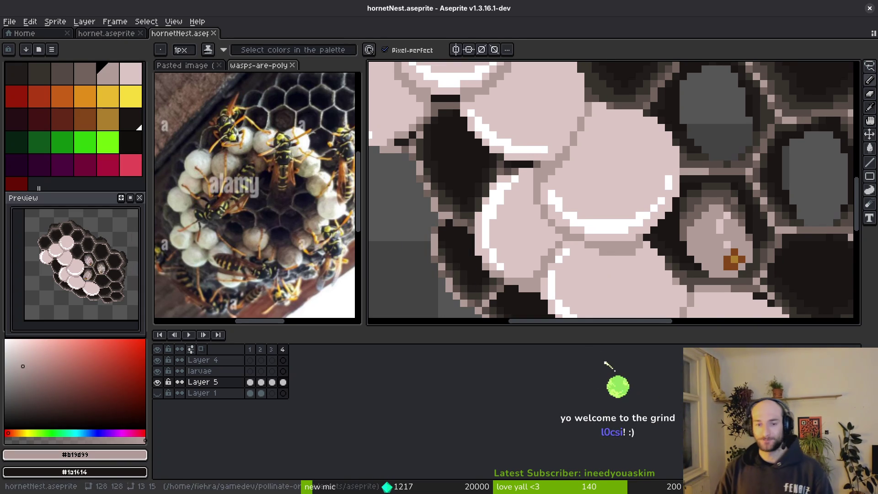
scroll(614, 247, down, 2)
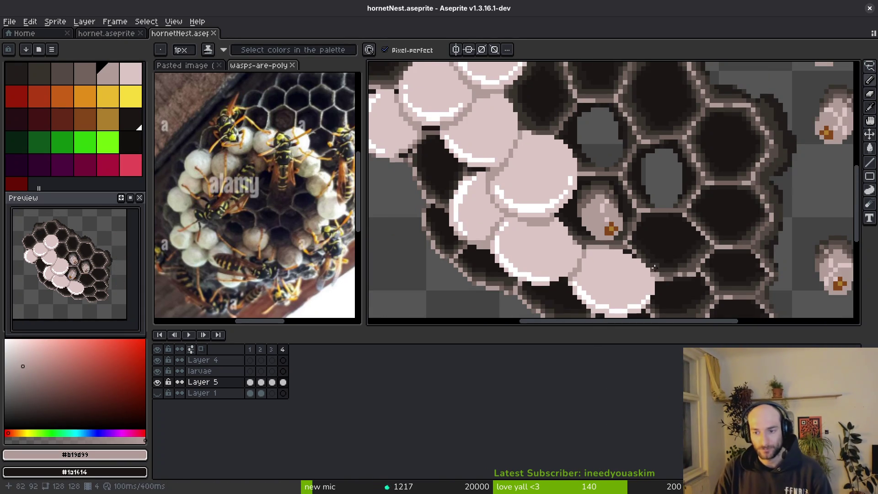
Pan to show more of the honeycomb and step from frame 2 to frame 3.
drag(656, 273, 528, 218)
key(Left)
key(Left)
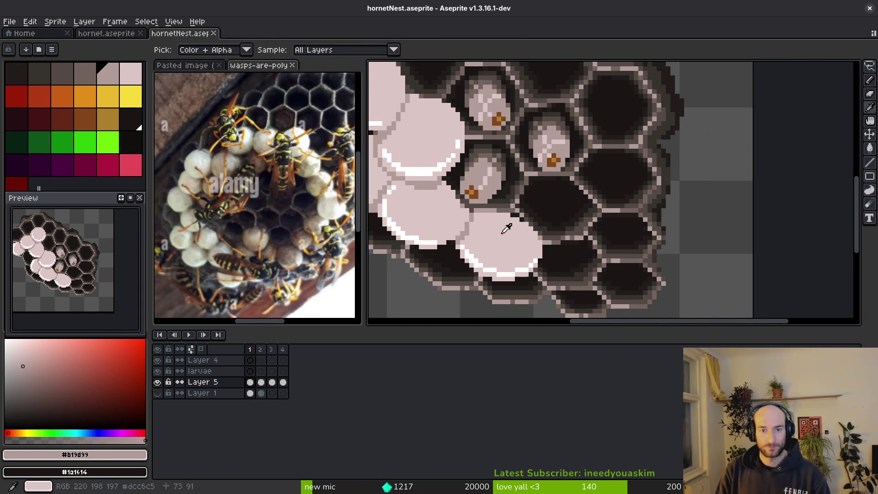
scroll(505, 229, up, 2)
scroll(615, 247, down, 2)
key(Right)
scroll(541, 237, up, 1)
scroll(542, 238, down, 2)
On frame 3, marquee-select the two larvae beside the comb.
key(i)
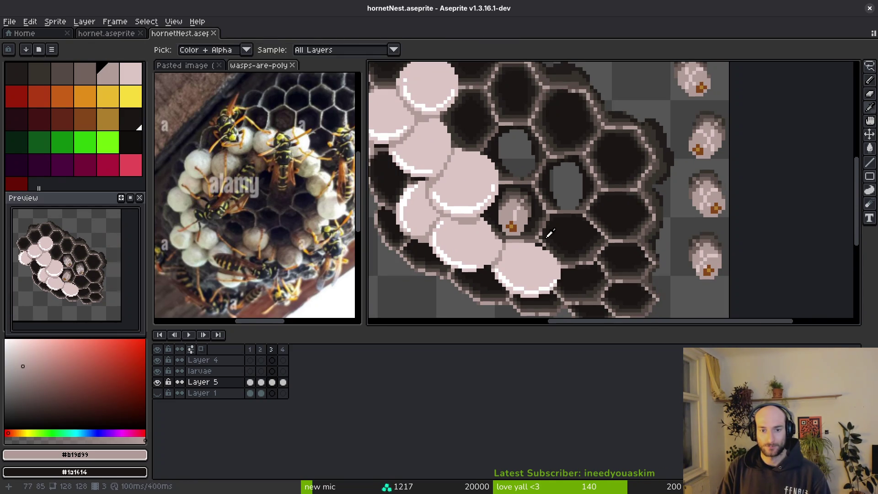
scroll(671, 220, up, 2)
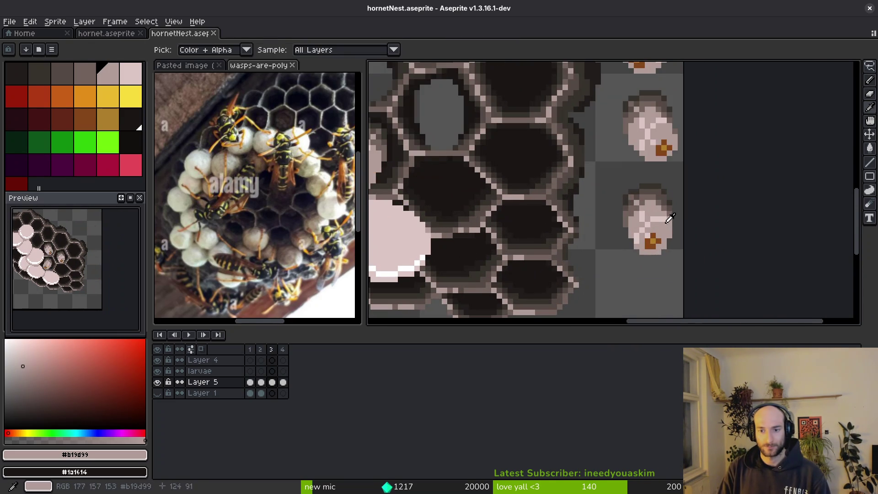
key(b)
scroll(654, 207, up, 3)
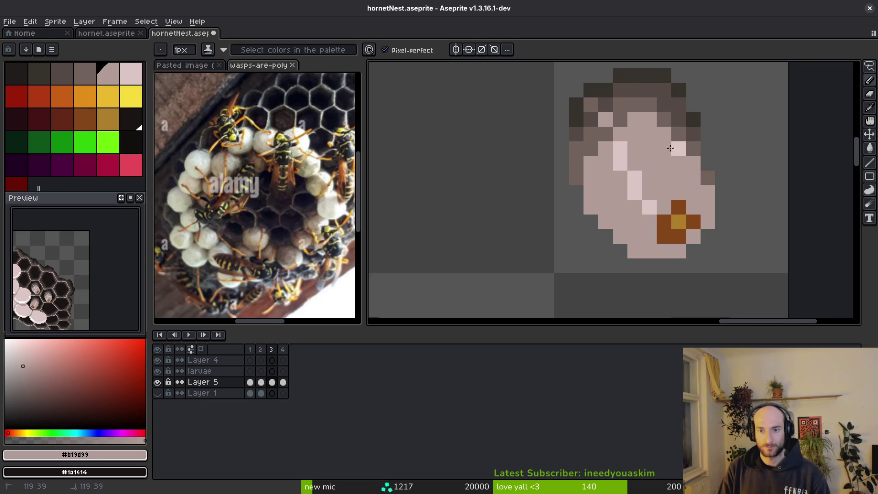
scroll(670, 148, down, 5)
scroll(672, 206, up, 2)
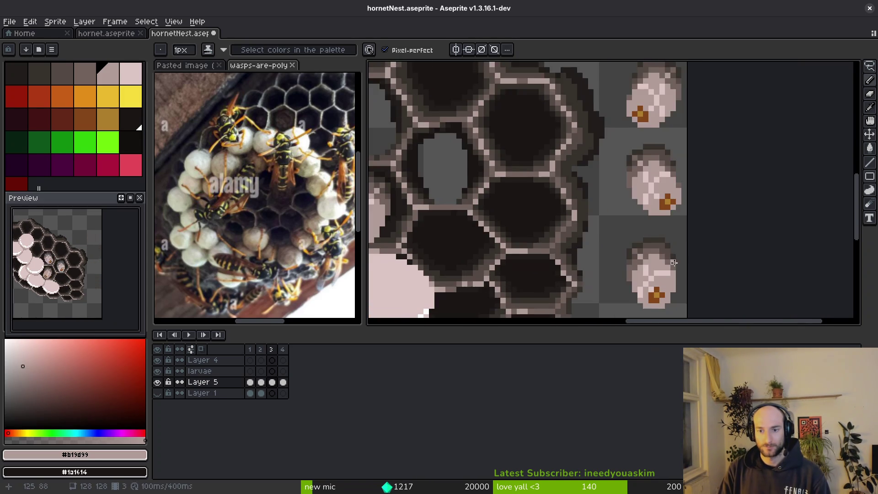
scroll(677, 259, up, 2)
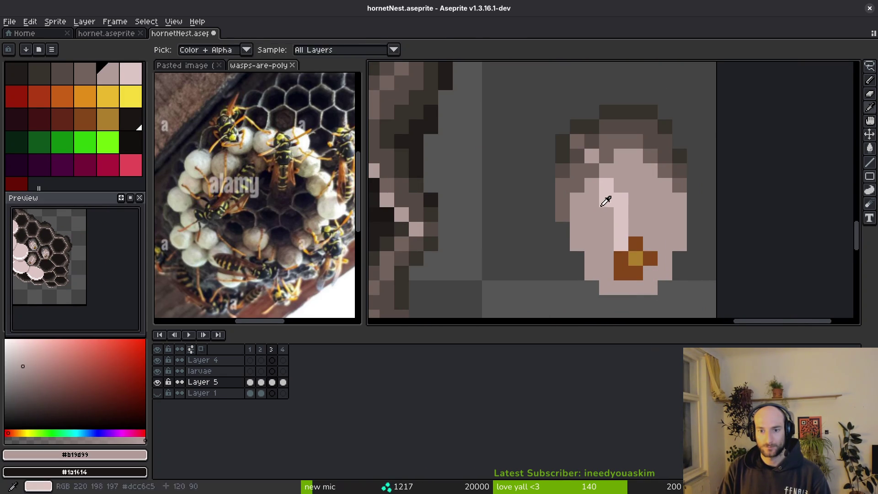
scroll(626, 236, down, 2)
scroll(626, 235, down, 3)
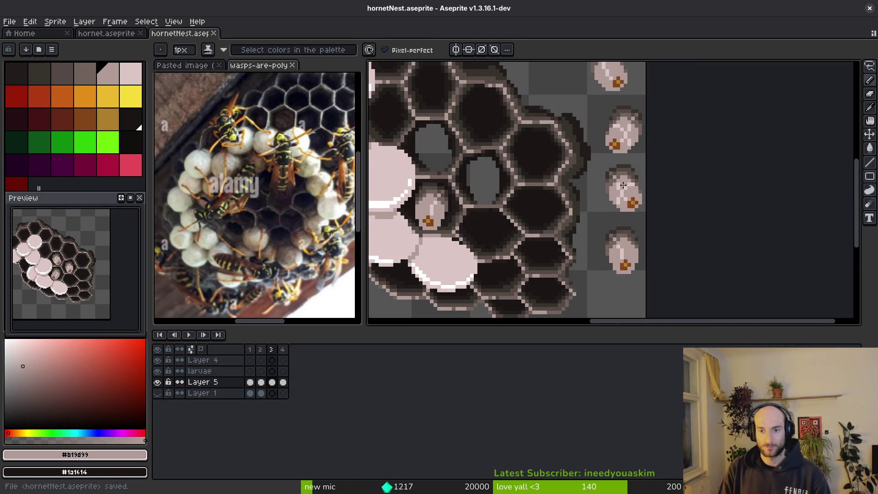
key(m)
drag(592, 122, 662, 209)
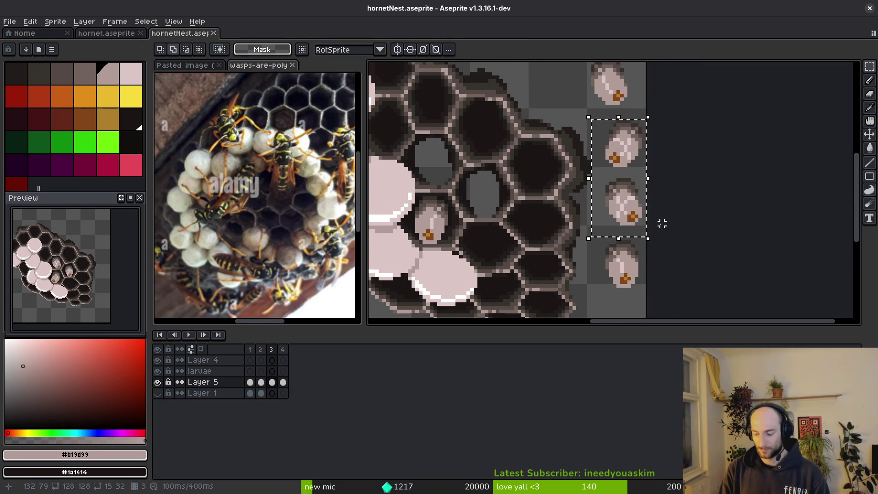
Delete the selected larvae, move a larva lower beside the comb, deselect and save.
key(Delete)
key(ctrl+s)
drag(612, 139, 614, 239)
key(ctrl+d)
key(ctrl+s)
Recentre the nest, compare the larvae on frames 3 and 4, then return to frame 1.
key(i)
key(m)
key(Right)
drag(538, 250, 574, 231)
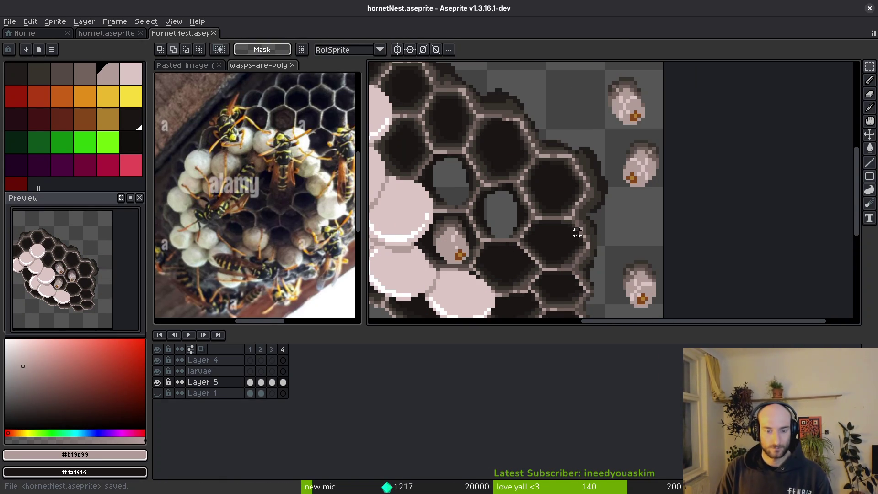
scroll(525, 231, down, 2)
key(Left)
scroll(84, 303, up, 2)
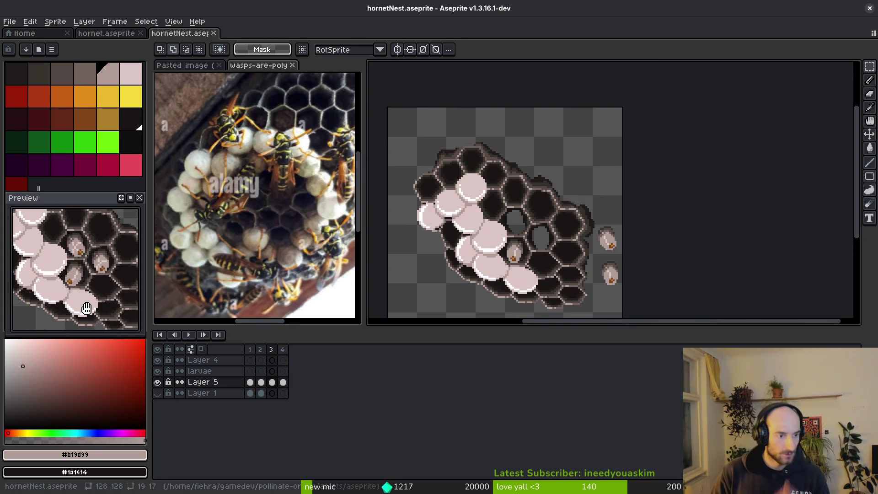
drag(619, 215, 630, 197)
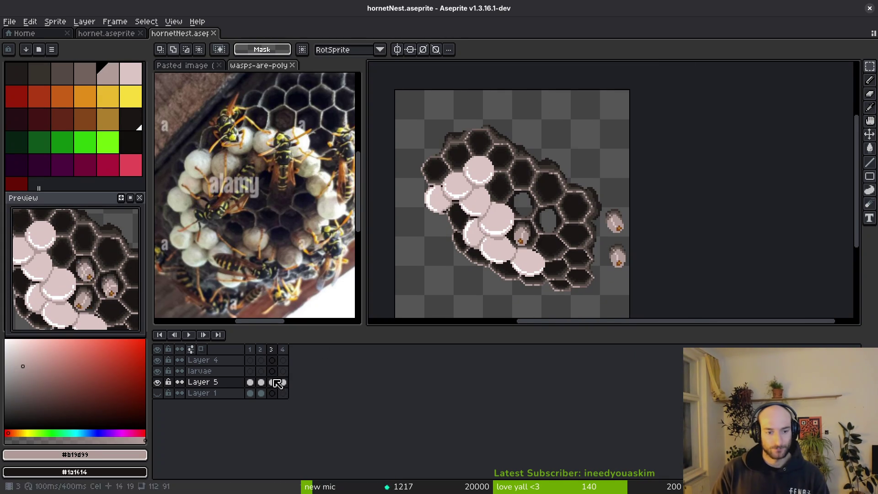
key(Right)
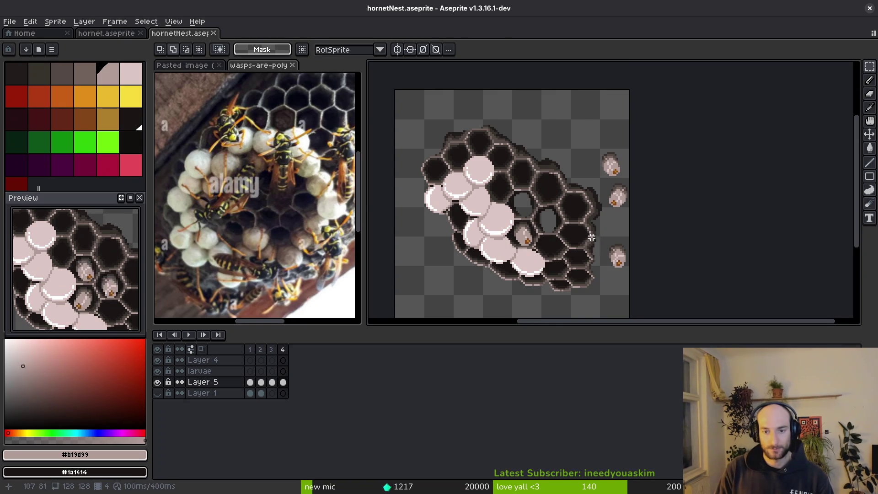
scroll(624, 211, up, 1)
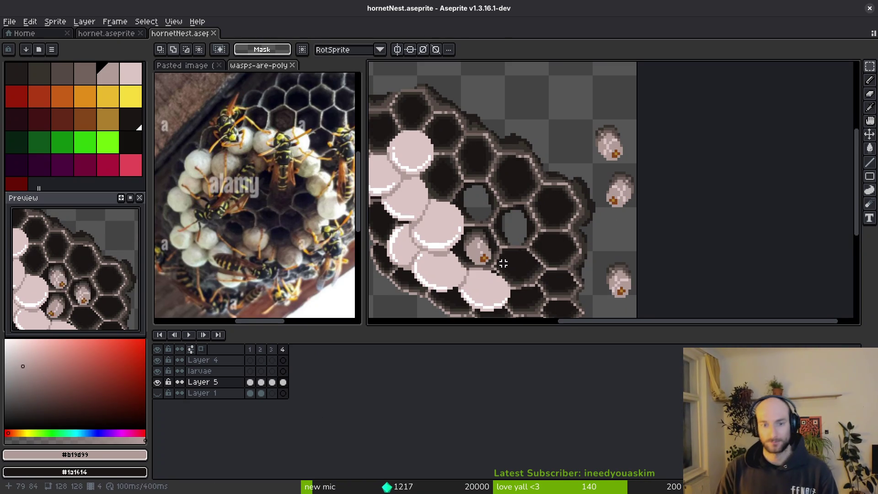
key(Left)
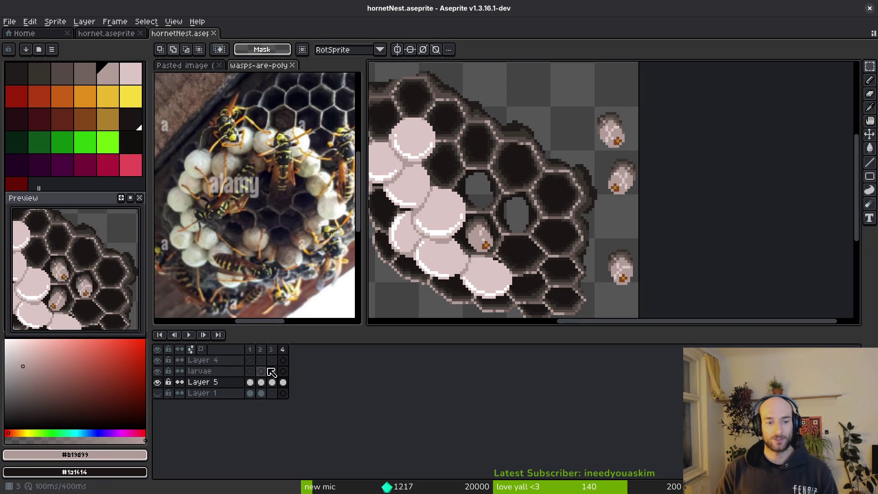
key(Left)
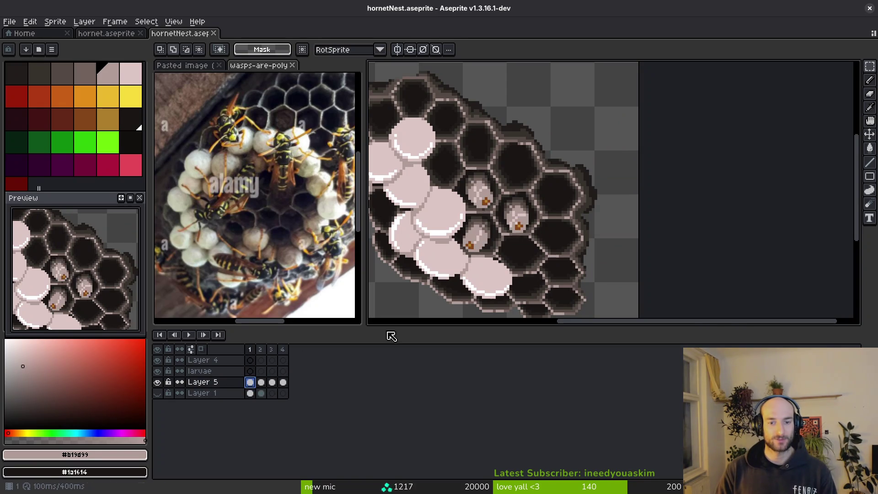
key(Left)
With the Lasso tool, trace outlines inside a larva cell on Layer 5.
drag(495, 237, 637, 196)
scroll(645, 174, up, 2)
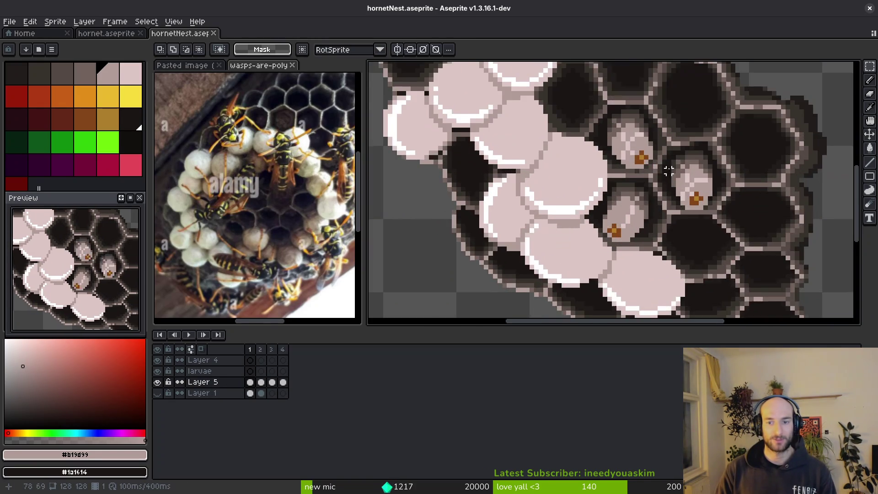
key(shift+w)
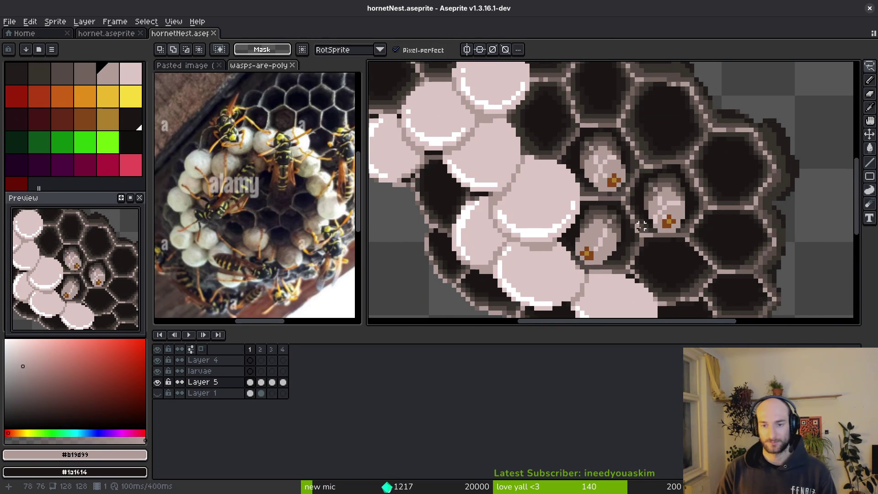
scroll(590, 220, up, 2)
drag(594, 182, 540, 181)
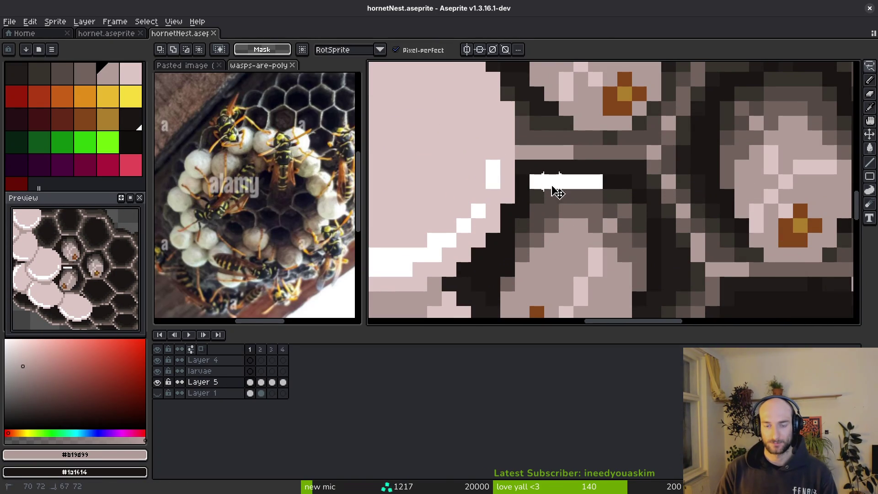
drag(603, 182, 551, 181)
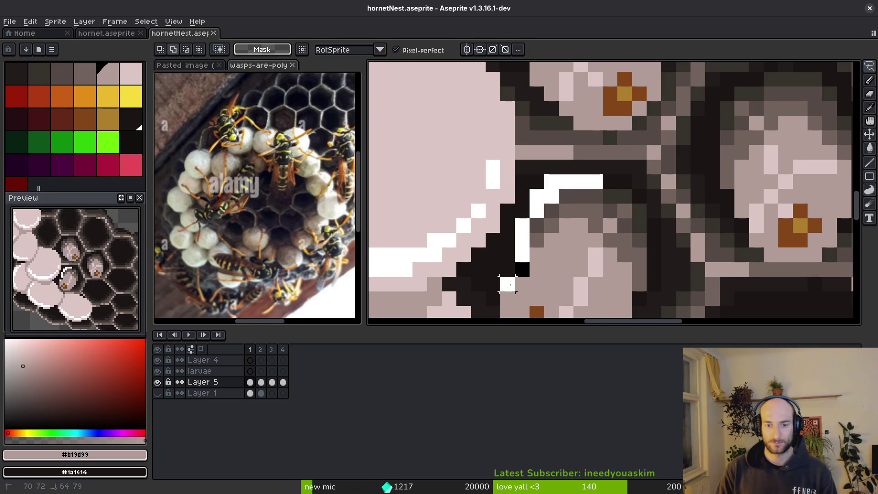
scroll(508, 284, down, 2)
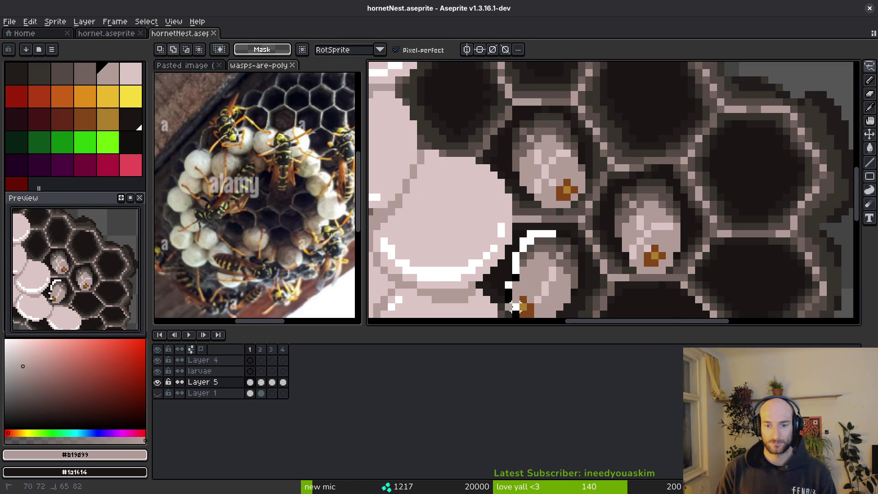
Lasso the larva, drag its pixels out of the cell, and select the larvae layer.
drag(507, 306, 508, 305)
scroll(526, 265, up, 2)
mouse_move(503, 270)
mouse_down()
mouse_move(558, 270)
mouse_move(639, 203)
mouse_move(639, 137)
mouse_move(663, 160)
mouse_move(659, 64)
mouse_move(659, 135)
mouse_move(638, 110)
mouse_move(649, 132)
mouse_move(599, 106)
mouse_move(503, 228)
mouse_up()
scroll(526, 229, down, 2)
drag(549, 263, 558, 271)
scroll(530, 226, up, 3)
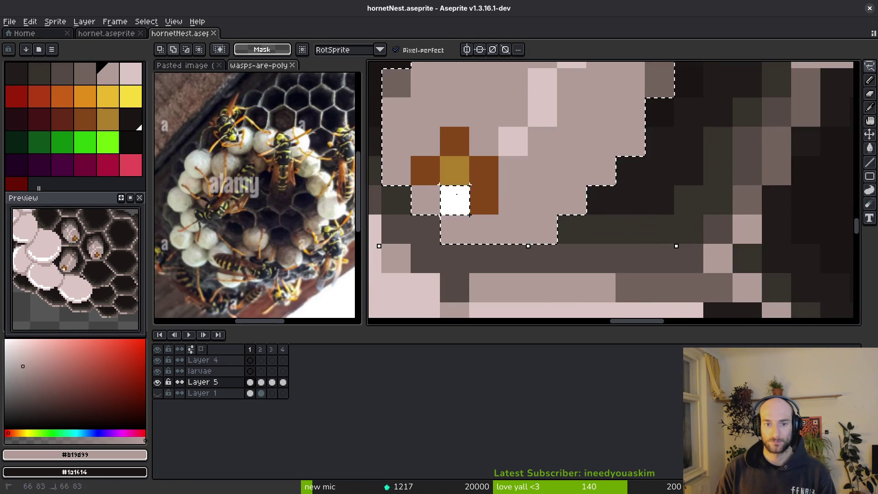
scroll(529, 197, down, 4)
scroll(532, 220, down, 1)
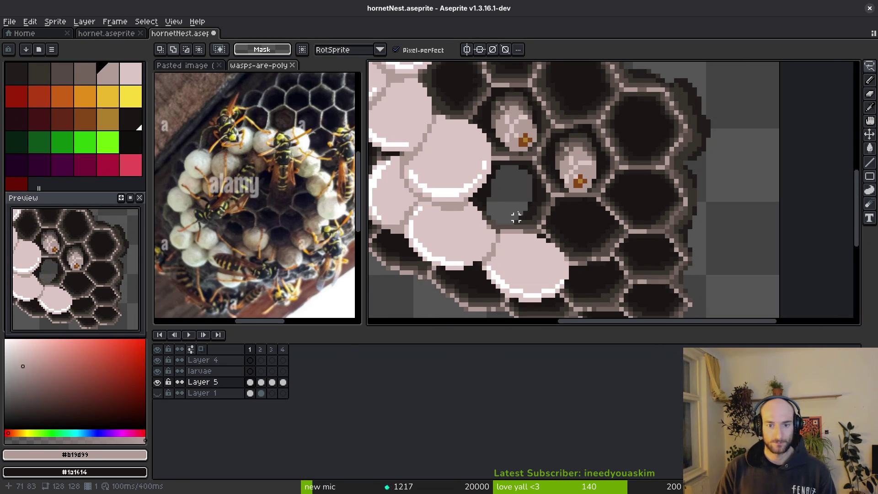
click(251, 371)
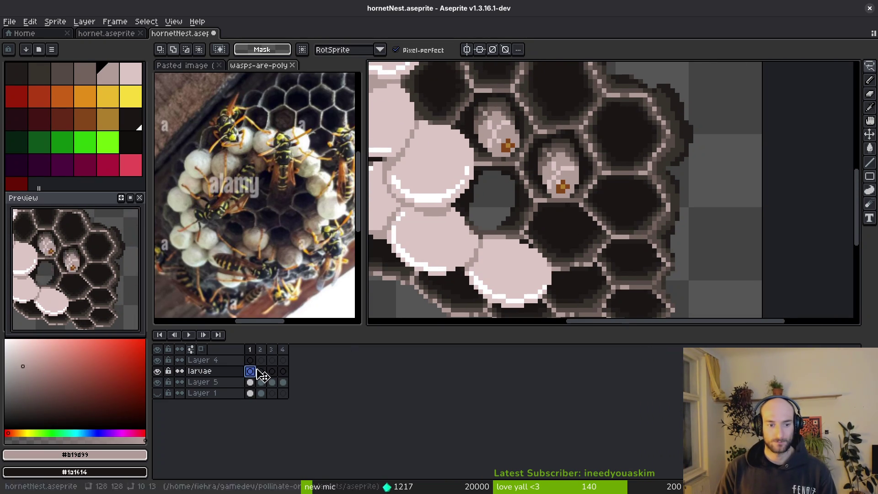
Save, then paint a white highlight along the top and side of a larva on Layer 5.
key(ctrl+s)
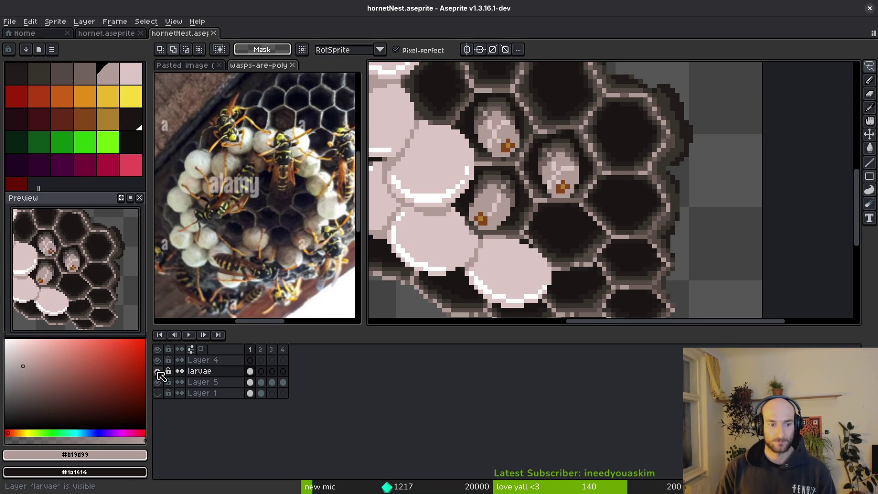
drag(541, 182, 548, 208)
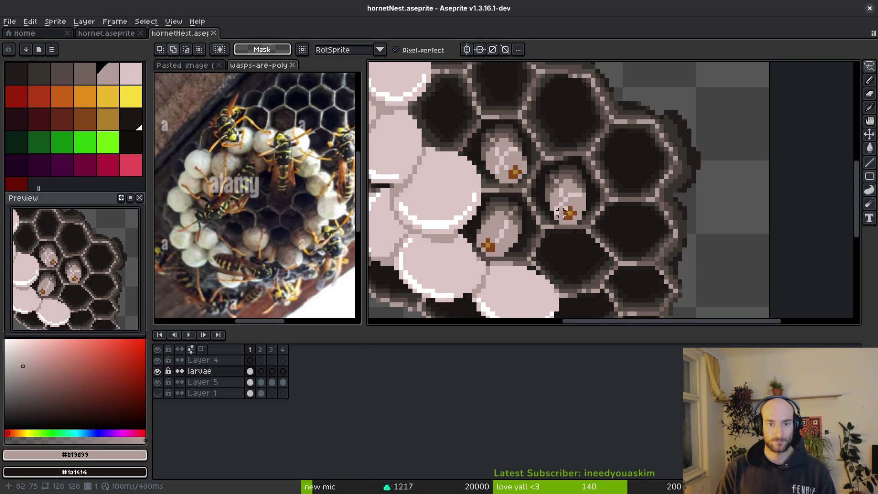
scroll(547, 208, up, 5)
key(alt+Down)
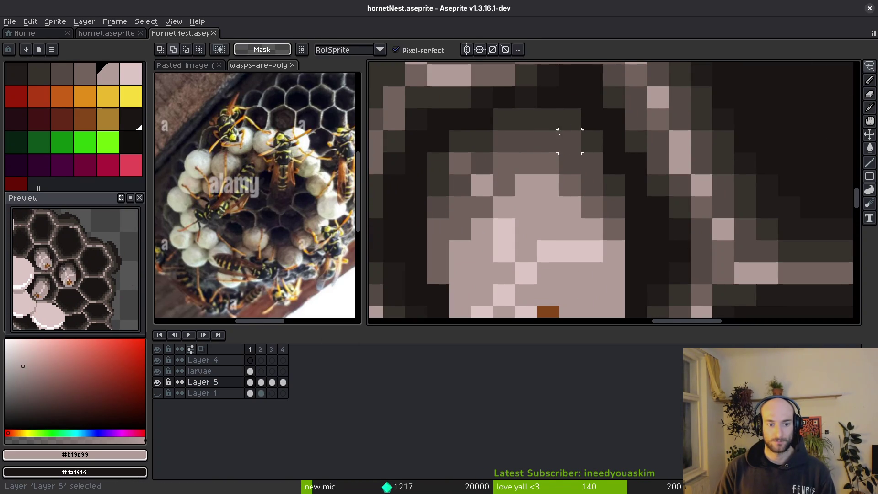
drag(569, 119, 503, 119)
drag(465, 141, 438, 269)
scroll(438, 269, down, 3)
scroll(470, 303, down, 2)
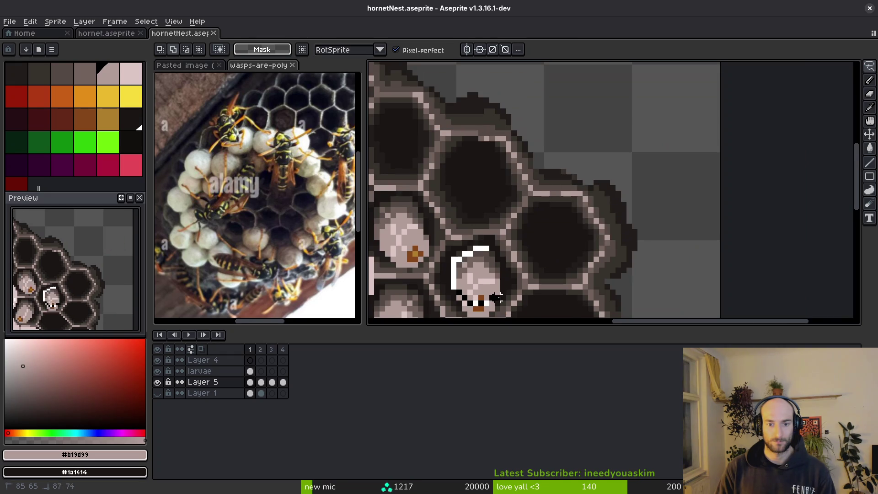
Select the highlighted larva, trim the selection to 9 pixels wide, and delete it from Layer 5.
drag(486, 249, 486, 249)
scroll(462, 178, up, 4)
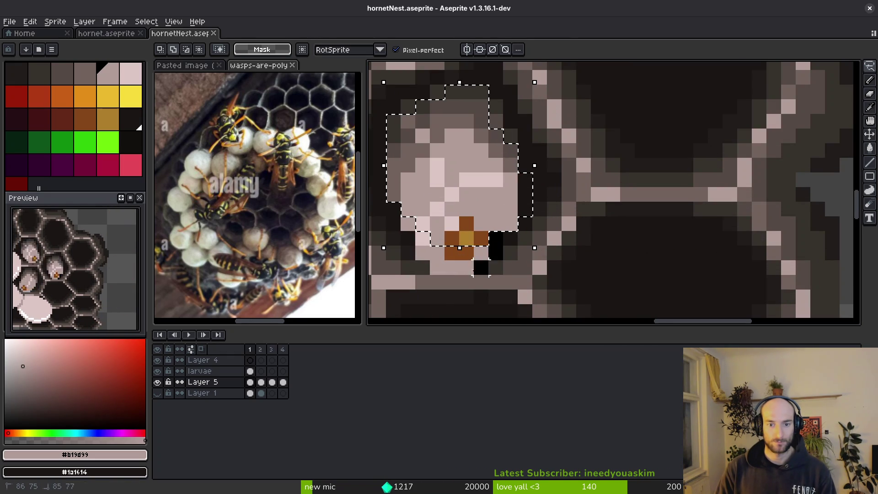
drag(428, 231, 428, 268)
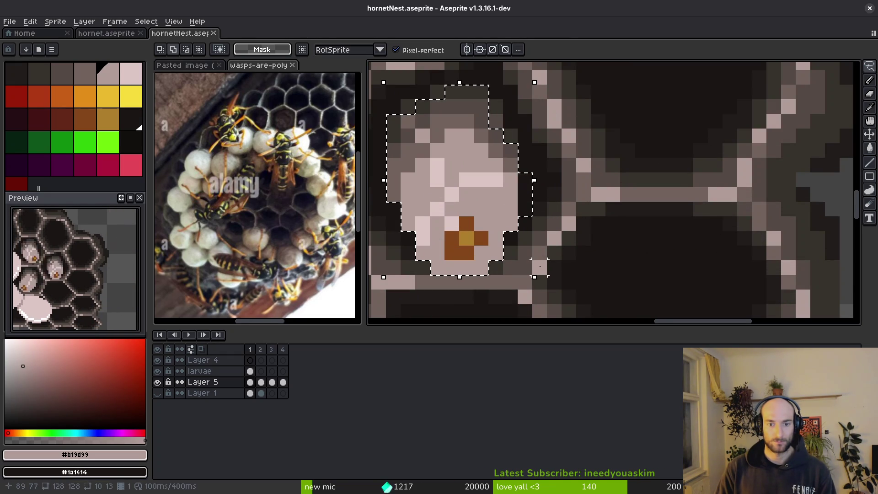
scroll(540, 269, up, 1)
drag(530, 183, 510, 183)
scroll(526, 208, up, 3)
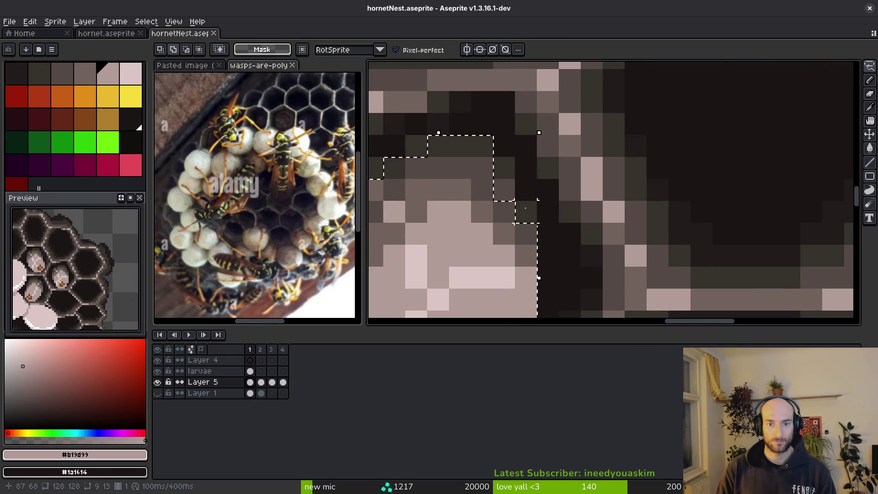
scroll(526, 192, down, 2)
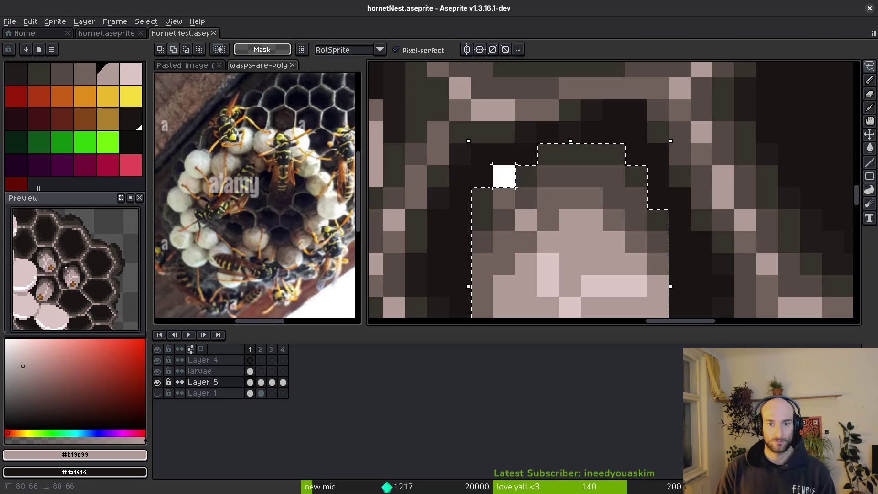
scroll(529, 277, down, 1)
scroll(529, 276, down, 1)
key(Delete)
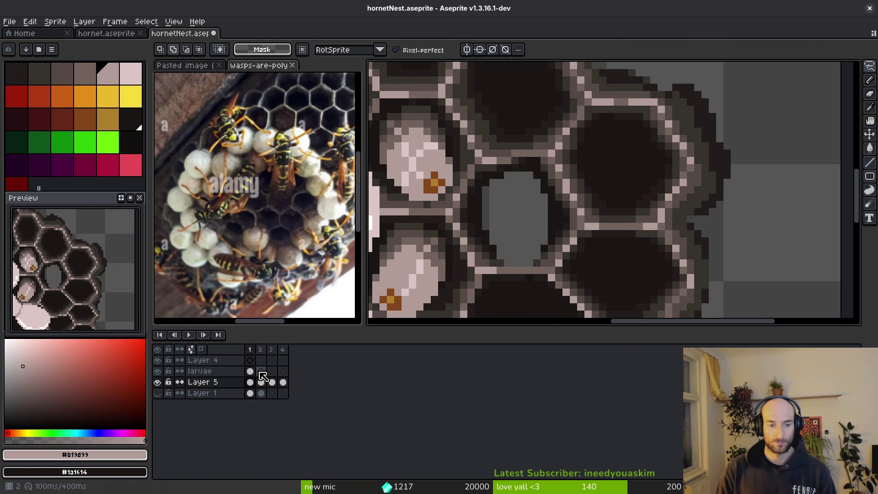
Paste the larva onto the larvae layer's frame 1 cel, save, and hide the larvae layer.
click(262, 376)
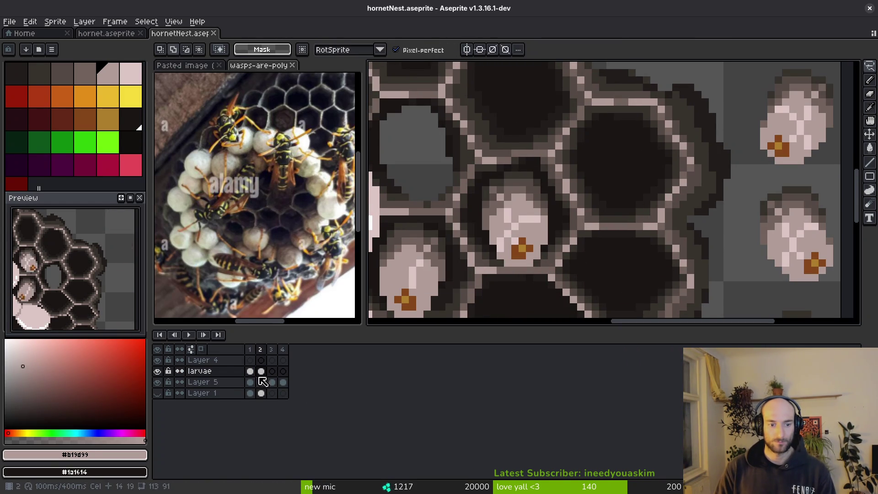
click(250, 371)
key(ctrl+v)
key(ctrl+s)
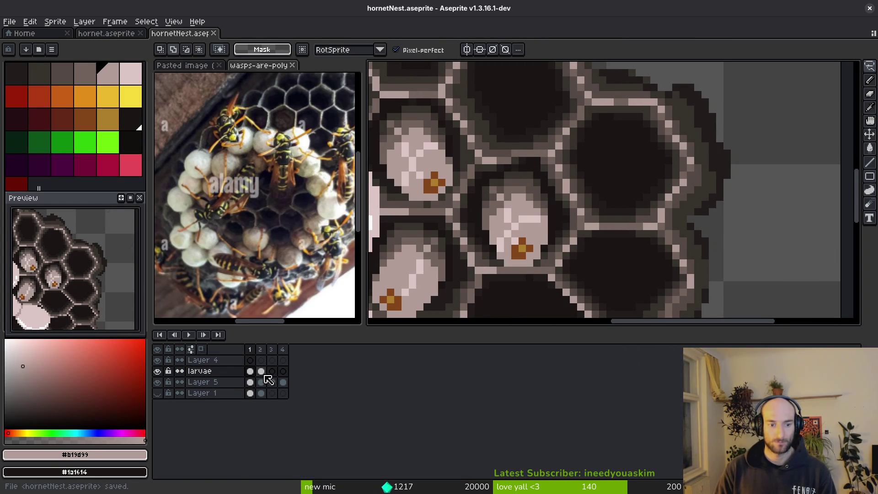
click(262, 371)
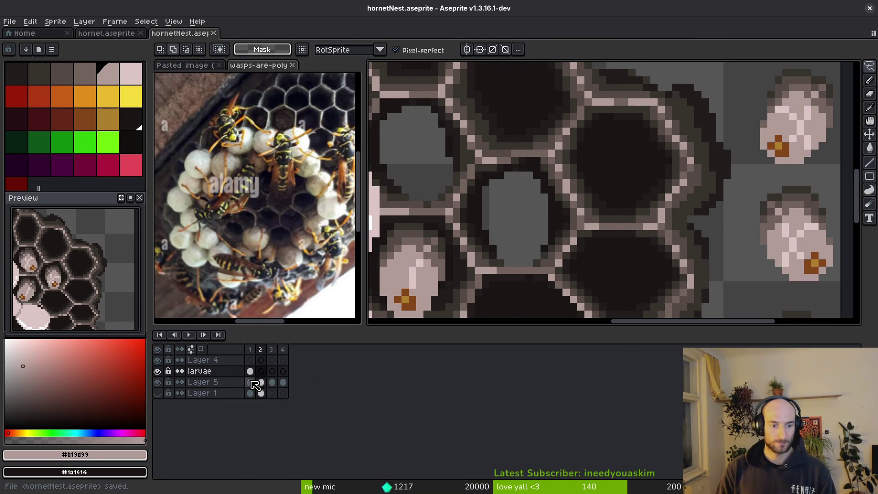
click(250, 382)
scroll(624, 193, left, 3)
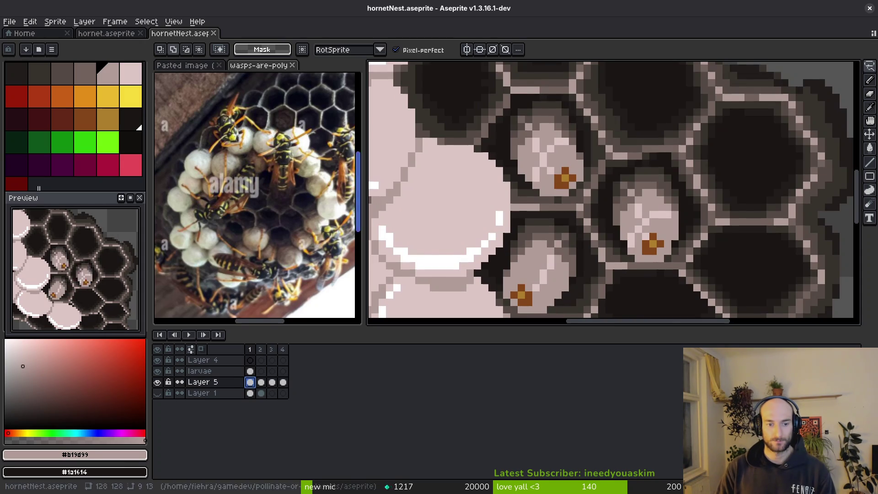
click(157, 371)
Paint a white highlight down another larva's left edge and select that larva.
scroll(558, 250, up, 3)
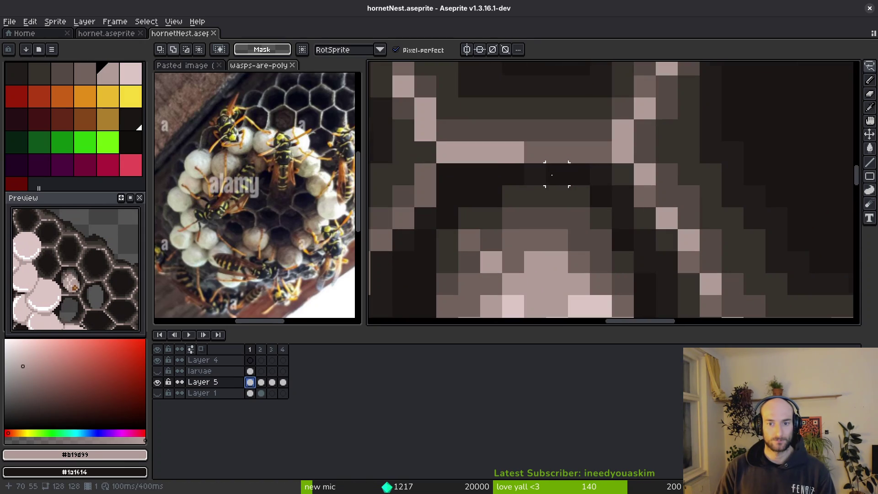
mouse_move(580, 192)
mouse_down()
mouse_move(503, 206)
mouse_move(478, 227)
mouse_move(477, 267)
mouse_up()
scroll(477, 268, down, 1)
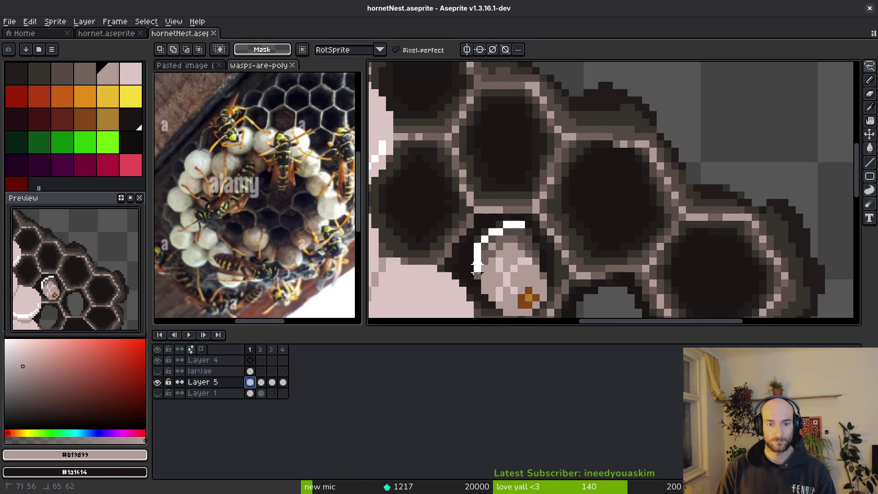
click(520, 229)
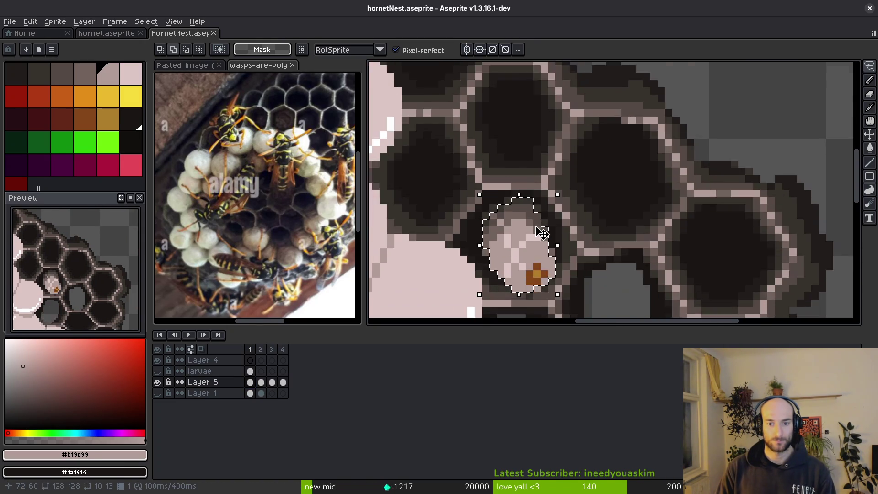
scroll(526, 224, up, 1)
scroll(549, 218, up, 2)
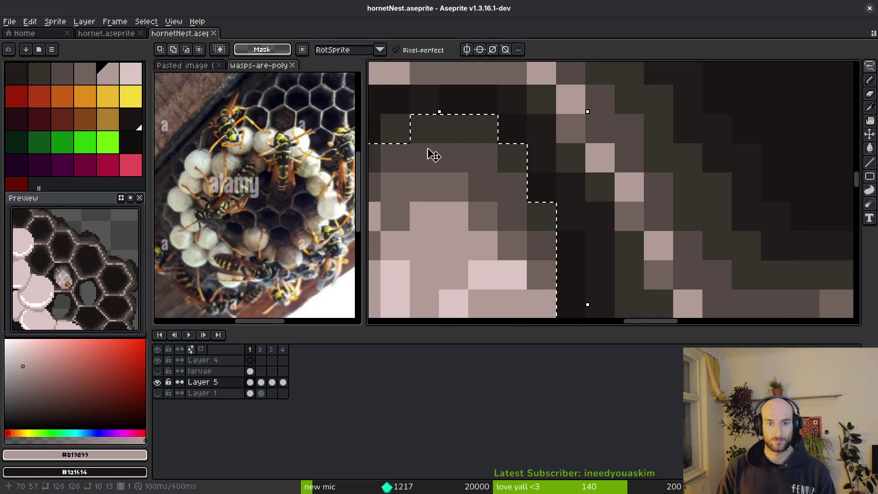
Cut the larva from Layer 5, then select and show the larvae layer again.
drag(392, 128, 613, 183)
scroll(567, 169, down, 3)
scroll(584, 241, up, 2)
scroll(544, 139, down, 1)
scroll(633, 199, up, 2)
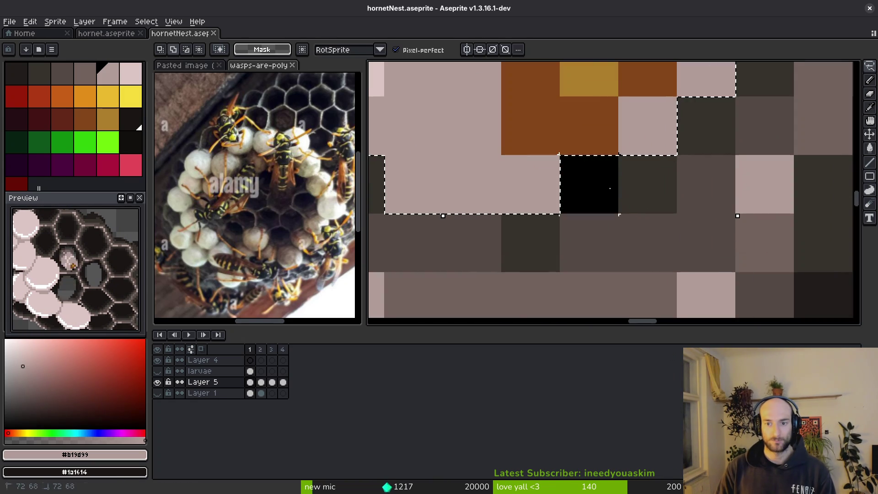
scroll(607, 249, down, 2)
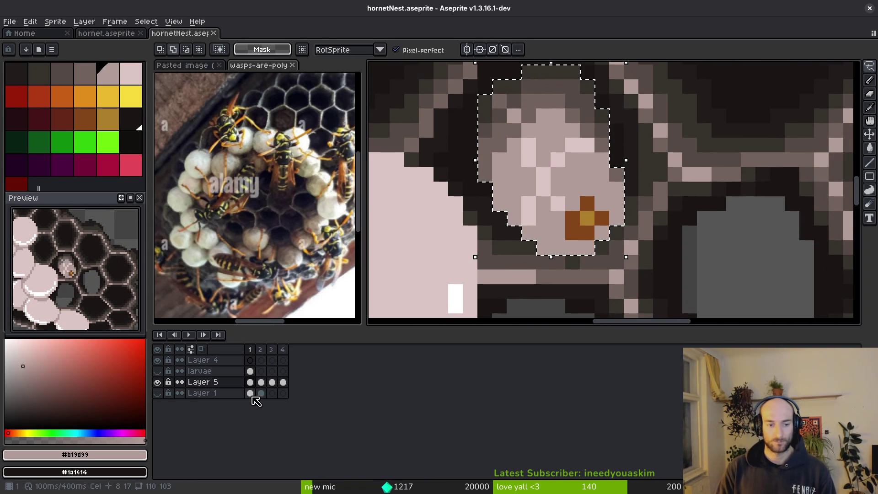
key(ctrl+x)
click(250, 371)
click(157, 371)
scroll(506, 251, down, 2)
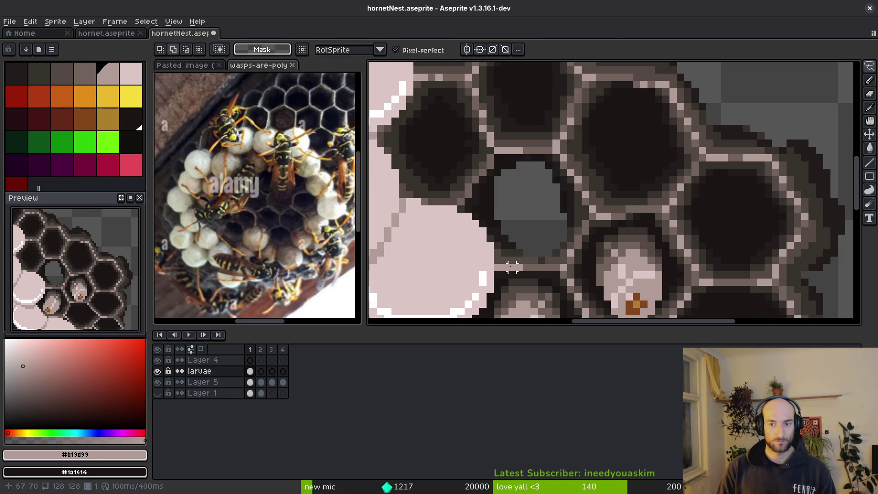